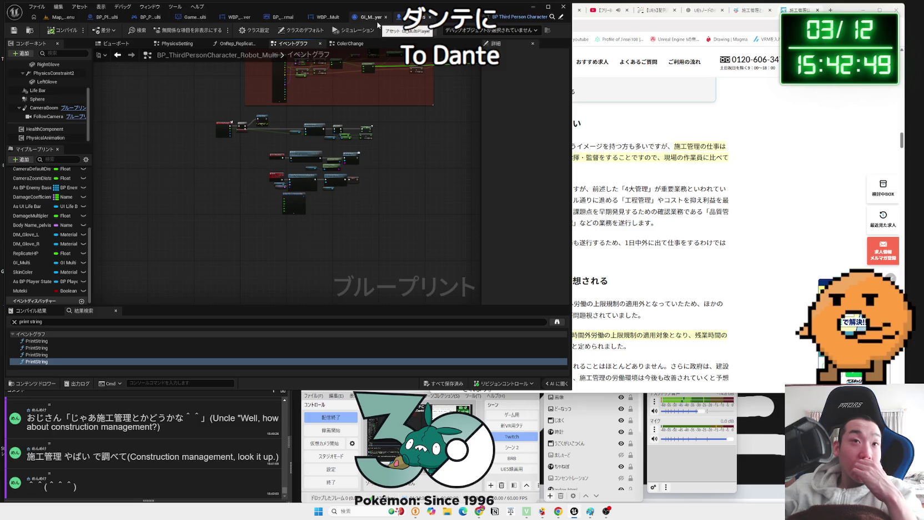
Switch to the WBP_Lobby_Server blueprint and pan its event graph to the Ready button nodes.
{"action": "left_click", "coordinate": [332, 18]}
{"action": "left_click", "coordinate": [279, 19]}
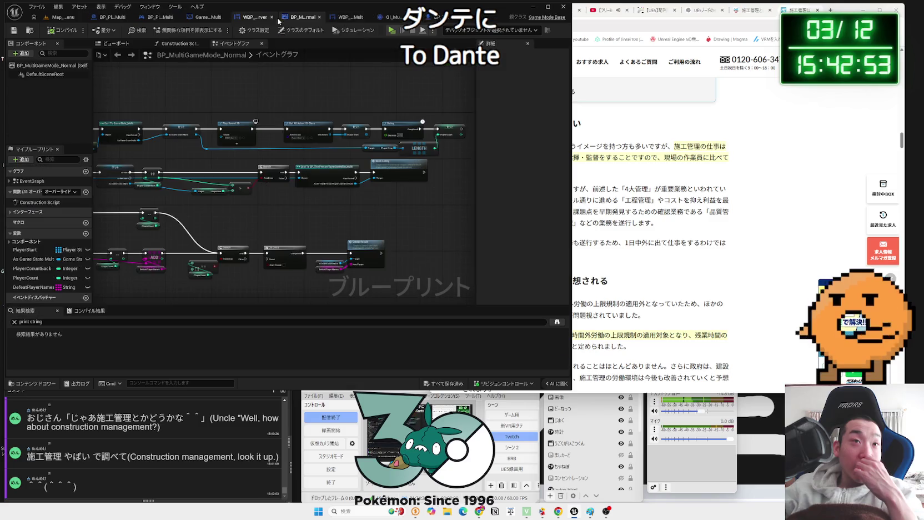
{"action": "left_click", "coordinate": [254, 18]}
{"action": "mouse_move", "coordinate": [266, 209]}
{"action": "left_mouse_down"}
{"action": "mouse_move", "coordinate": [392, 182]}
{"action": "mouse_move", "coordinate": [295, 177]}
{"action": "mouse_move", "coordinate": [413, 179]}
{"action": "left_mouse_up"}
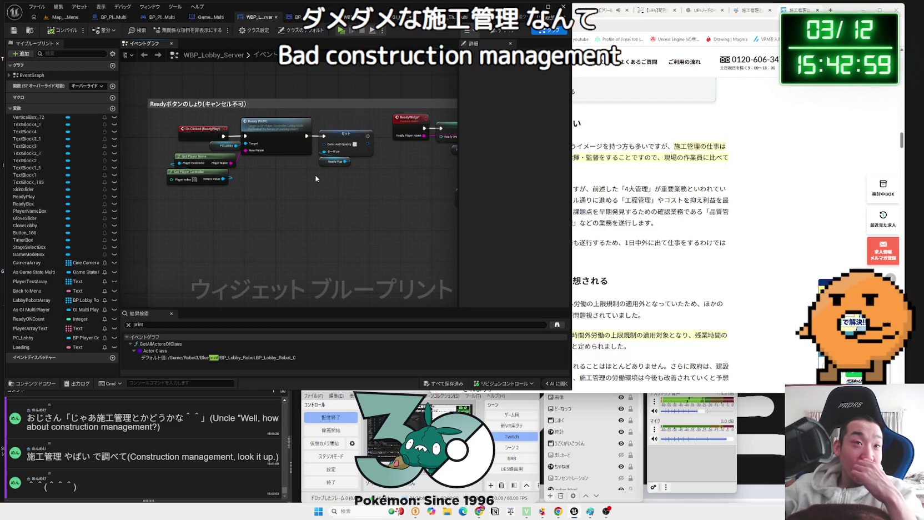
{"action": "scroll", "coordinate": [315, 178], "scroll_direction": "up", "scroll_amount": 2}
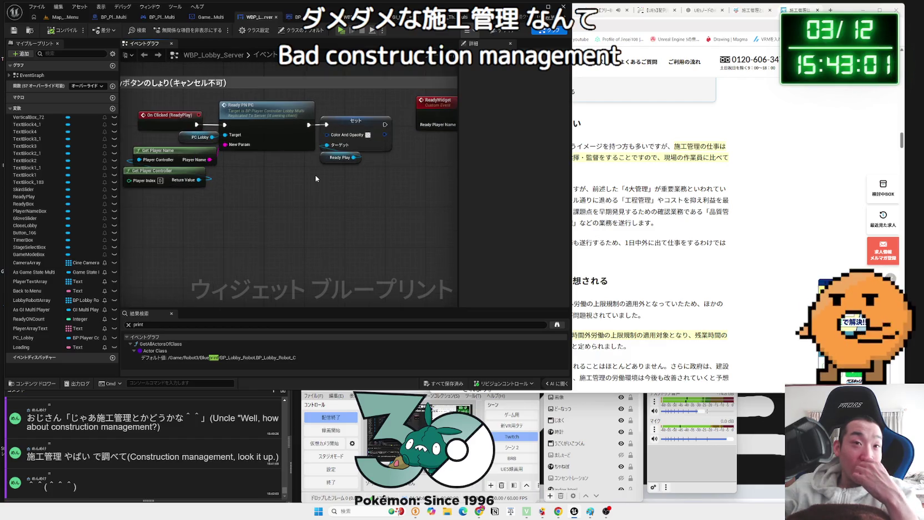
Scroll through the browser article, then return to the editor and adjust the lobby graph view.
{"action": "left_click", "coordinate": [657, 178]}
{"action": "scroll", "coordinate": [657, 177], "scroll_direction": "down", "scroll_amount": 3}
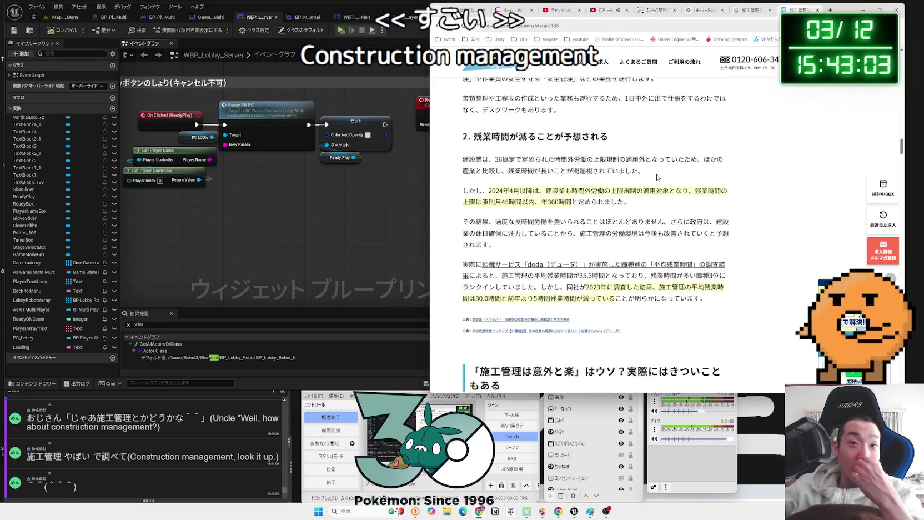
{"action": "scroll", "coordinate": [657, 177], "scroll_direction": "down", "scroll_amount": 4}
{"action": "scroll", "coordinate": [658, 177], "scroll_direction": "down", "scroll_amount": 2}
{"action": "scroll", "coordinate": [659, 178], "scroll_direction": "down", "scroll_amount": 7}
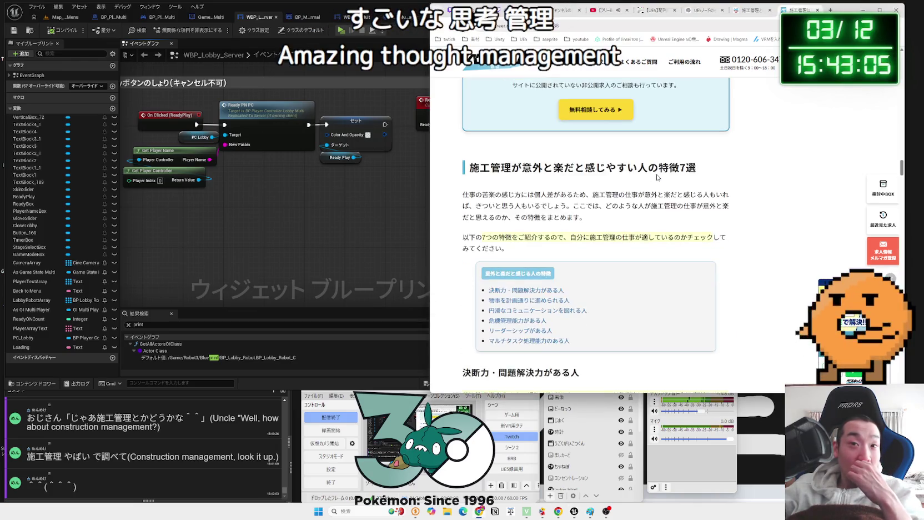
{"action": "left_click", "coordinate": [307, 177]}
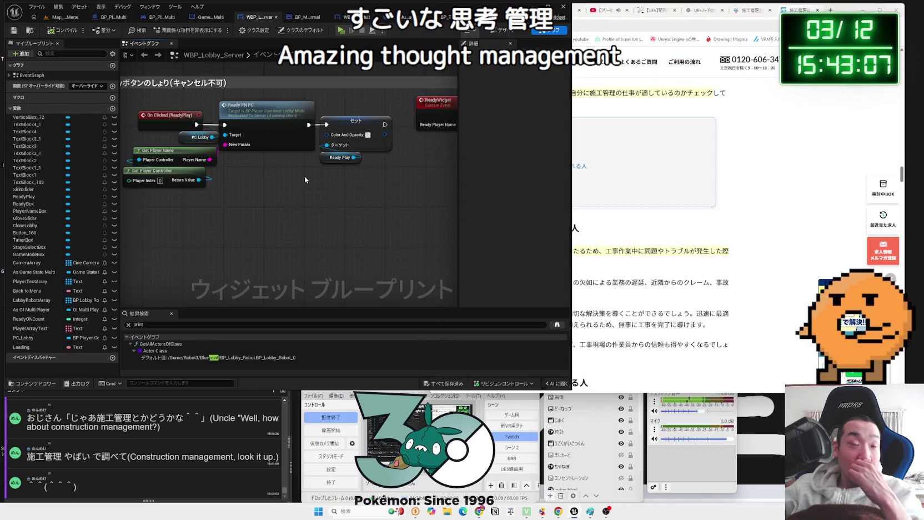
{"action": "mouse_move", "coordinate": [299, 176]}
{"action": "left_mouse_down"}
{"action": "mouse_move", "coordinate": [311, 178]}
{"action": "mouse_move", "coordinate": [278, 186]}
{"action": "left_mouse_up"}
{"action": "scroll", "coordinate": [246, 176], "scroll_direction": "down", "scroll_amount": 5}
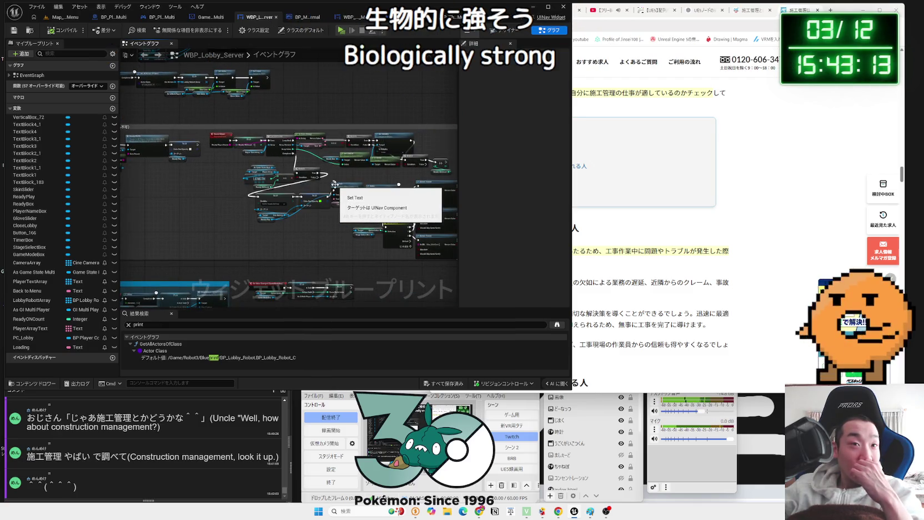
{"action": "scroll", "coordinate": [253, 211], "scroll_direction": "up", "scroll_amount": 2}
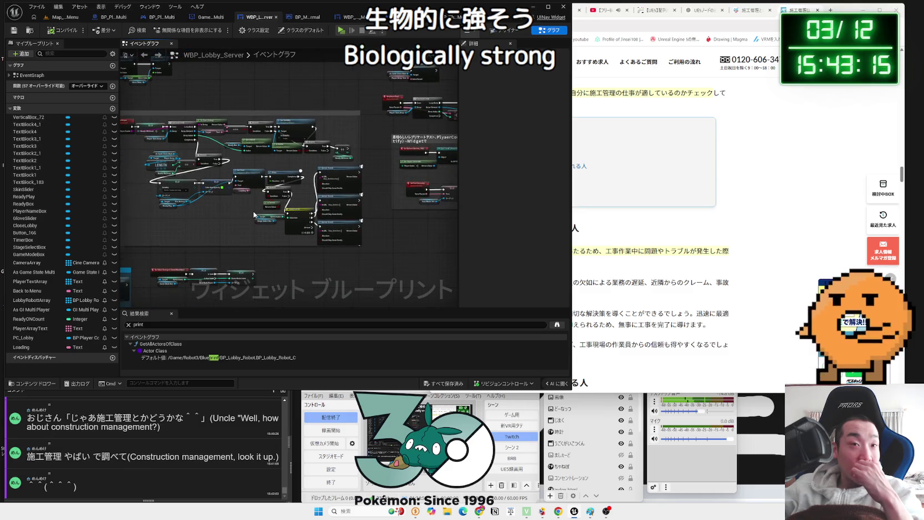
{"action": "scroll", "coordinate": [253, 211], "scroll_direction": "up", "scroll_amount": 2}
{"action": "left_click_drag", "start_coordinate": [253, 211], "coordinate": [449, 231]}
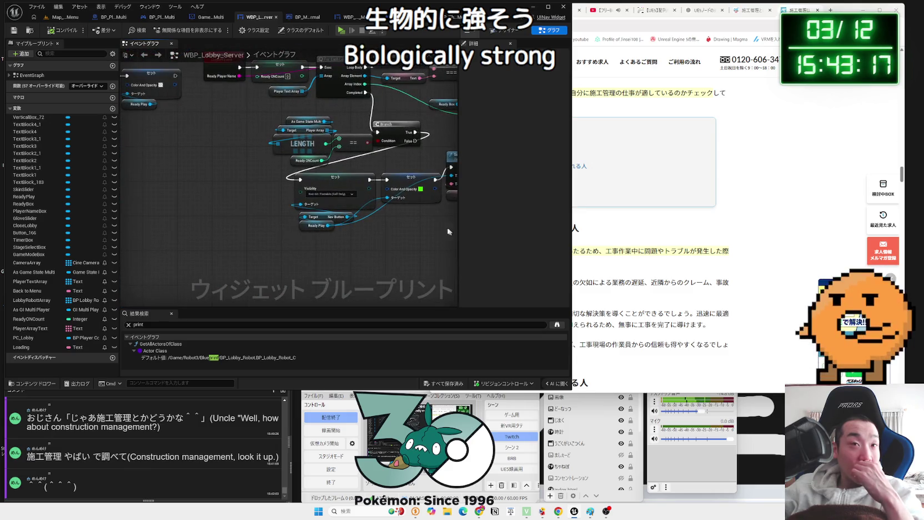
{"action": "left_click_drag", "start_coordinate": [249, 154], "coordinate": [251, 259]}
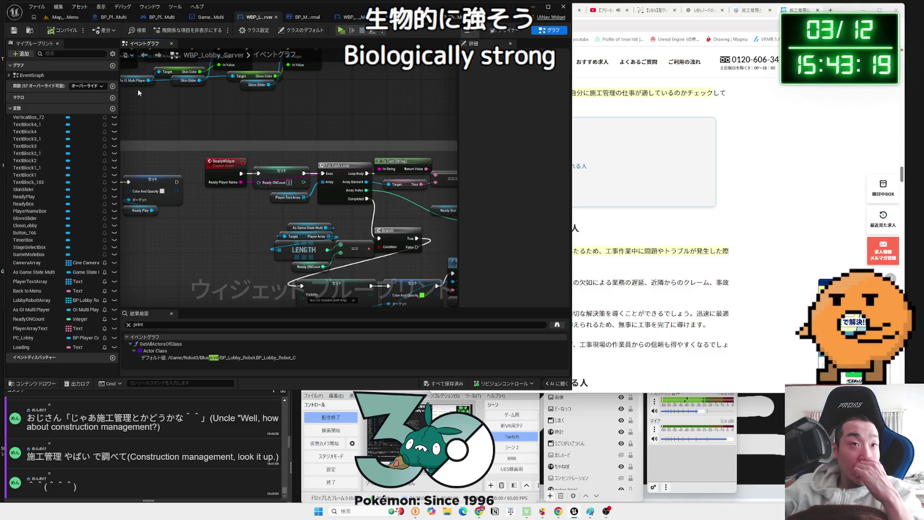
{"action": "scroll", "coordinate": [256, 213], "scroll_direction": "up", "scroll_amount": 1}
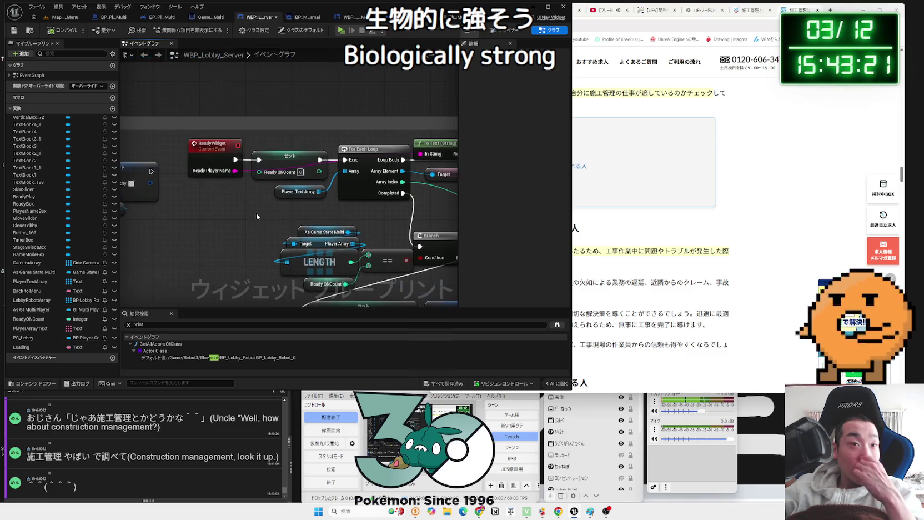
{"action": "left_click_drag", "start_coordinate": [298, 199], "coordinate": [200, 194]}
{"action": "left_click", "coordinate": [198, 187]}
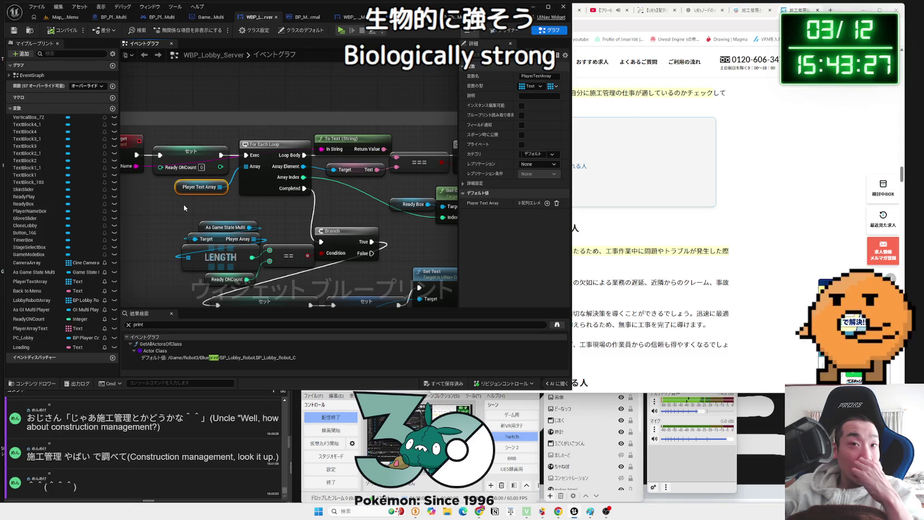
{"action": "left_click_drag", "start_coordinate": [183, 204], "coordinate": [67, 211]}
{"action": "scroll", "coordinate": [198, 212], "scroll_direction": "down", "scroll_amount": 1}
{"action": "left_click_drag", "start_coordinate": [198, 212], "coordinate": [250, 213]}
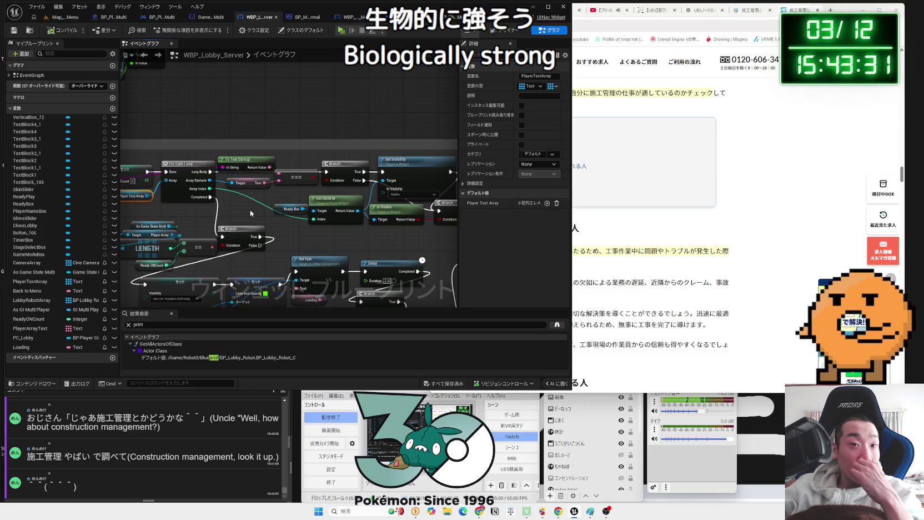
{"action": "left_click", "coordinate": [61, 19]}
Run a two-player test, choose Multi Player, then exit the game and close the test window.
{"action": "left_click", "coordinate": [174, 31]}
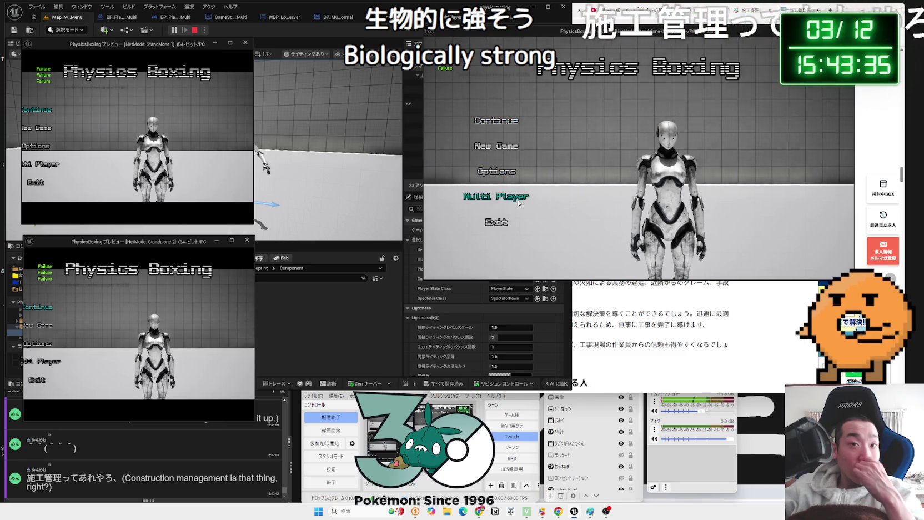
{"action": "left_click", "coordinate": [519, 203]}
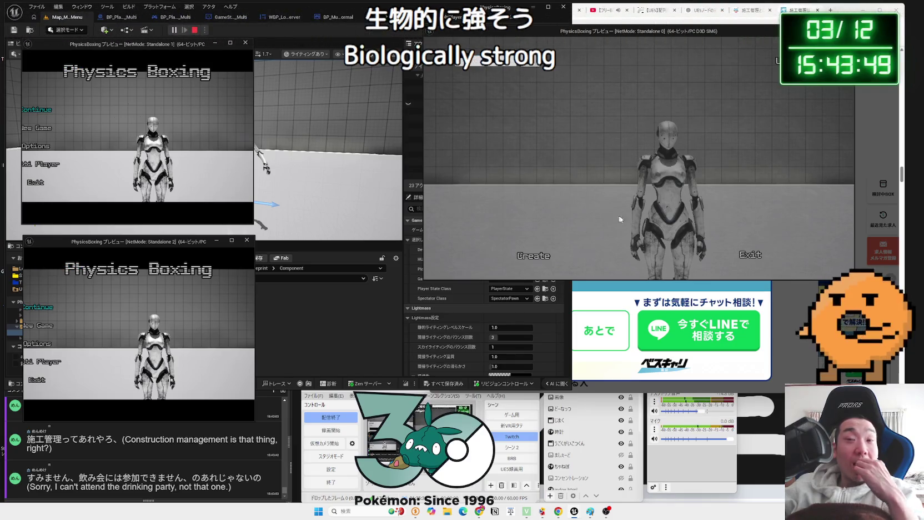
{"action": "left_click", "coordinate": [741, 254]}
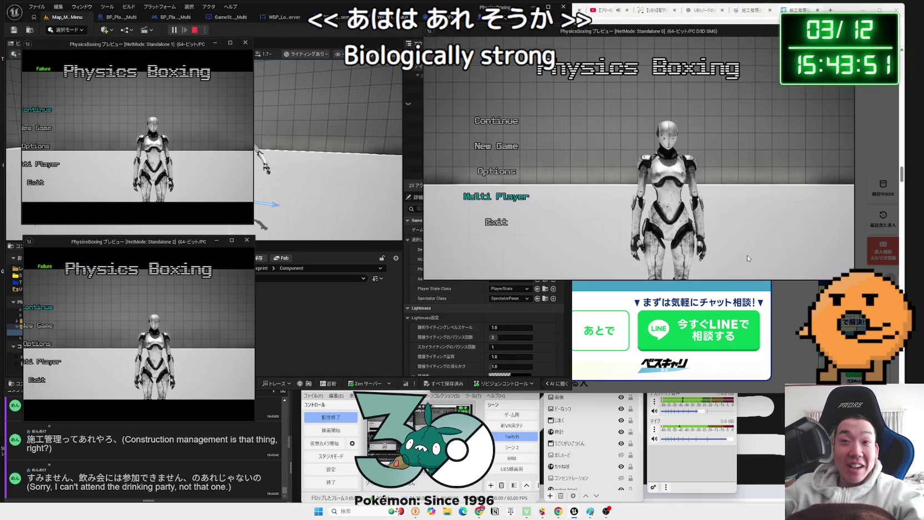
{"action": "left_click", "coordinate": [495, 221]}
{"action": "left_click", "coordinate": [681, 177]}
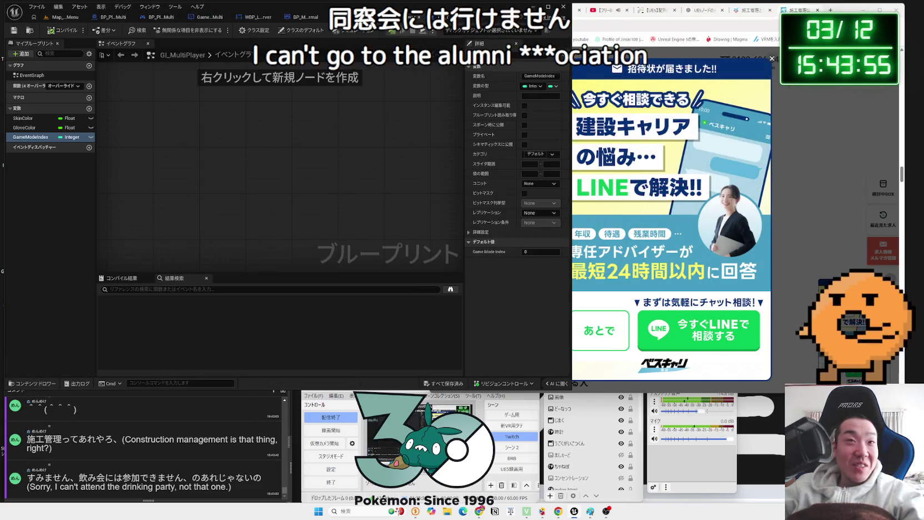
In WBP_Lobby_Server, check MaxPlayer's Text binding in Designer, then drop As Game State Multi into the Graph.
{"action": "left_click", "coordinate": [297, 17]}
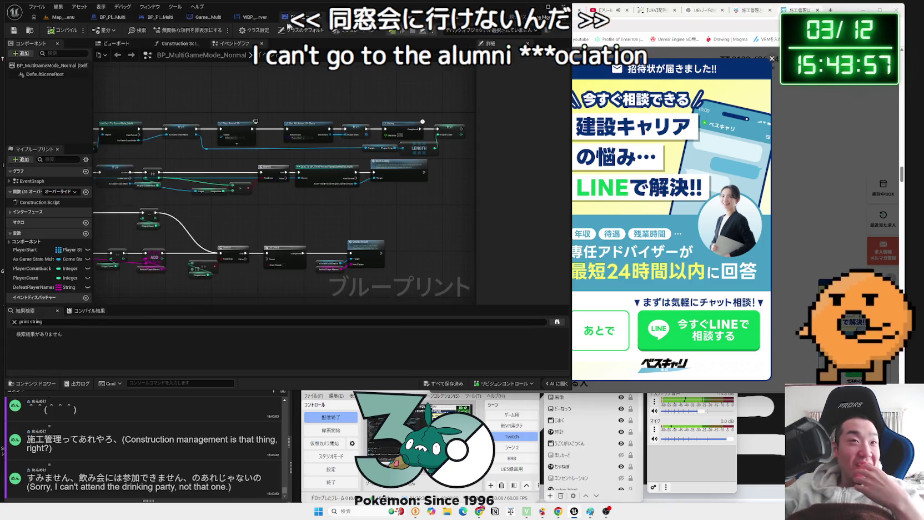
{"action": "left_click", "coordinate": [260, 18]}
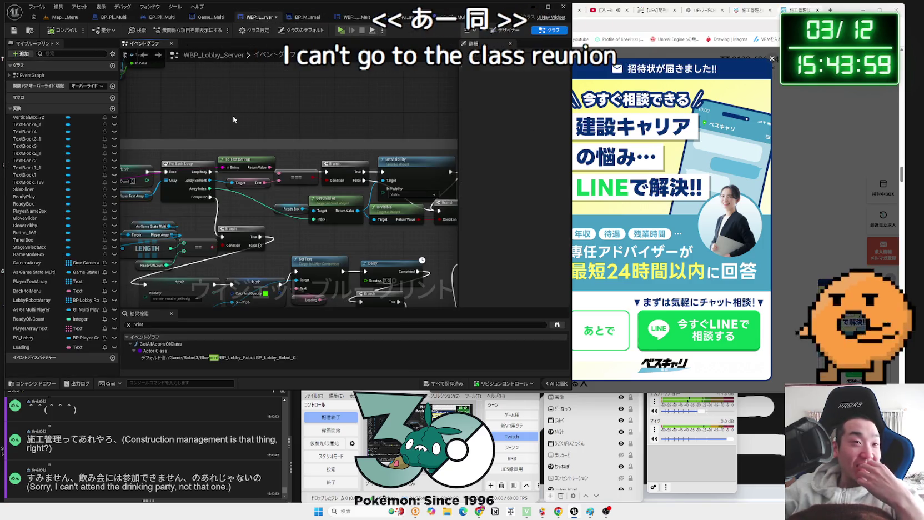
{"action": "left_click_drag", "start_coordinate": [231, 114], "coordinate": [391, 110]}
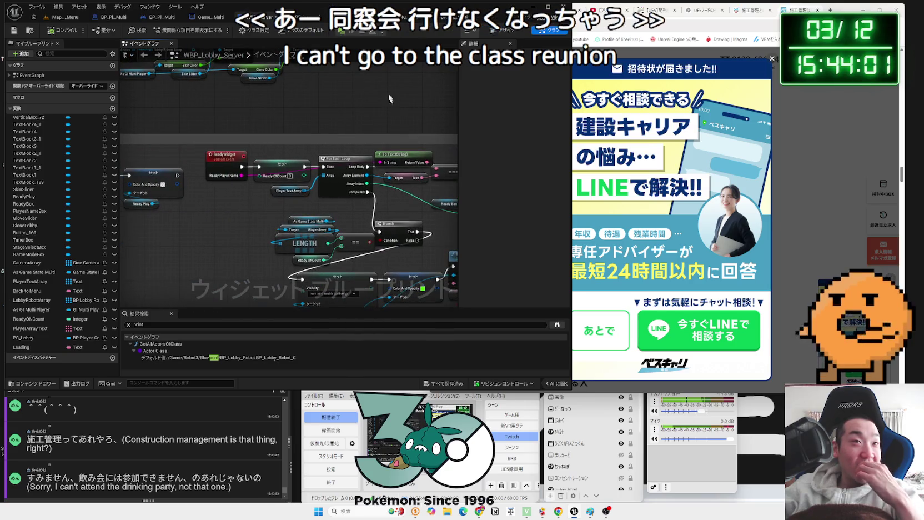
{"action": "left_click", "coordinate": [503, 31]}
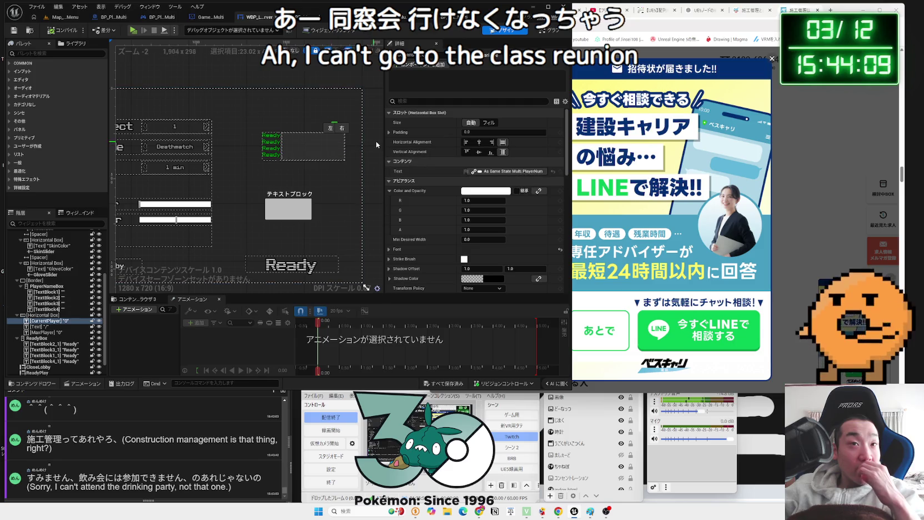
{"action": "left_click", "coordinate": [345, 127]}
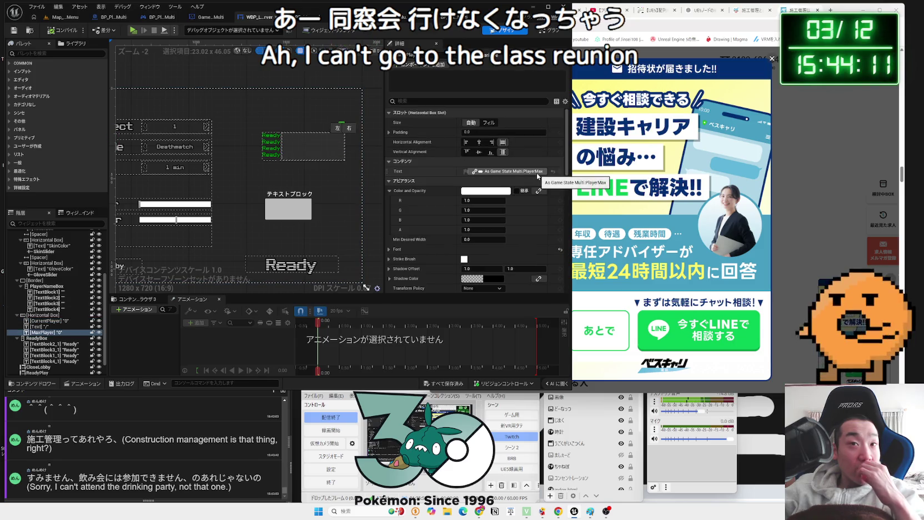
{"action": "left_click", "coordinate": [546, 32]}
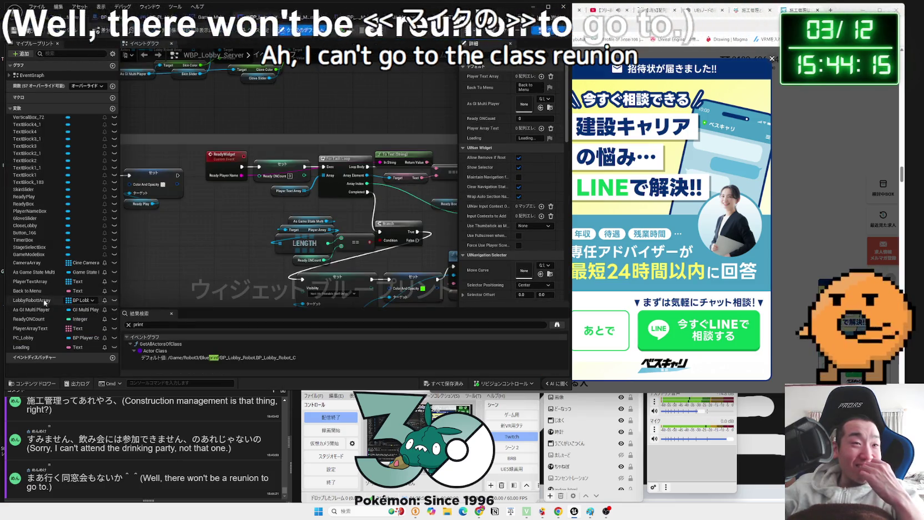
{"action": "mouse_move", "coordinate": [35, 272]}
{"action": "left_mouse_down"}
{"action": "mouse_move", "coordinate": [184, 269]}
{"action": "mouse_move", "coordinate": [228, 243]}
{"action": "left_mouse_up"}
Add a Get Player Max node from As Game State Multi by searching 'max'.
{"action": "type", "text": "max"}
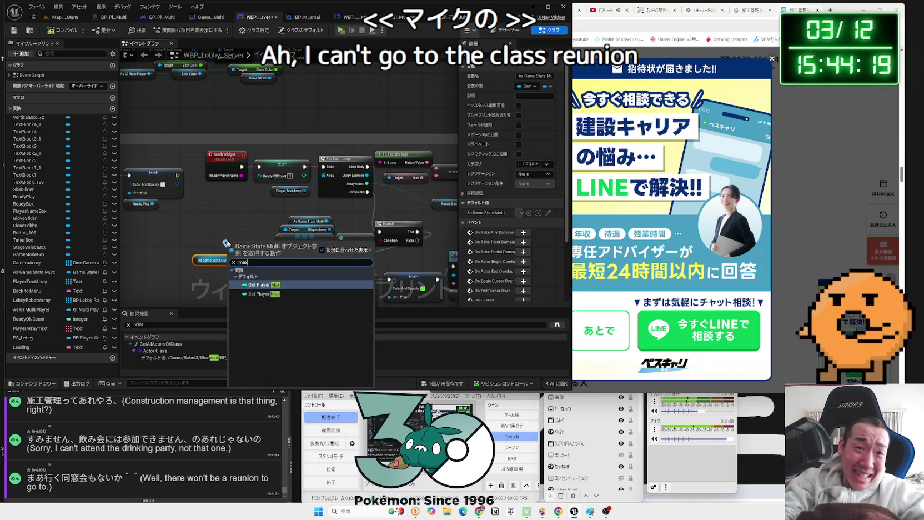
{"action": "left_click", "coordinate": [265, 285]}
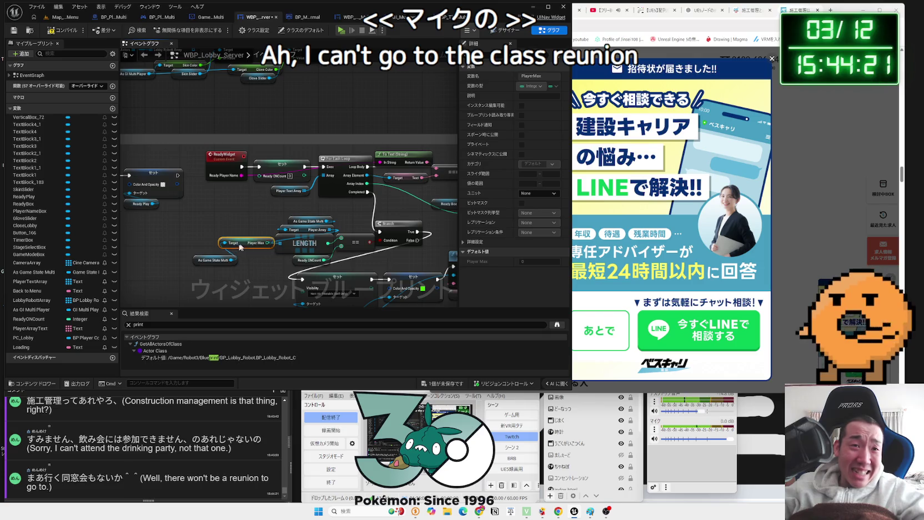
{"action": "mouse_move", "coordinate": [222, 239]}
{"action": "left_mouse_down"}
{"action": "mouse_move", "coordinate": [225, 279]}
{"action": "mouse_move", "coordinate": [225, 238]}
{"action": "mouse_move", "coordinate": [203, 172]}
{"action": "left_mouse_up"}
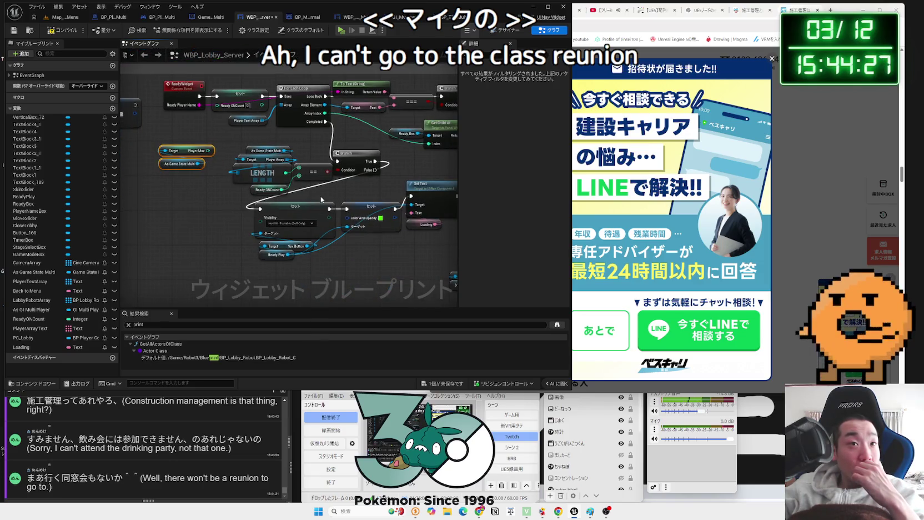
{"action": "scroll", "coordinate": [294, 208], "scroll_direction": "up", "scroll_amount": 2}
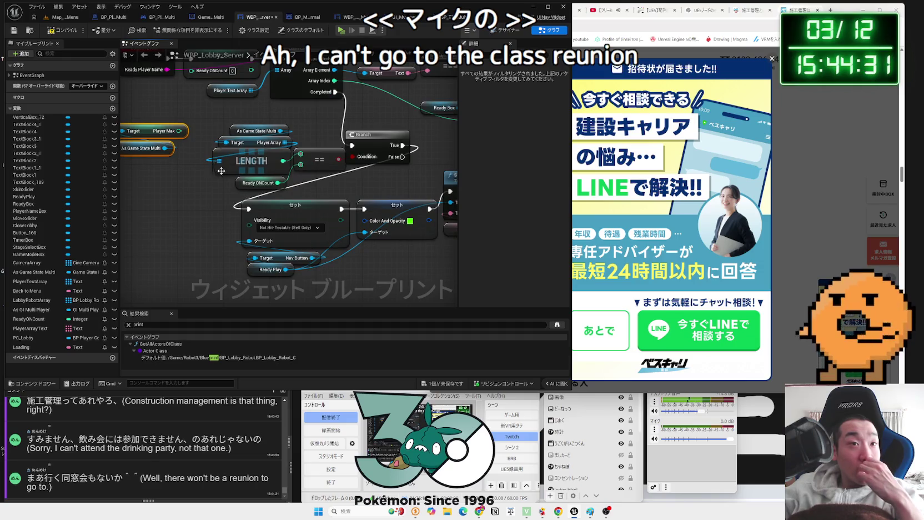
Move the LENGTH and == comparison nodes up and to the left.
{"action": "right_click", "coordinate": [316, 169]}
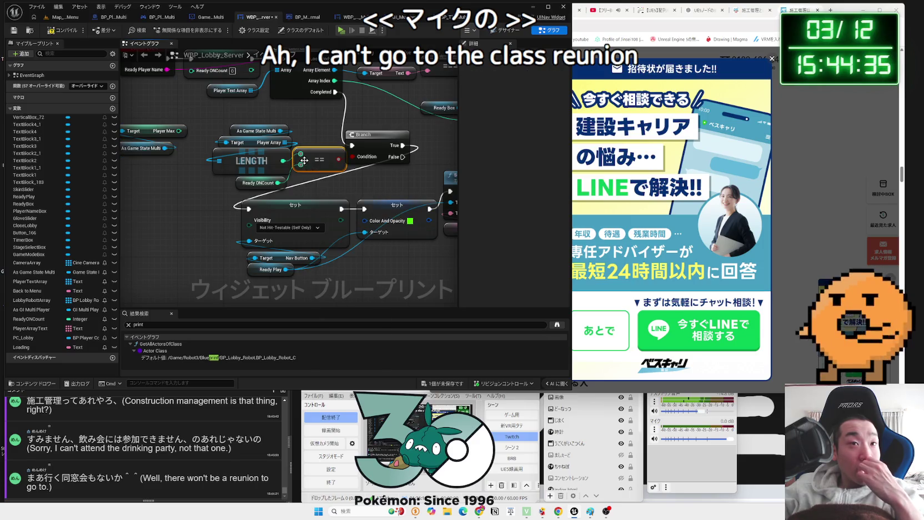
{"action": "right_click", "coordinate": [315, 158]}
{"action": "left_click", "coordinate": [314, 156]}
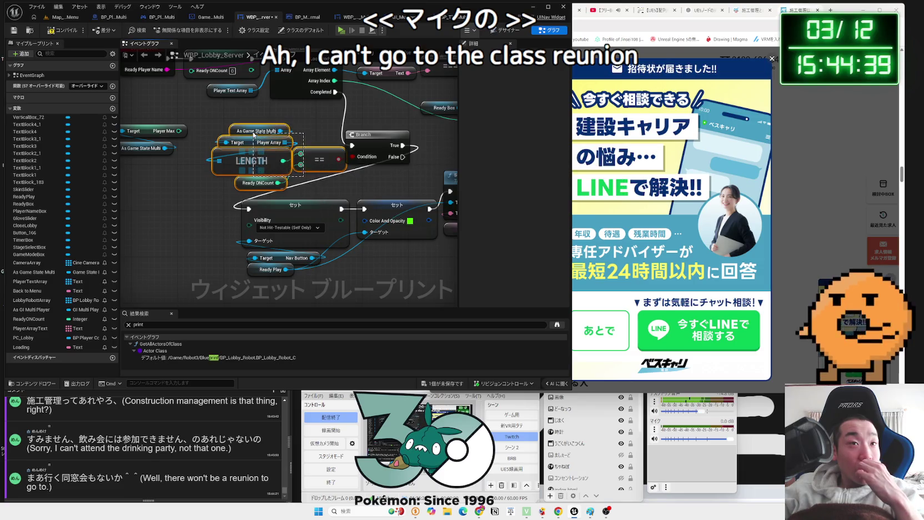
{"action": "left_click_drag", "start_coordinate": [313, 156], "coordinate": [300, 145]}
{"action": "left_click", "coordinate": [307, 164]}
{"action": "left_click_drag", "start_coordinate": [352, 157], "coordinate": [338, 172]}
Add an AND node feeding the Branch condition and place it under the == node.
{"action": "type", "text": "and"}
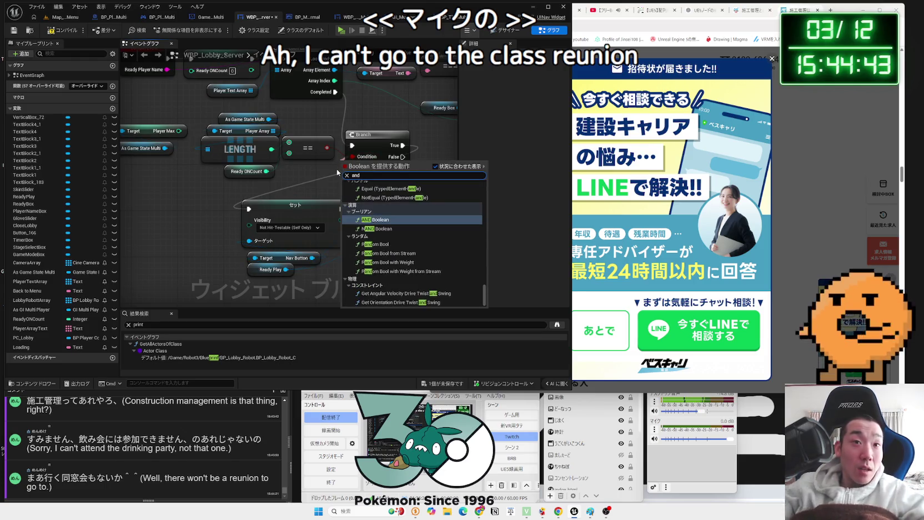
{"action": "left_click", "coordinate": [371, 200]}
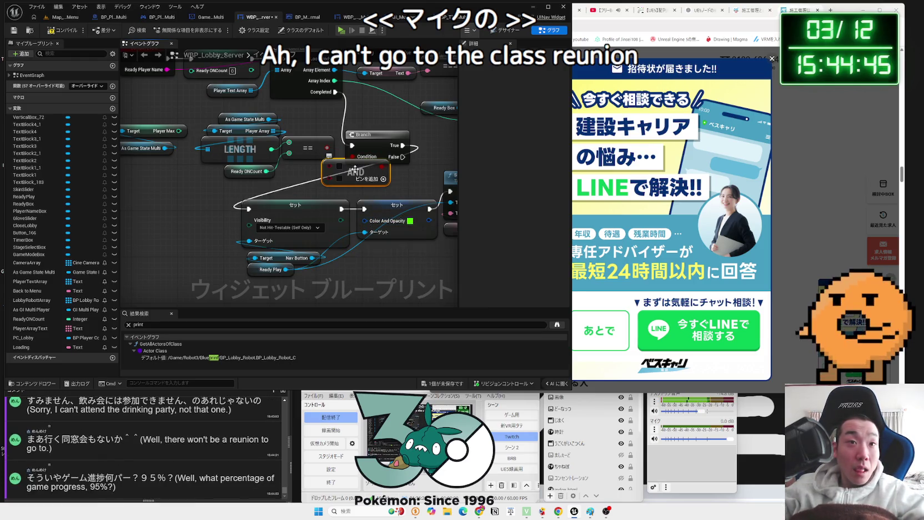
{"action": "left_click_drag", "start_coordinate": [349, 172], "coordinate": [314, 159]}
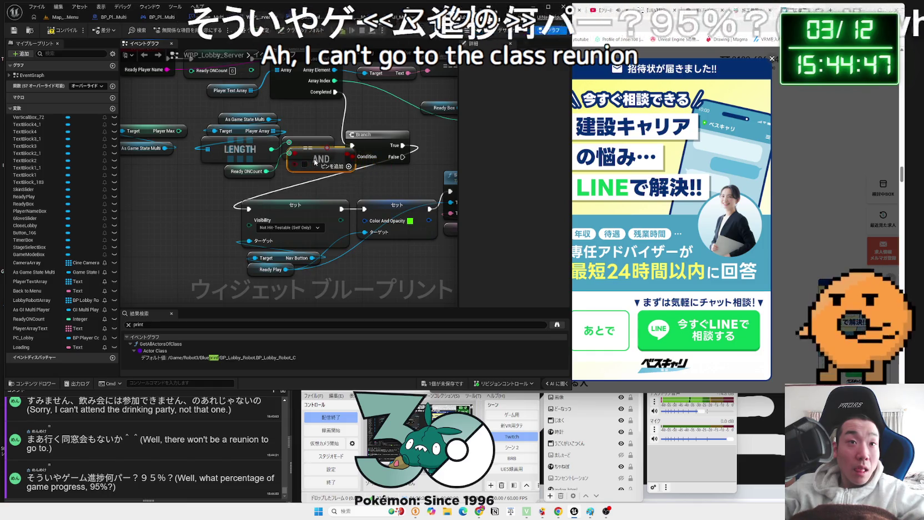
{"action": "left_click_drag", "start_coordinate": [347, 187], "coordinate": [377, 203]}
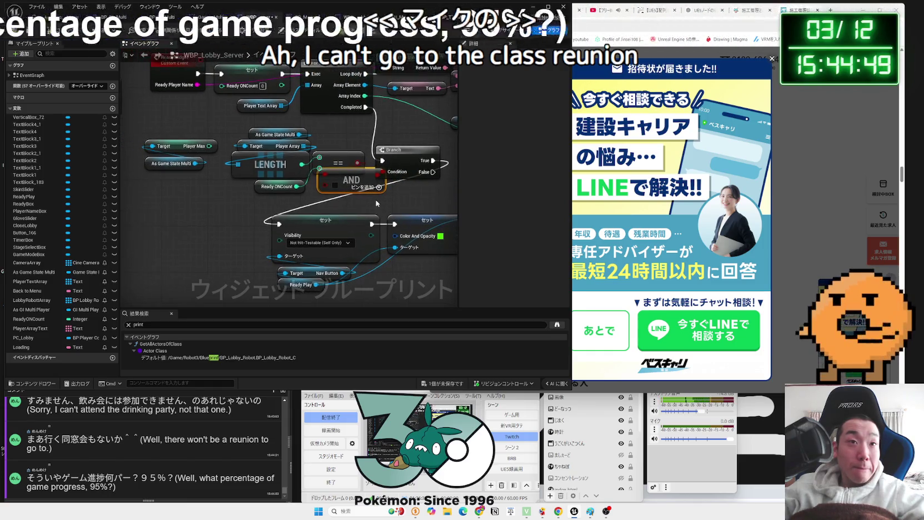
Regroup the LENGTH, == and AND nodes into a compact cluster, and dismiss the browser popup.
{"action": "left_click_drag", "start_coordinate": [334, 162], "coordinate": [293, 156]}
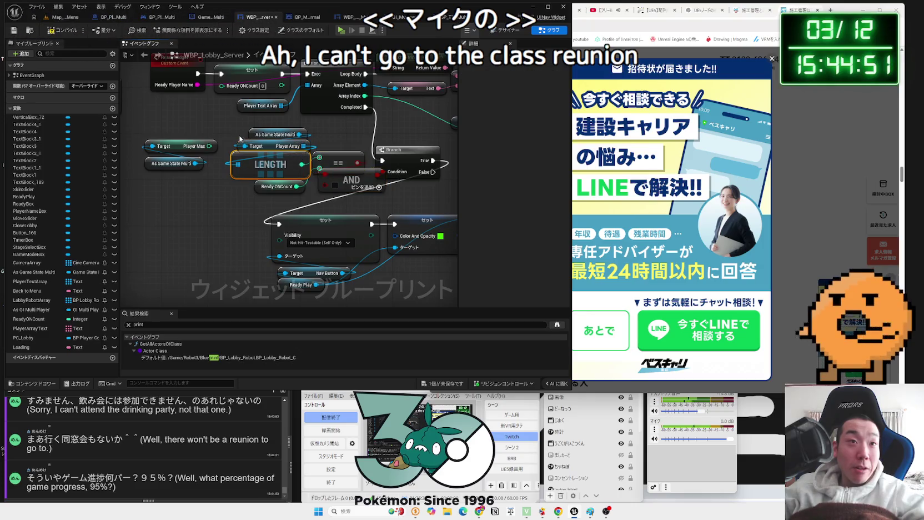
{"action": "left_click_drag", "start_coordinate": [233, 123], "coordinate": [319, 194]}
{"action": "mouse_move", "coordinate": [334, 164]}
{"action": "left_mouse_down"}
{"action": "mouse_move", "coordinate": [311, 157]}
{"action": "mouse_move", "coordinate": [316, 170]}
{"action": "mouse_move", "coordinate": [352, 167]}
{"action": "mouse_move", "coordinate": [388, 200]}
{"action": "left_mouse_up"}
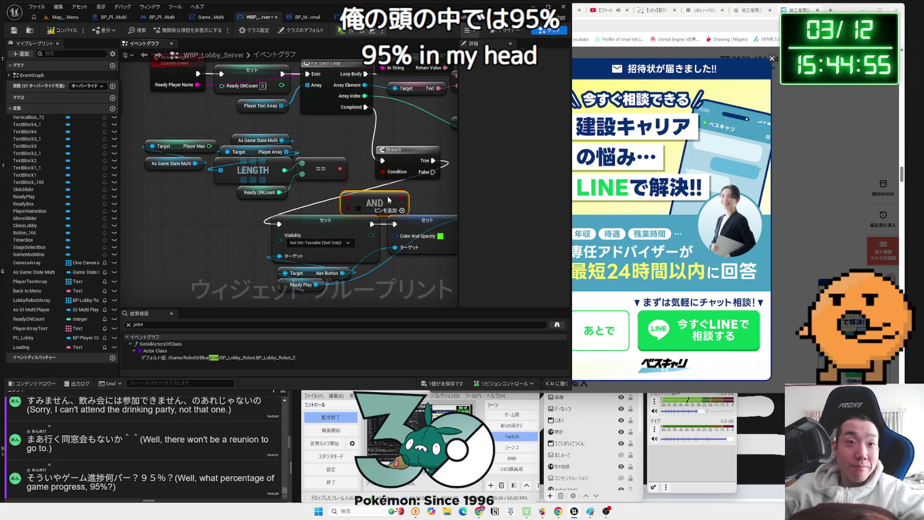
{"action": "mouse_move", "coordinate": [325, 167]}
{"action": "left_mouse_down"}
{"action": "mouse_move", "coordinate": [325, 144]}
{"action": "mouse_move", "coordinate": [310, 148]}
{"action": "left_mouse_up"}
{"action": "left_click", "coordinate": [295, 195]}
{"action": "left_click_drag", "start_coordinate": [295, 206], "coordinate": [218, 136]}
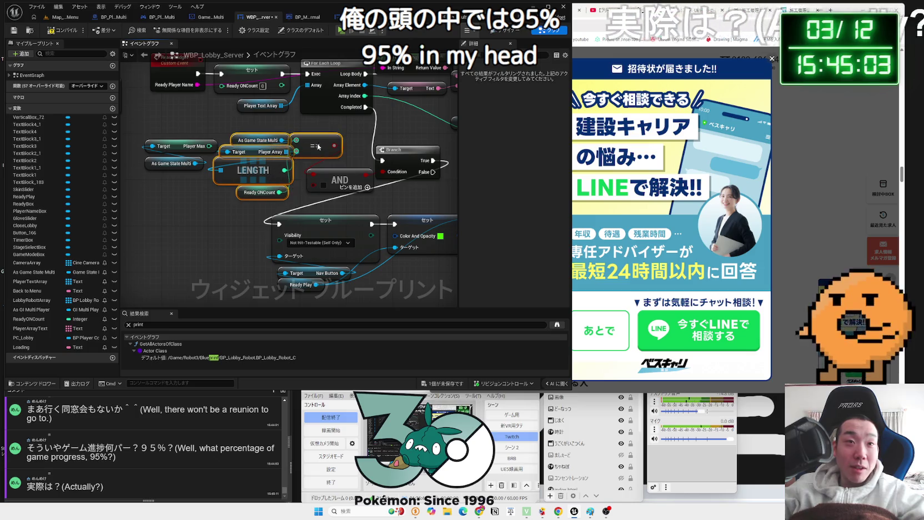
{"action": "left_click_drag", "start_coordinate": [253, 170], "coordinate": [248, 159]}
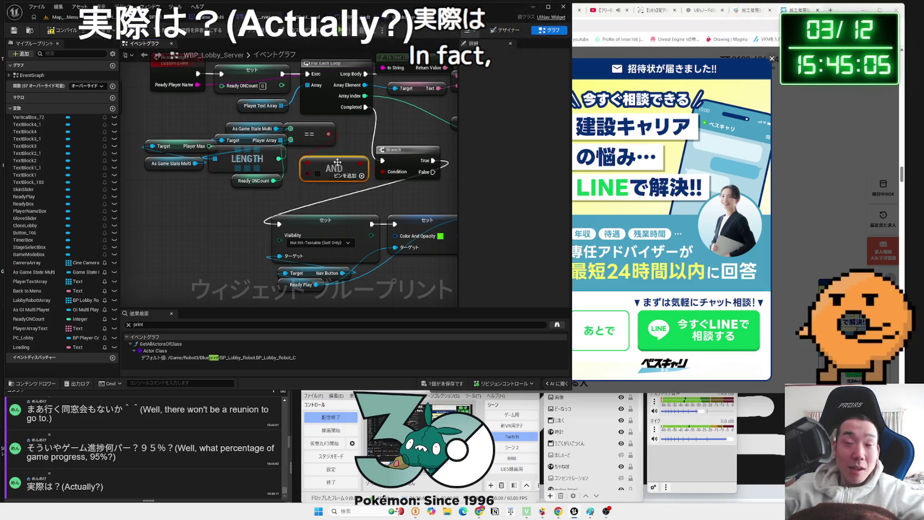
{"action": "left_click_drag", "start_coordinate": [346, 180], "coordinate": [340, 168]}
{"action": "left_click", "coordinate": [773, 59]}
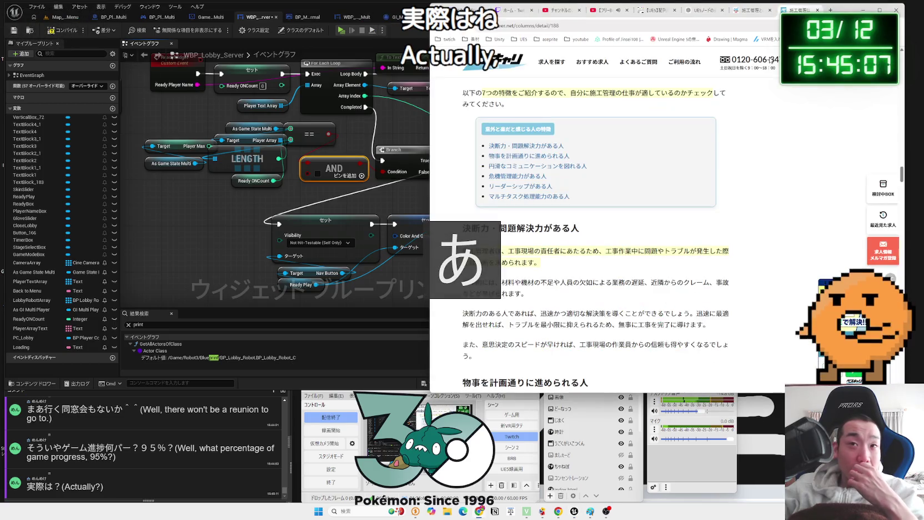
Bring the editor forward and reposition the Player Max getter beneath the LENGTH node.
{"action": "left_click", "coordinate": [203, 188]}
{"action": "mouse_move", "coordinate": [225, 165]}
{"action": "left_mouse_down"}
{"action": "mouse_move", "coordinate": [238, 219]}
{"action": "mouse_move", "coordinate": [288, 222]}
{"action": "mouse_move", "coordinate": [257, 225]}
{"action": "left_mouse_up"}
{"action": "key", "text": "Escape"}
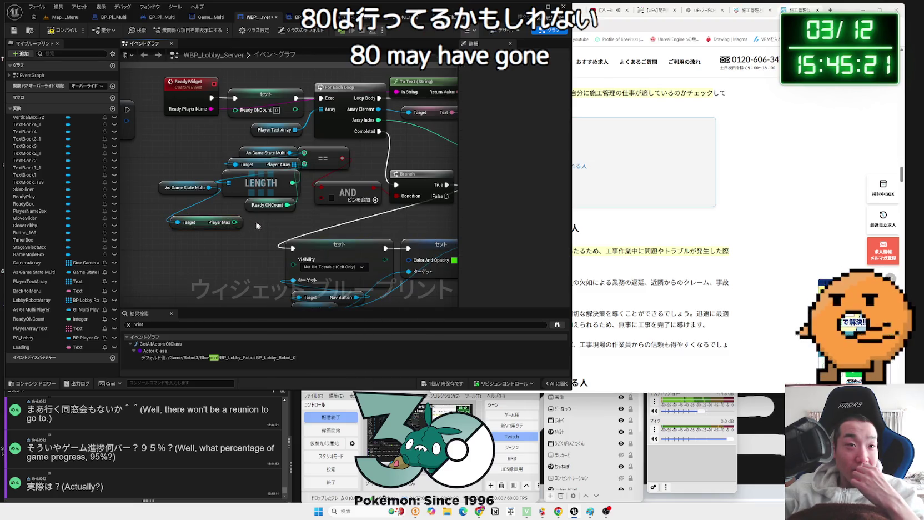
{"action": "left_click", "coordinate": [211, 226]}
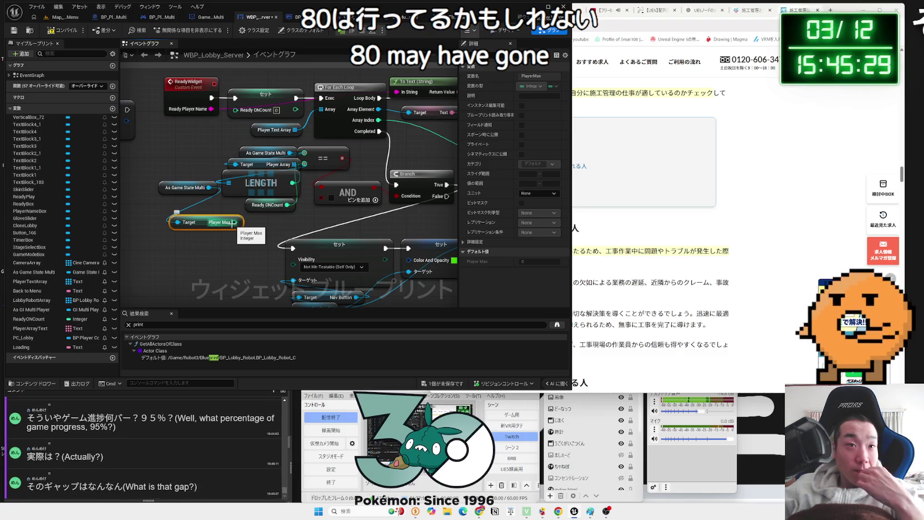
{"action": "left_click_drag", "start_coordinate": [233, 222], "coordinate": [255, 231]}
Add an integer Equal (==) node wired from Player Max's output.
{"action": "type", "text": "=="}
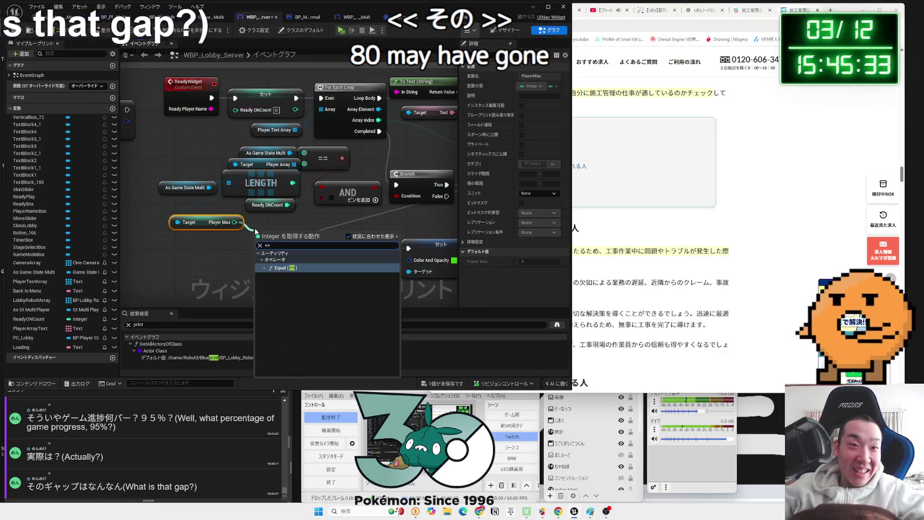
{"action": "left_click", "coordinate": [287, 268]}
{"action": "left_click_drag", "start_coordinate": [276, 234], "coordinate": [281, 222]}
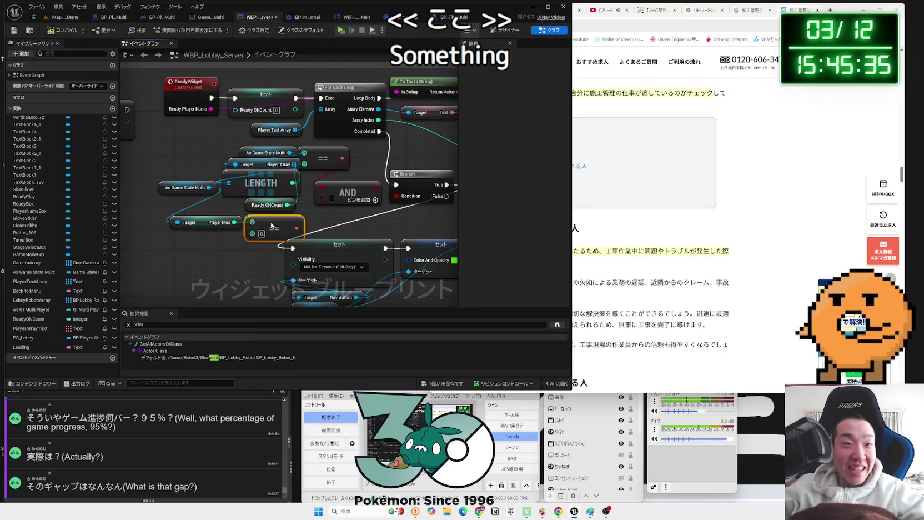
{"action": "mouse_move", "coordinate": [211, 222]}
{"action": "left_mouse_down"}
{"action": "mouse_move", "coordinate": [211, 233]}
{"action": "mouse_move", "coordinate": [262, 237]}
{"action": "mouse_move", "coordinate": [283, 224]}
{"action": "mouse_move", "coordinate": [246, 228]}
{"action": "mouse_move", "coordinate": [252, 220]}
{"action": "left_mouse_up"}
{"action": "key", "text": "Escape"}
Regroup As Game State Multi, the Player Max getter, the == and AND nodes.
{"action": "mouse_move", "coordinate": [183, 188]}
{"action": "left_mouse_down"}
{"action": "mouse_move", "coordinate": [157, 224]}
{"action": "mouse_move", "coordinate": [249, 245]}
{"action": "mouse_move", "coordinate": [320, 201]}
{"action": "mouse_move", "coordinate": [269, 206]}
{"action": "mouse_move", "coordinate": [215, 161]}
{"action": "mouse_move", "coordinate": [198, 167]}
{"action": "left_mouse_up"}
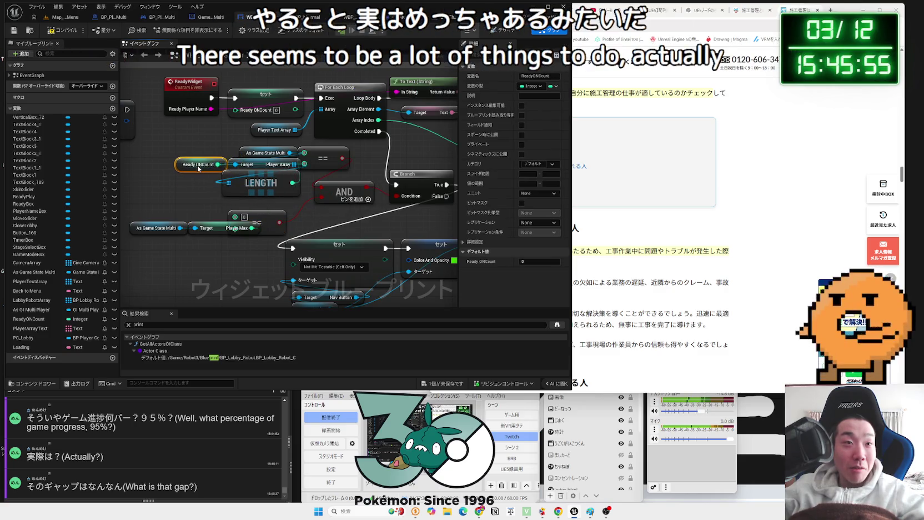
{"action": "left_click_drag", "start_coordinate": [209, 212], "coordinate": [289, 256]}
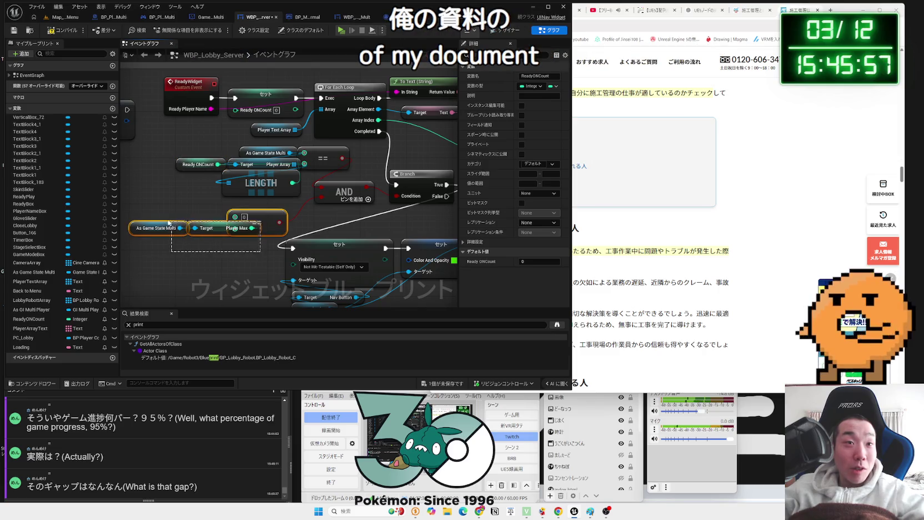
{"action": "left_click_drag", "start_coordinate": [266, 222], "coordinate": [272, 211]}
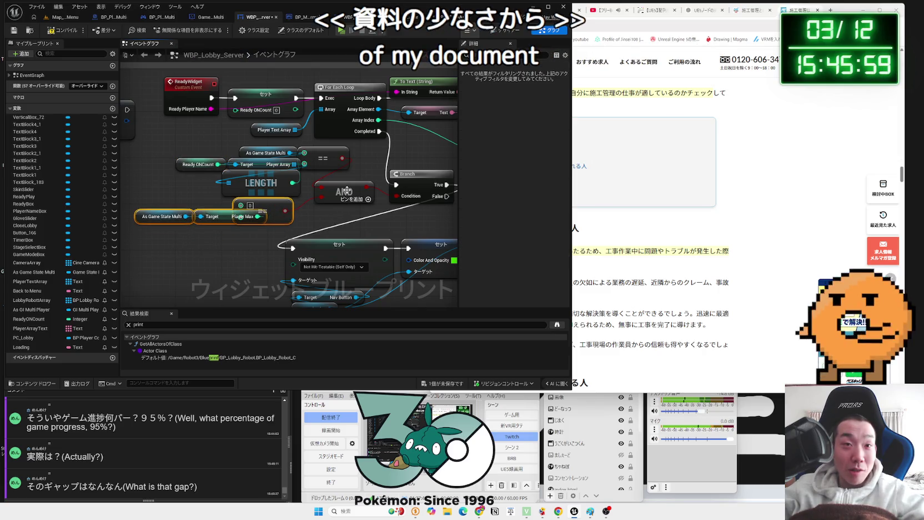
{"action": "left_click_drag", "start_coordinate": [347, 190], "coordinate": [361, 191]}
{"action": "mouse_move", "coordinate": [328, 160]}
{"action": "left_mouse_down"}
{"action": "mouse_move", "coordinate": [314, 185]}
{"action": "mouse_move", "coordinate": [299, 190]}
{"action": "left_mouse_up"}
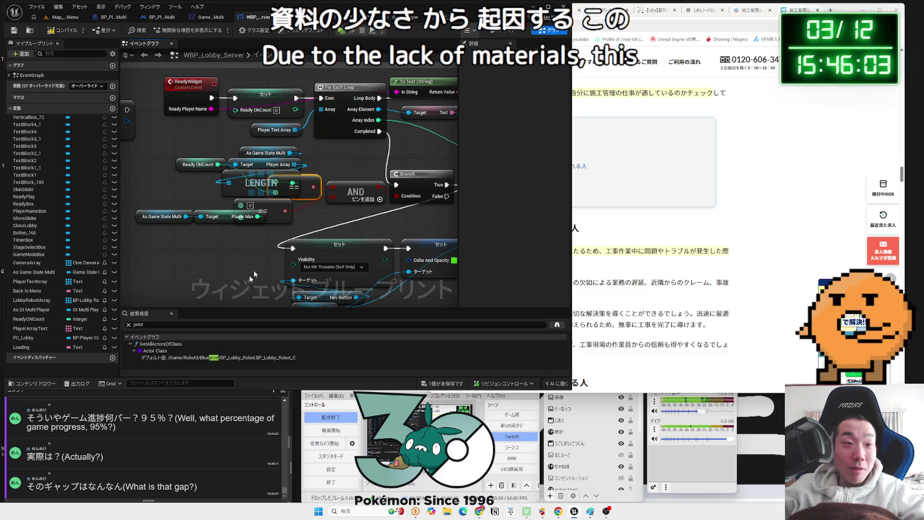
Position the As Game State Multi getter directly beside the Player Max target.
{"action": "key", "text": "a"}
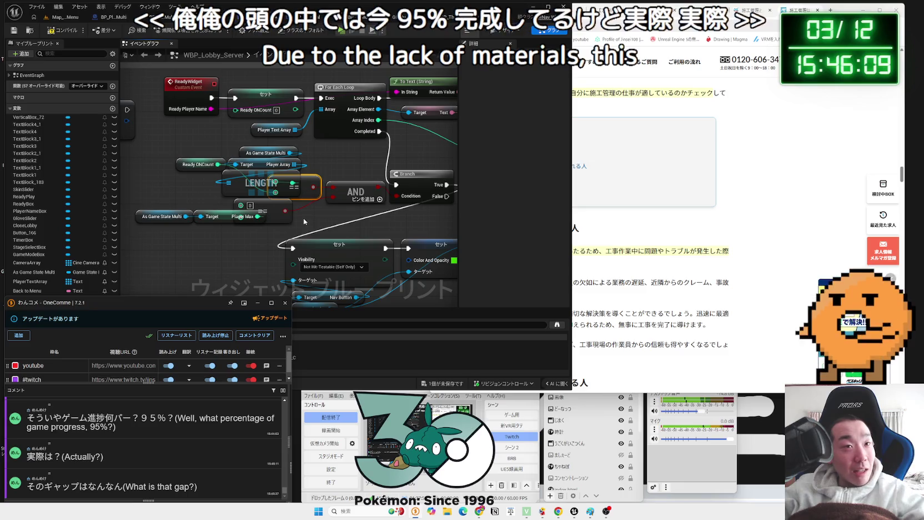
{"action": "mouse_move", "coordinate": [160, 221]}
{"action": "left_mouse_down"}
{"action": "mouse_move", "coordinate": [169, 240]}
{"action": "mouse_move", "coordinate": [215, 231]}
{"action": "left_mouse_up"}
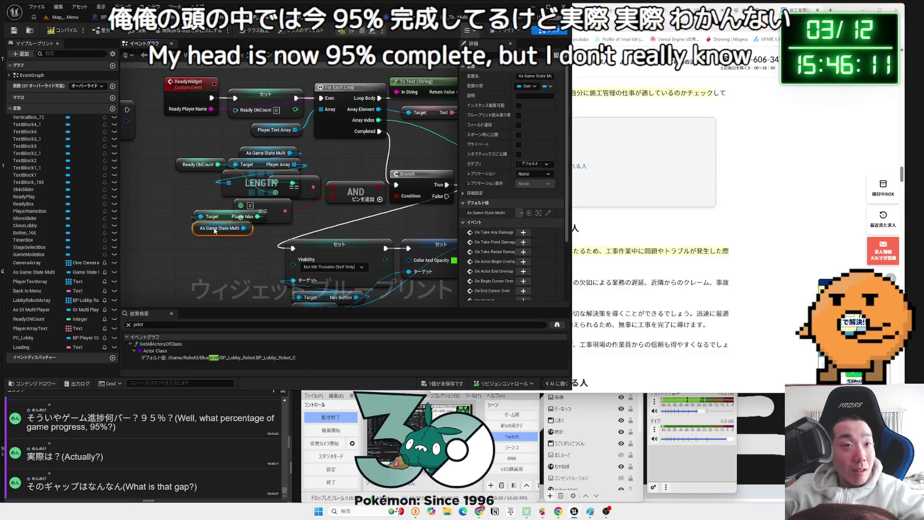
{"action": "left_click", "coordinate": [226, 240]}
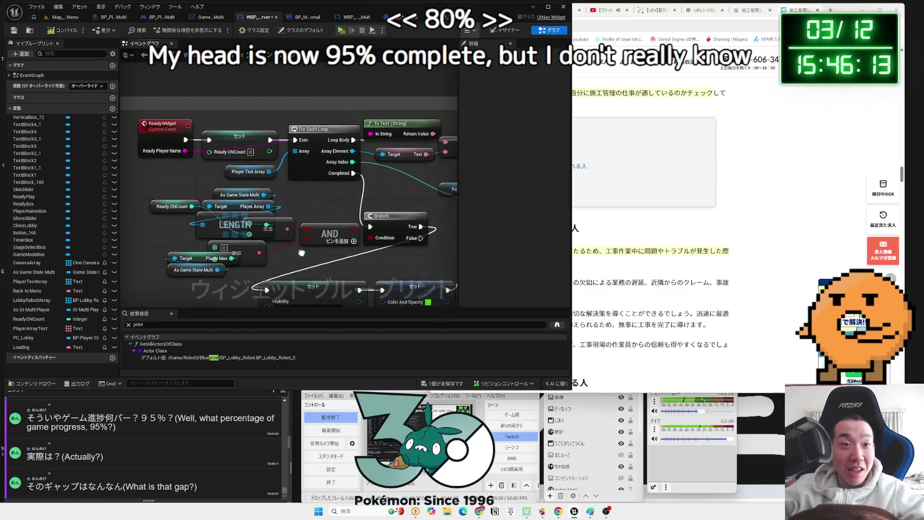
{"action": "left_click_drag", "start_coordinate": [340, 250], "coordinate": [302, 231]}
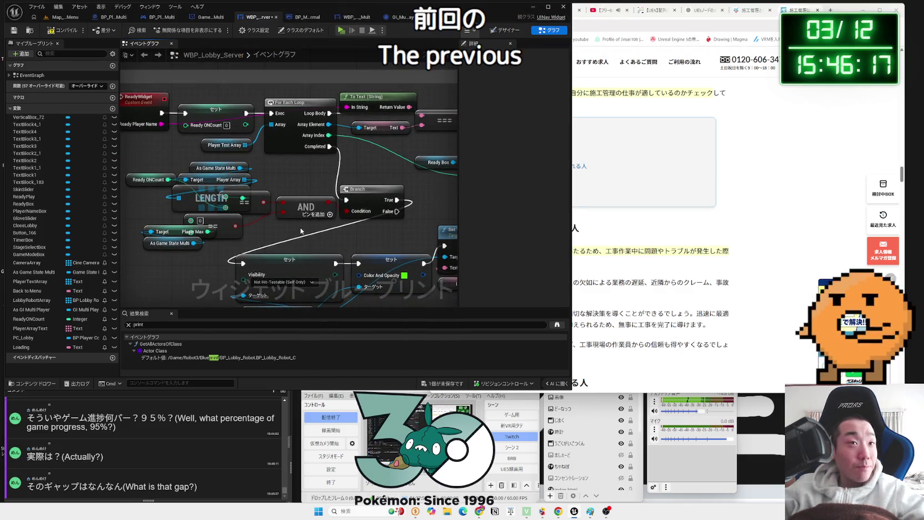
{"action": "mouse_move", "coordinate": [160, 221]}
{"action": "left_mouse_down"}
{"action": "mouse_move", "coordinate": [305, 229]}
{"action": "mouse_move", "coordinate": [240, 238]}
{"action": "left_mouse_up"}
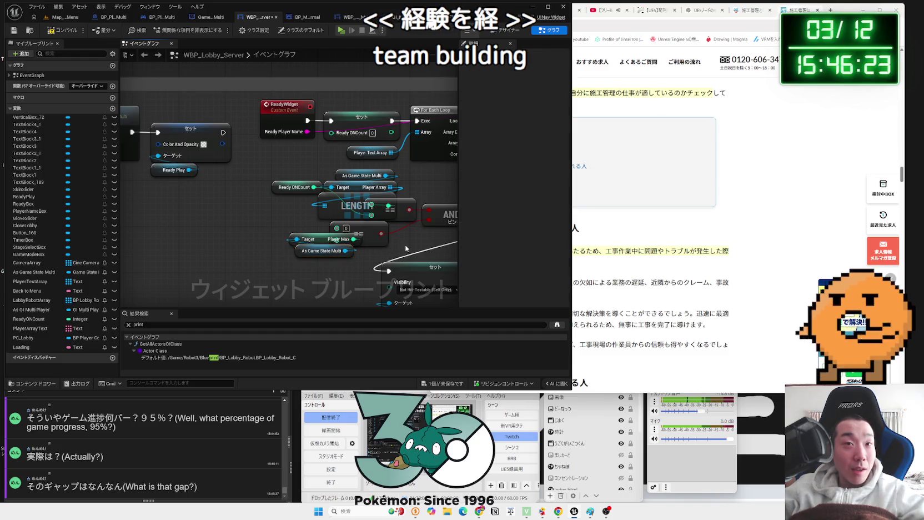
{"action": "left_click_drag", "start_coordinate": [400, 246], "coordinate": [261, 259]}
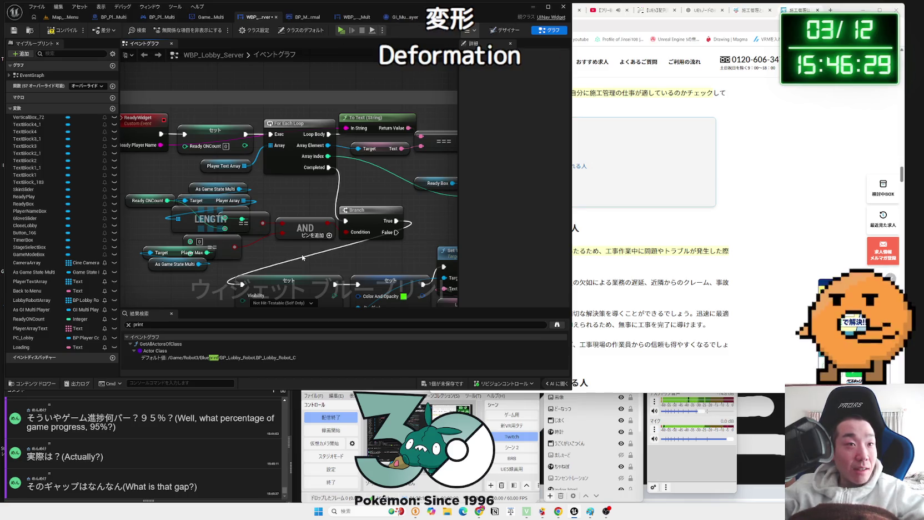
Place the Player Text Array getter next to the For Each Loop's Array input.
{"action": "left_click_drag", "start_coordinate": [303, 258], "coordinate": [144, 243]}
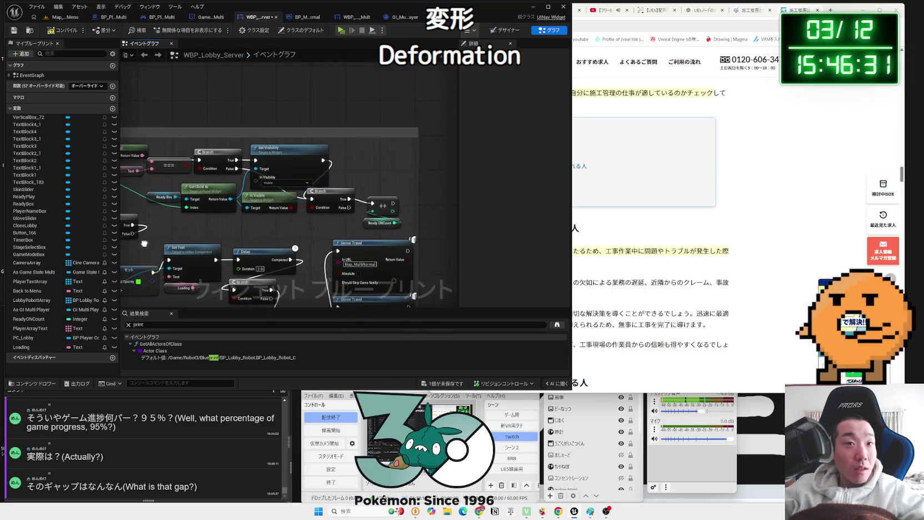
{"action": "left_click_drag", "start_coordinate": [216, 229], "coordinate": [366, 212]}
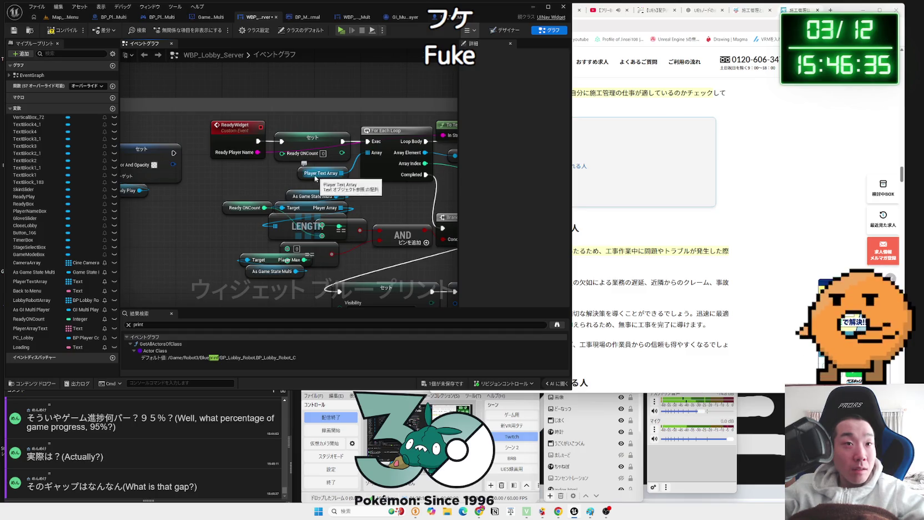
{"action": "left_click_drag", "start_coordinate": [315, 178], "coordinate": [287, 178]}
{"action": "left_click", "coordinate": [261, 183]}
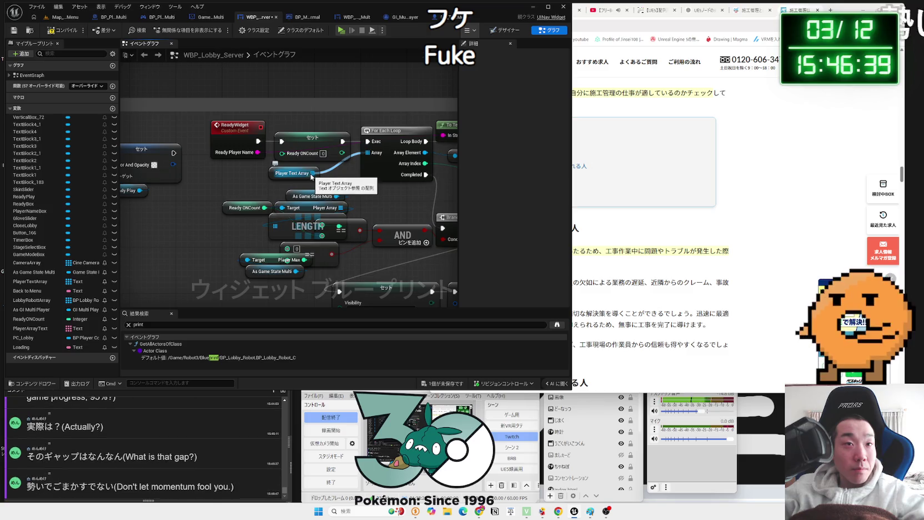
{"action": "left_click_drag", "start_coordinate": [305, 173], "coordinate": [335, 168]}
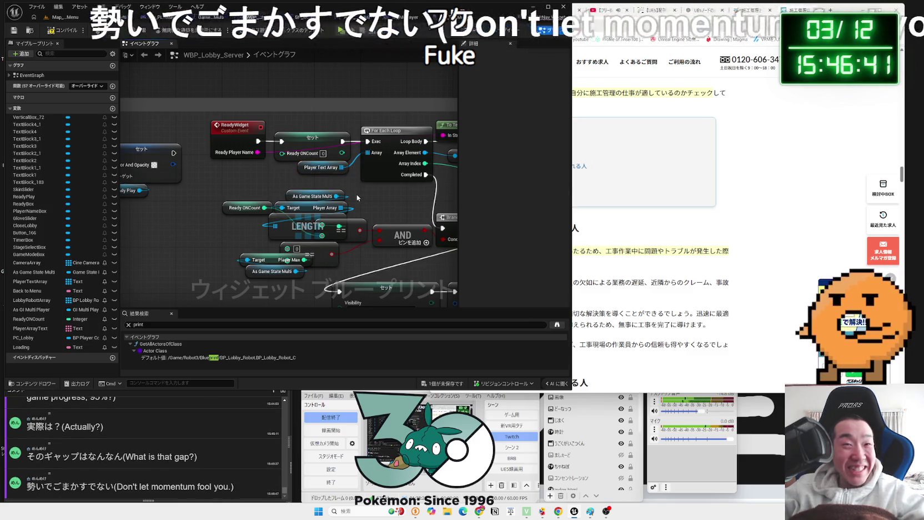
{"action": "left_click_drag", "start_coordinate": [357, 197], "coordinate": [309, 195]}
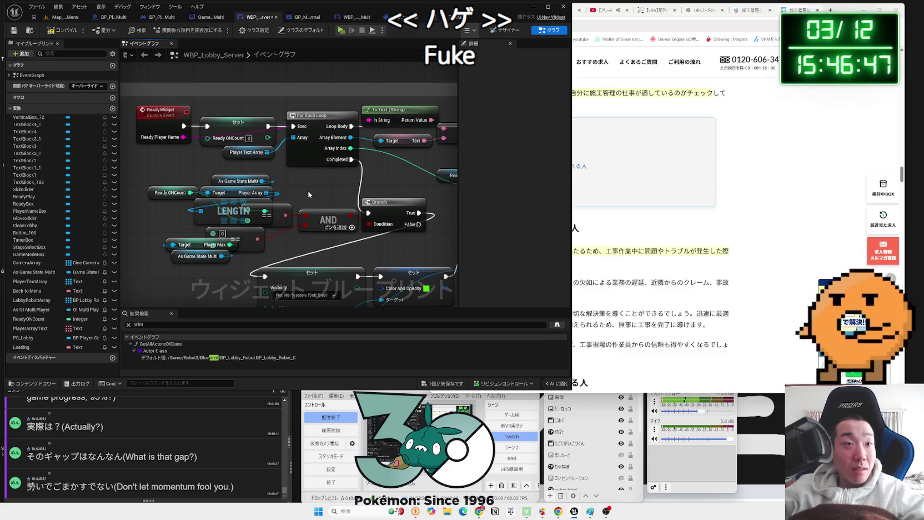
Move the Ready ONCount getter and == node aside, and delete the duplicate == node.
{"action": "left_click_drag", "start_coordinate": [170, 199], "coordinate": [159, 210]}
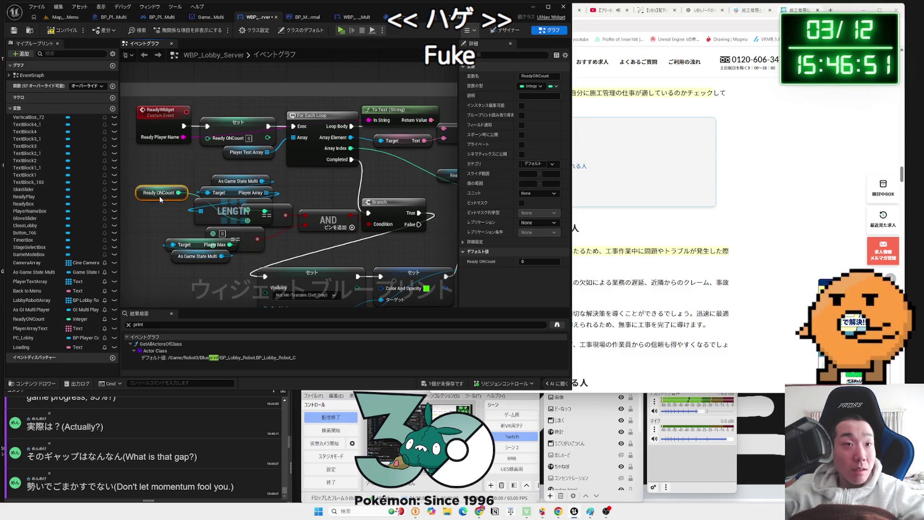
{"action": "left_click_drag", "start_coordinate": [284, 224], "coordinate": [333, 202]}
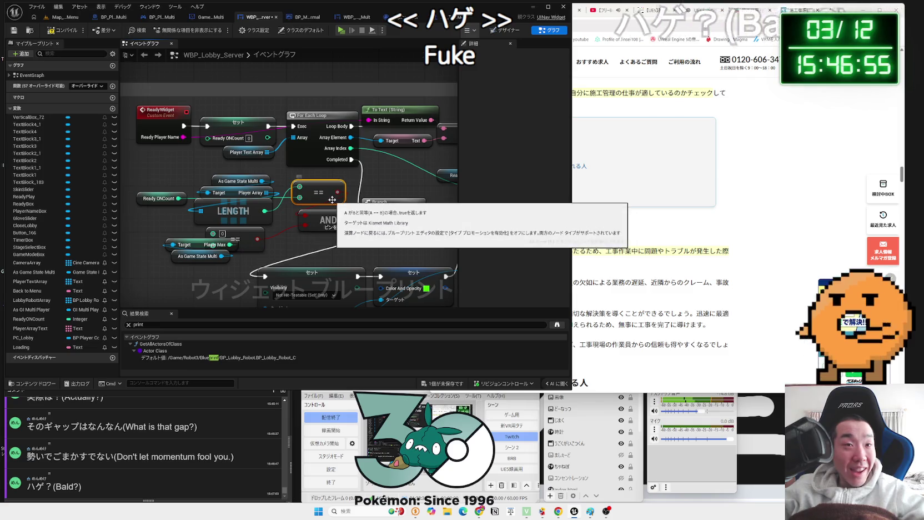
{"action": "left_click", "coordinate": [242, 237]}
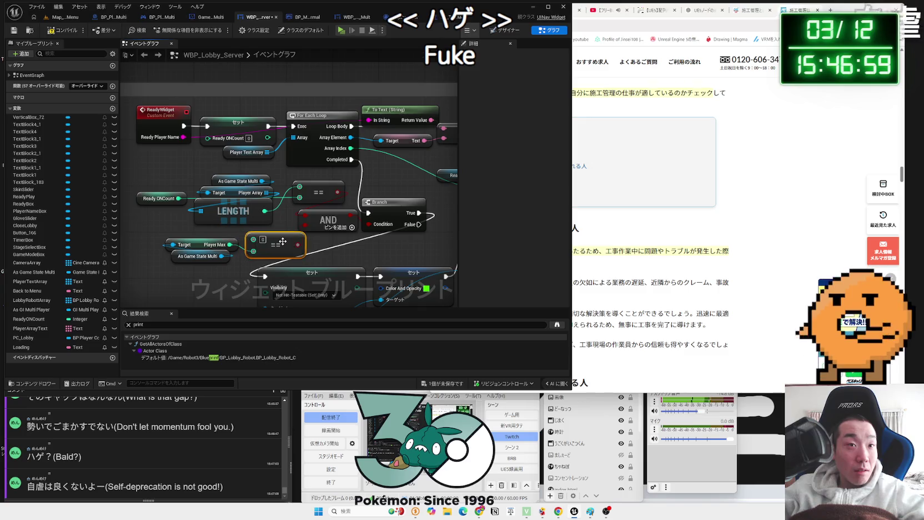
{"action": "key", "text": "Delete"}
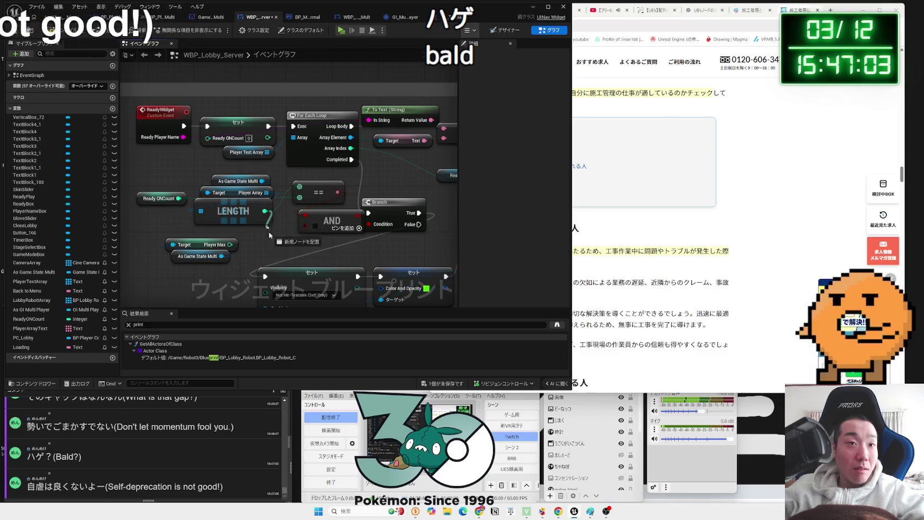
Add an integer Equal from LENGTH's output and wire Player Max into its second input.
{"action": "left_click_drag", "start_coordinate": [265, 211], "coordinate": [251, 244]}
{"action": "type", "text": "=="}
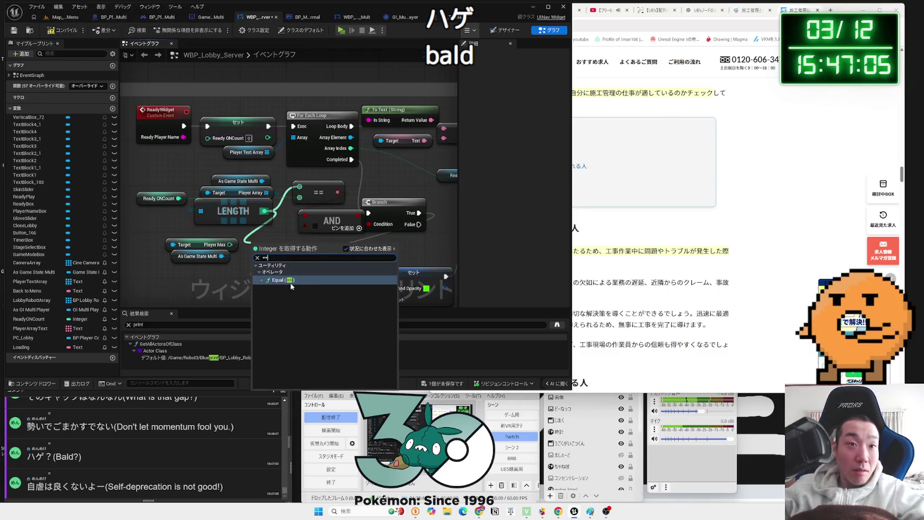
{"action": "key", "text": "Return"}
{"action": "mouse_move", "coordinate": [230, 245]}
{"action": "left_mouse_down"}
{"action": "mouse_move", "coordinate": [263, 255]}
{"action": "mouse_move", "coordinate": [305, 226]}
{"action": "mouse_move", "coordinate": [280, 210]}
{"action": "mouse_move", "coordinate": [261, 234]}
{"action": "left_mouse_up"}
{"action": "left_click_drag", "start_coordinate": [183, 245], "coordinate": [207, 287]}
{"action": "left_click_drag", "start_coordinate": [200, 246], "coordinate": [206, 241]}
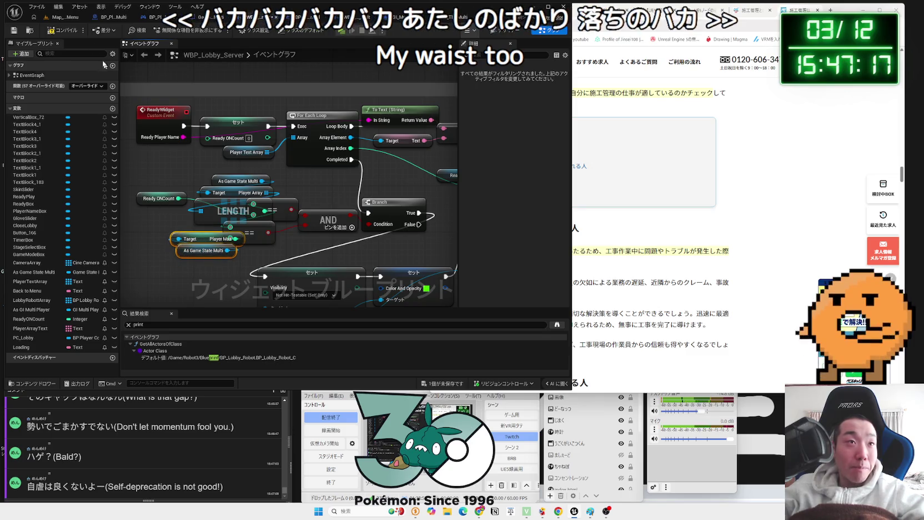
{"action": "left_click", "coordinate": [64, 19]}
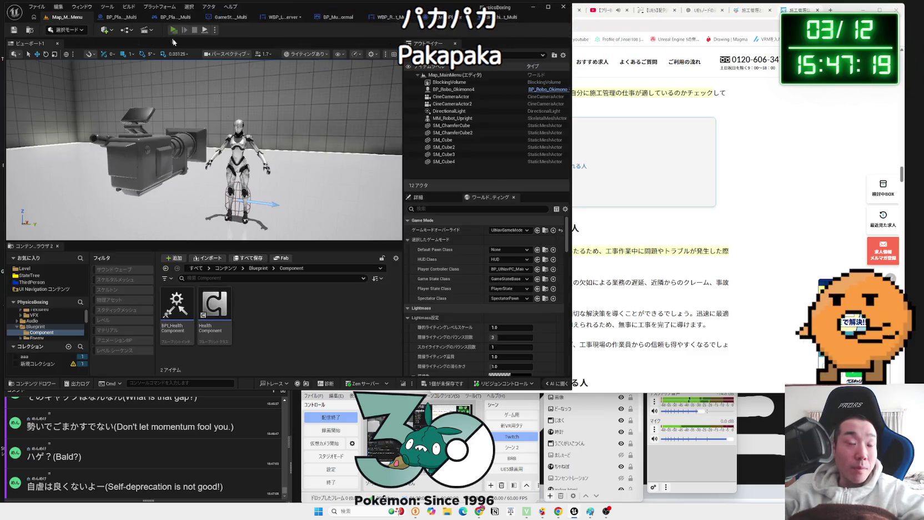
Start a multiplayer playtest and widen both game preview windows.
{"action": "left_click", "coordinate": [174, 30]}
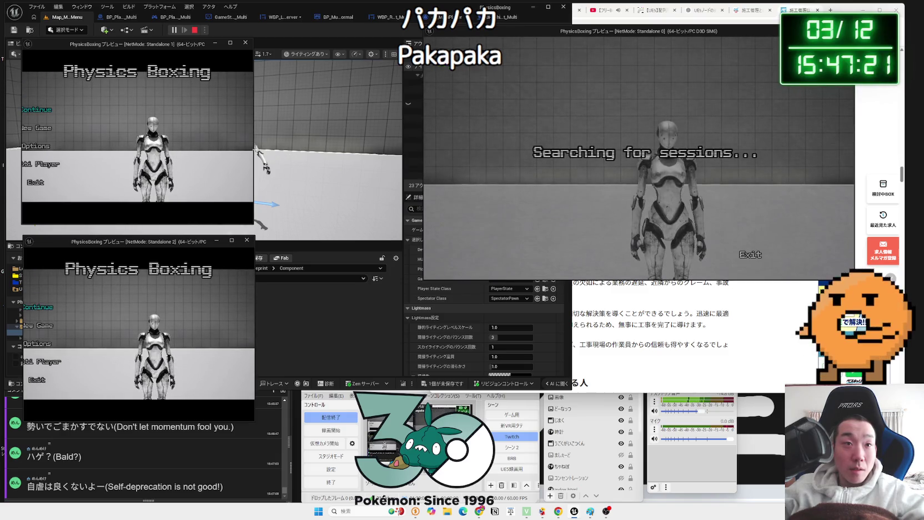
{"action": "left_click_drag", "start_coordinate": [254, 148], "coordinate": [317, 149]}
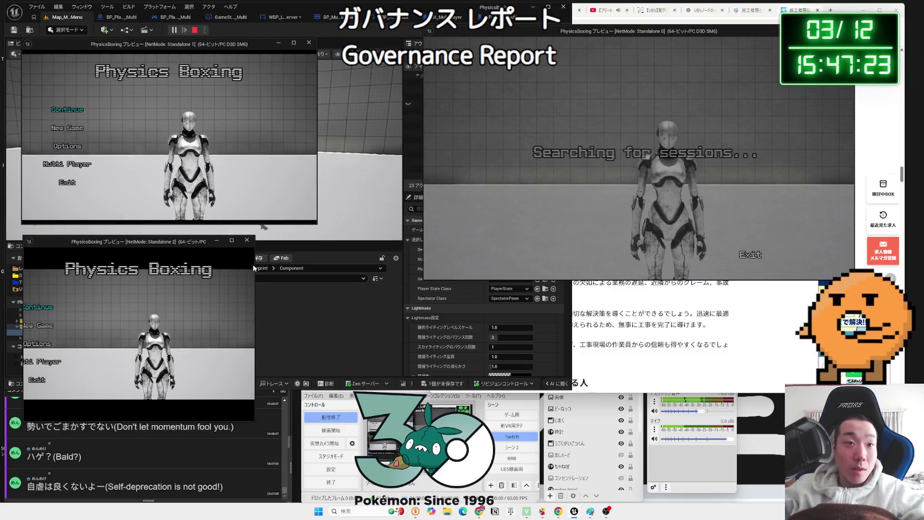
{"action": "left_click_drag", "start_coordinate": [254, 268], "coordinate": [334, 267]}
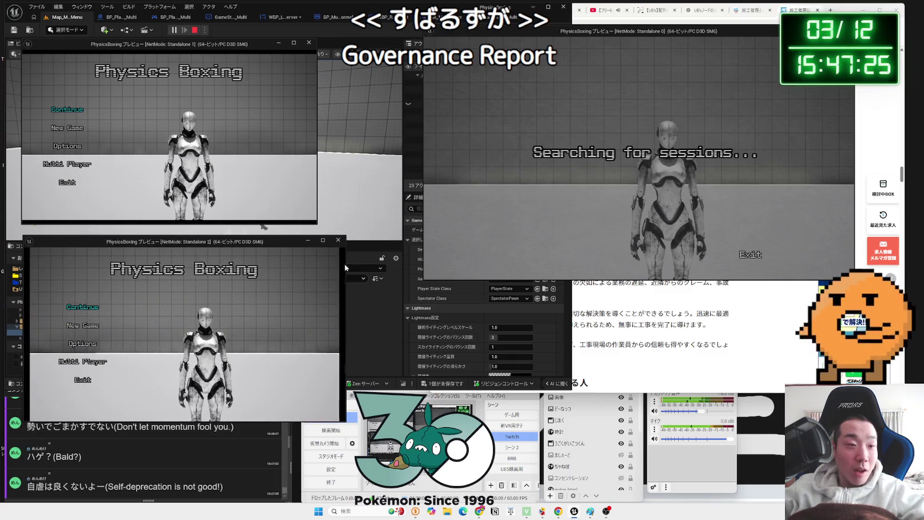
{"action": "left_click", "coordinate": [210, 481]}
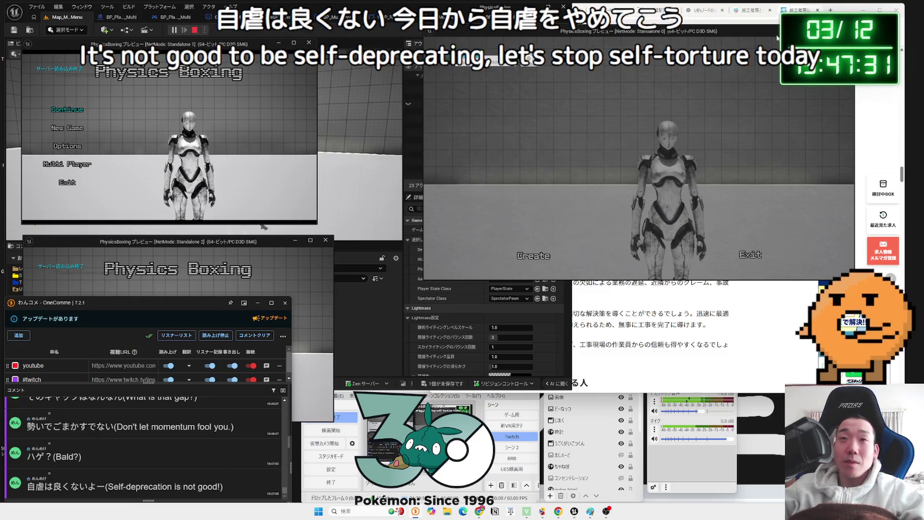
Create a server, mark the player Ready in the lobby, then stop the playtest.
{"action": "left_click", "coordinate": [531, 259]}
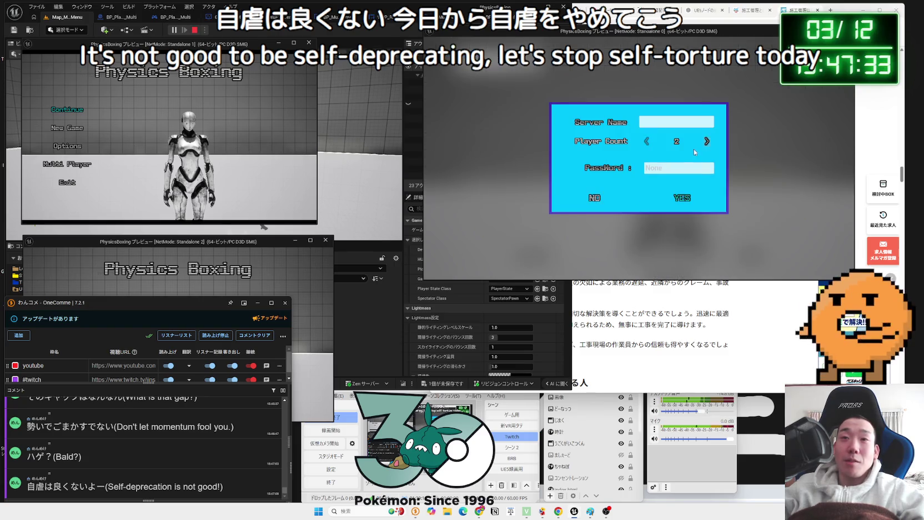
{"action": "left_click", "coordinate": [677, 199]}
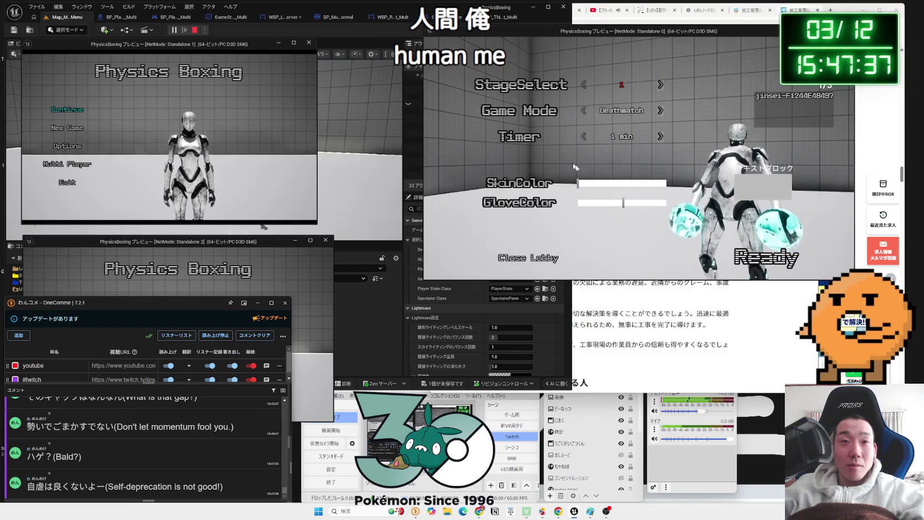
{"action": "left_click", "coordinate": [758, 256]}
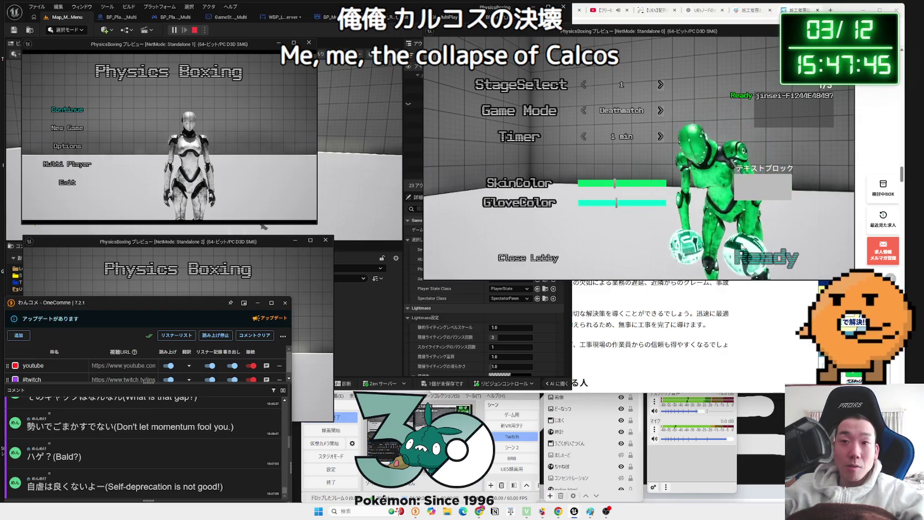
{"action": "key", "text": "Escape"}
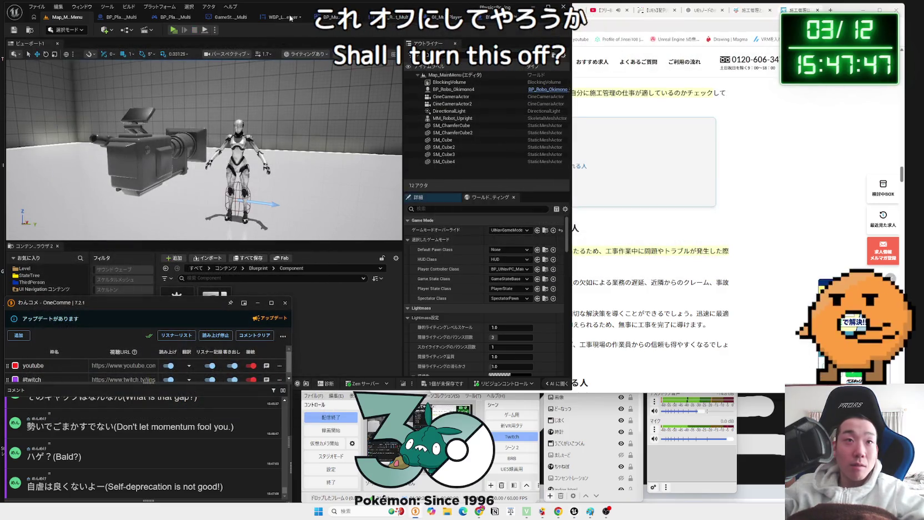
Back in the WBP_Lobby_Server graph, shift the nodes after On Clicked (ReadyPlay) to the right.
{"action": "left_click", "coordinate": [281, 17]}
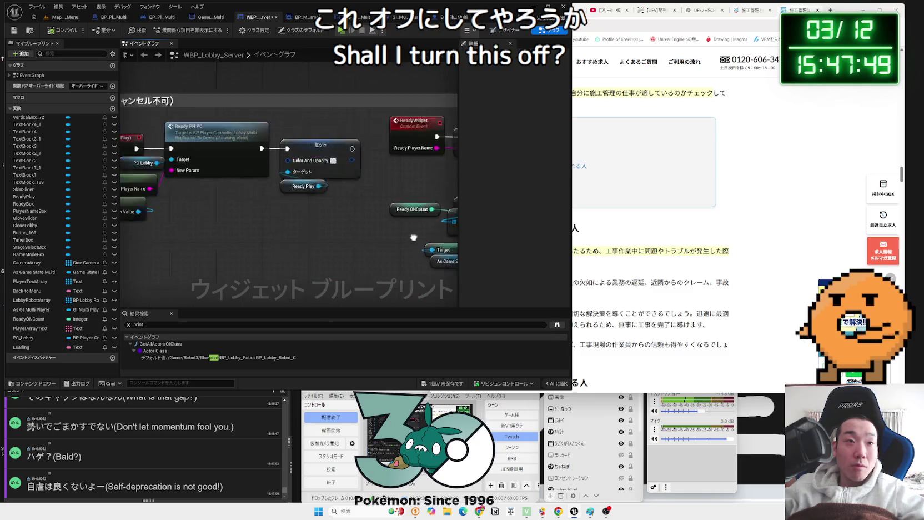
{"action": "mouse_move", "coordinate": [406, 223]}
{"action": "left_mouse_down"}
{"action": "mouse_move", "coordinate": [166, 122]}
{"action": "mouse_move", "coordinate": [176, 131]}
{"action": "left_mouse_up"}
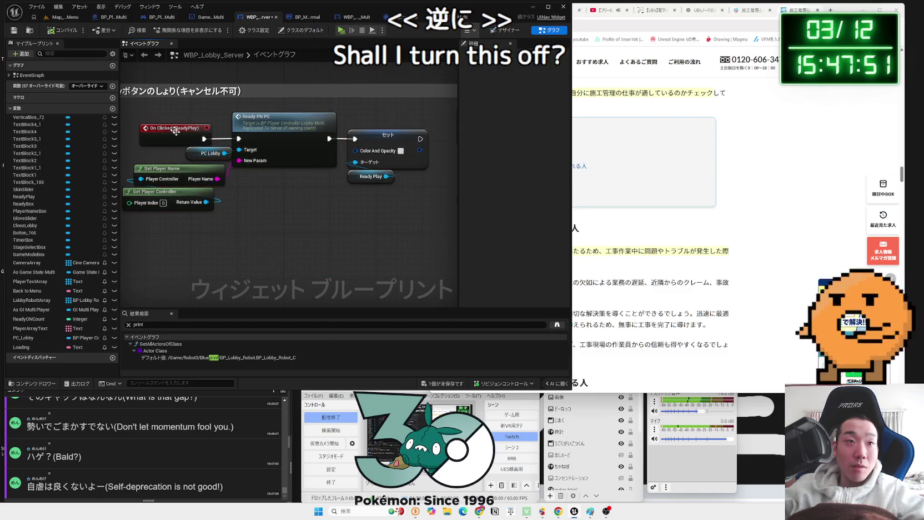
{"action": "left_click_drag", "start_coordinate": [239, 199], "coordinate": [311, 195]}
{"action": "mouse_move", "coordinate": [162, 140]}
{"action": "left_mouse_down"}
{"action": "mouse_move", "coordinate": [169, 140]}
{"action": "mouse_move", "coordinate": [151, 140]}
{"action": "left_mouse_up"}
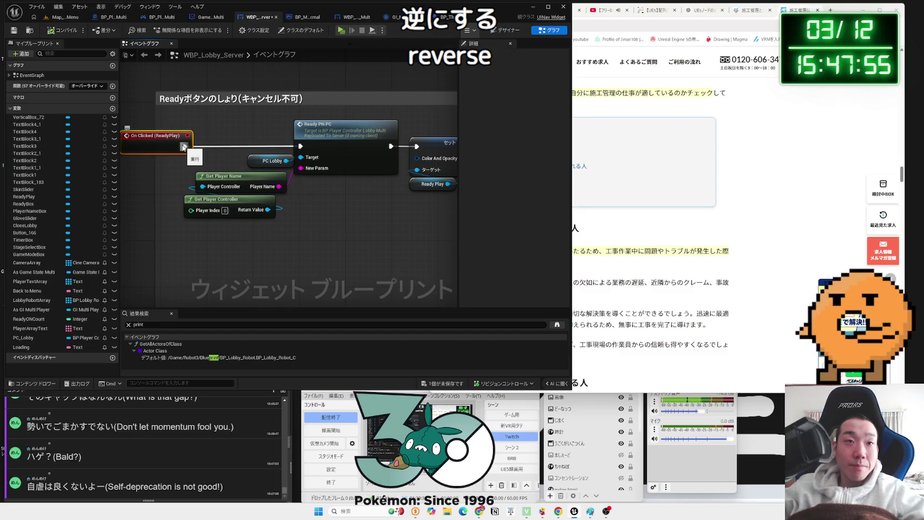
{"action": "left_click_drag", "start_coordinate": [214, 136], "coordinate": [421, 232]}
{"action": "left_click_drag", "start_coordinate": [356, 140], "coordinate": [397, 140]}
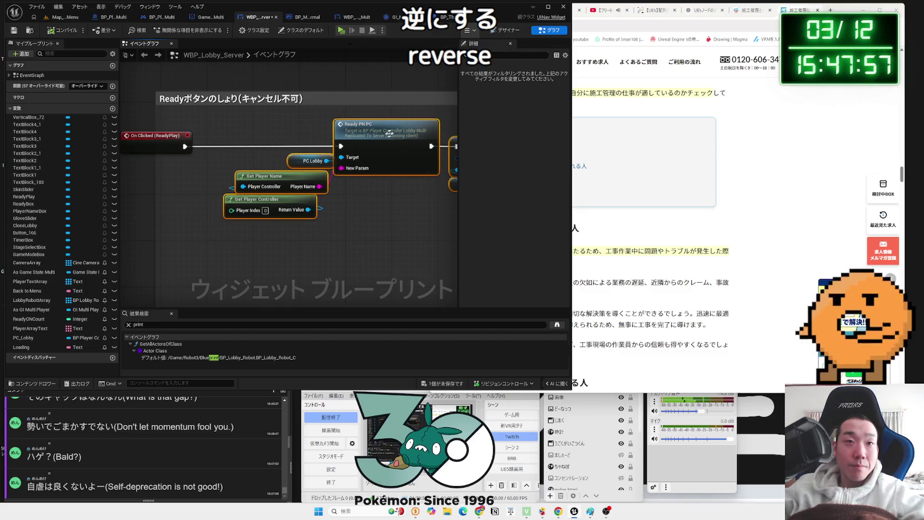
{"action": "left_click", "coordinate": [293, 132]}
Pan through the ReadyWidget chain, Branch, Set Visibility, Delay, Server Travel and For Each Loop nodes.
{"action": "left_click_drag", "start_coordinate": [293, 131], "coordinate": [249, 120]}
{"action": "left_click", "coordinate": [307, 118]}
{"action": "scroll", "coordinate": [312, 169], "scroll_direction": "down", "scroll_amount": 1}
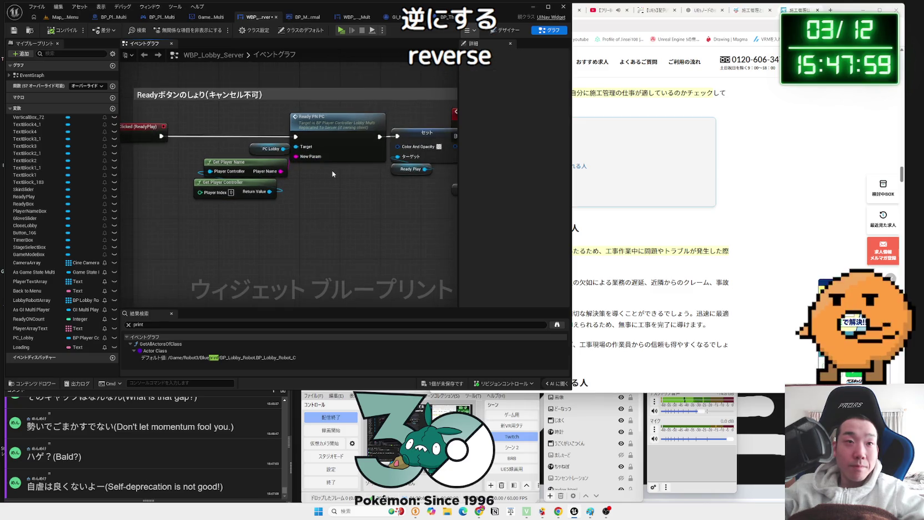
{"action": "left_click_drag", "start_coordinate": [354, 174], "coordinate": [313, 164]}
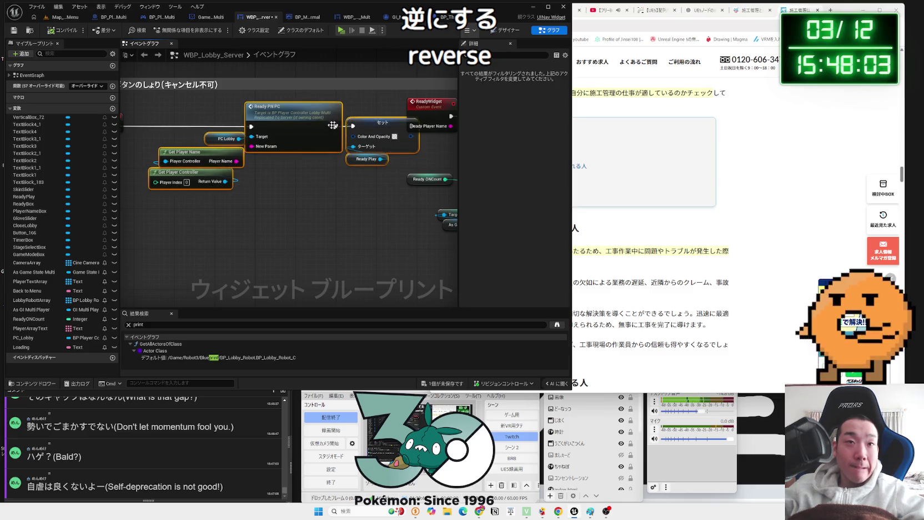
{"action": "left_click_drag", "start_coordinate": [259, 132], "coordinate": [233, 136]}
{"action": "left_click_drag", "start_coordinate": [433, 156], "coordinate": [172, 160]}
{"action": "left_click_drag", "start_coordinate": [338, 167], "coordinate": [225, 176]}
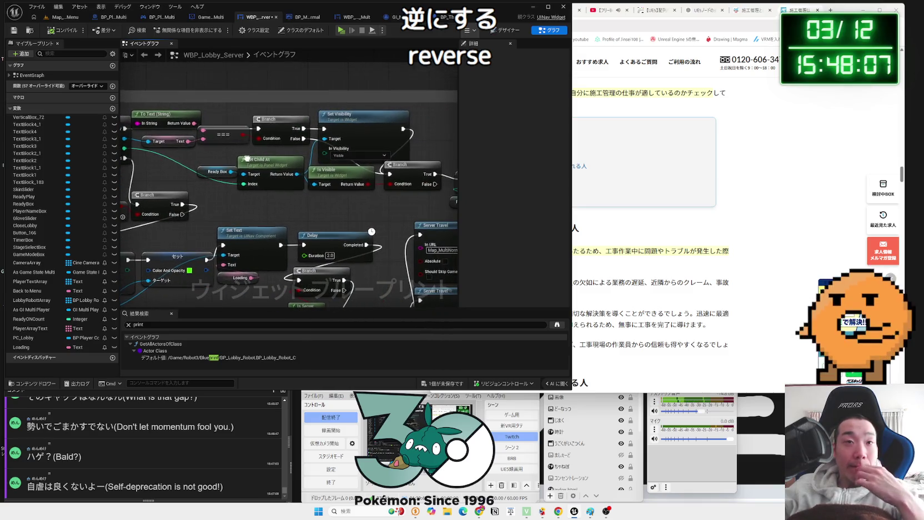
{"action": "left_click_drag", "start_coordinate": [325, 151], "coordinate": [242, 158]}
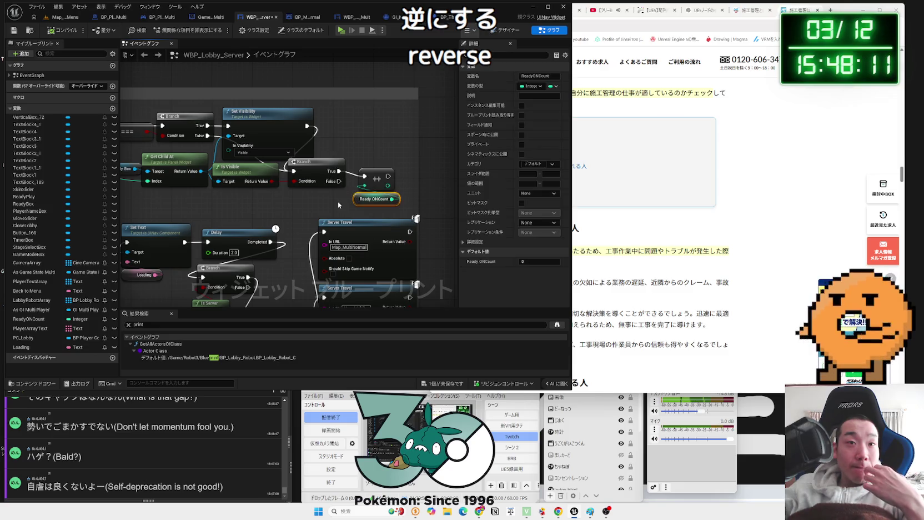
{"action": "left_click_drag", "start_coordinate": [380, 211], "coordinate": [378, 172]}
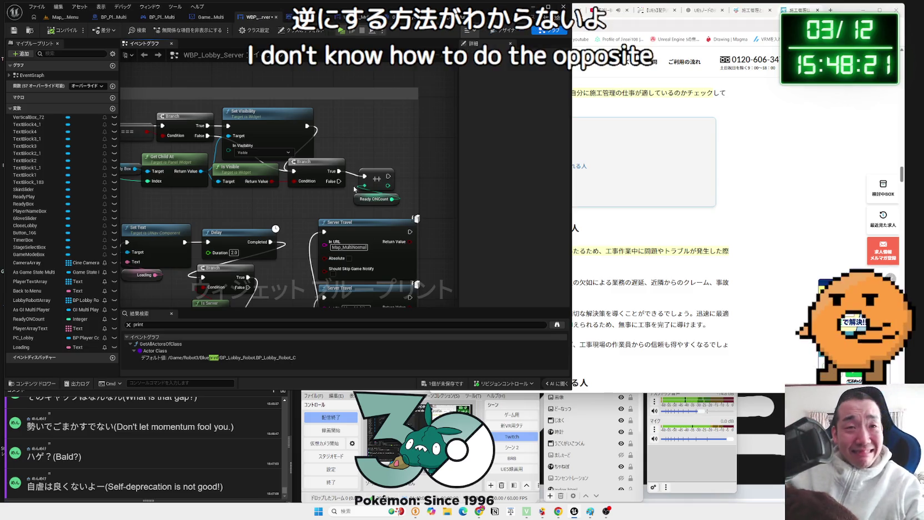
{"action": "left_click_drag", "start_coordinate": [337, 192], "coordinate": [436, 166]}
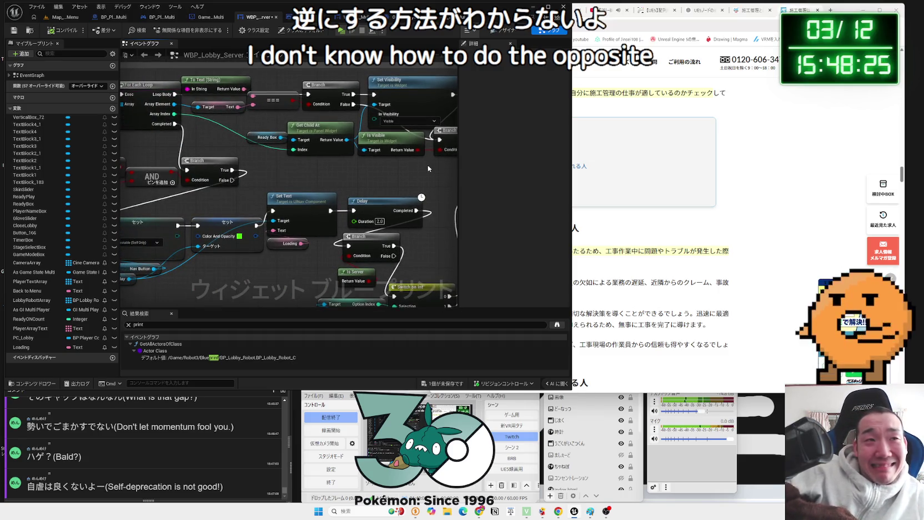
{"action": "scroll", "coordinate": [351, 163], "scroll_direction": "down", "scroll_amount": 1}
{"action": "mouse_move", "coordinate": [352, 163]}
{"action": "left_mouse_down"}
{"action": "mouse_move", "coordinate": [400, 192]}
{"action": "mouse_move", "coordinate": [352, 199]}
{"action": "left_mouse_up"}
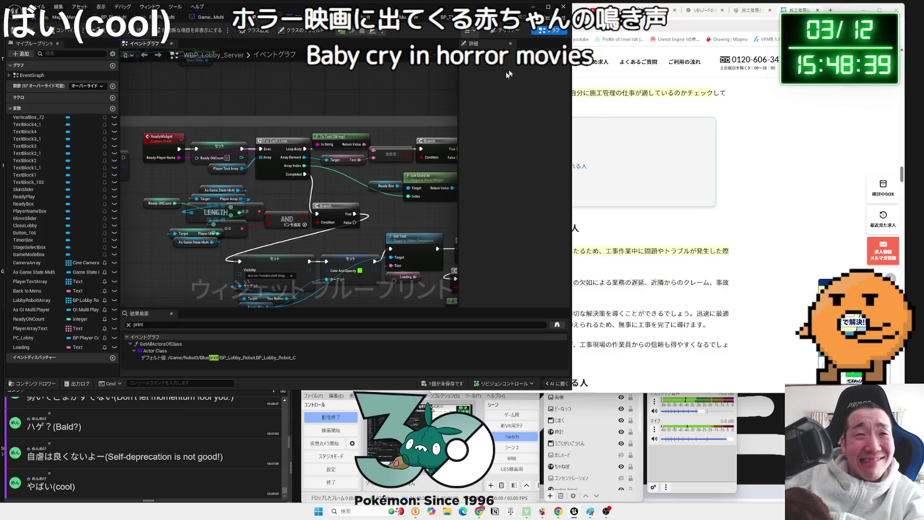
{"action": "left_click_drag", "start_coordinate": [291, 188], "coordinate": [287, 191]}
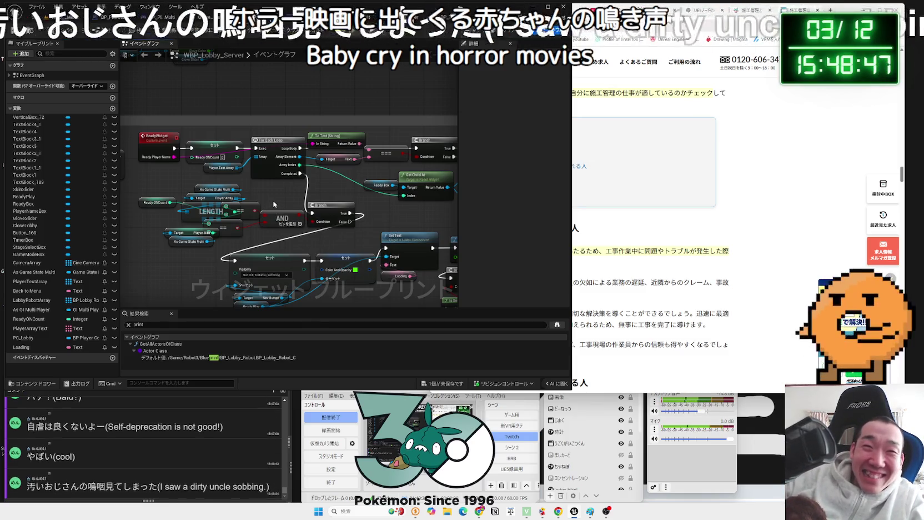
{"action": "mouse_move", "coordinate": [228, 177]}
{"action": "left_mouse_down"}
{"action": "mouse_move", "coordinate": [268, 179]}
{"action": "mouse_move", "coordinate": [254, 176]}
{"action": "left_mouse_up"}
{"action": "left_click", "coordinate": [251, 174]}
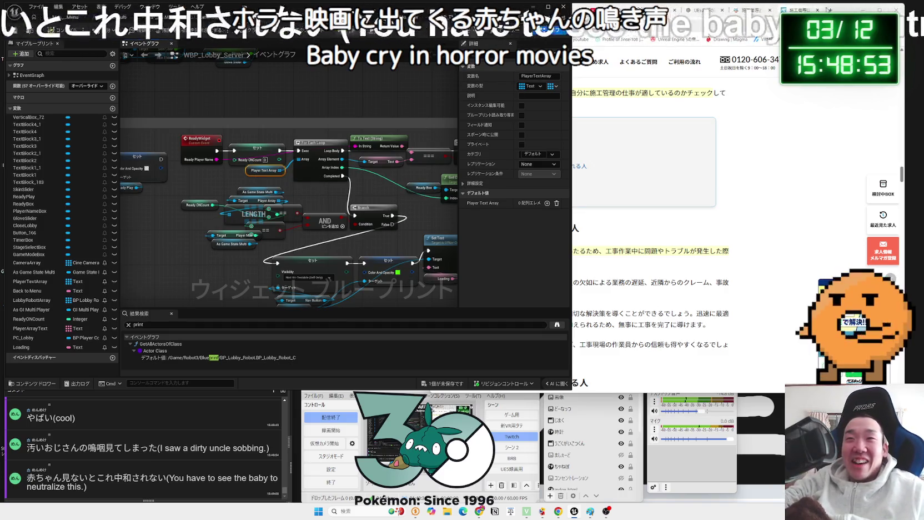
Search Google for 赤ちゃん 動画 in a new tab.
{"action": "left_click", "coordinate": [828, 10]}
{"action": "type", "text": "あかたｙann"}
{"action": "key", "text": "space"}
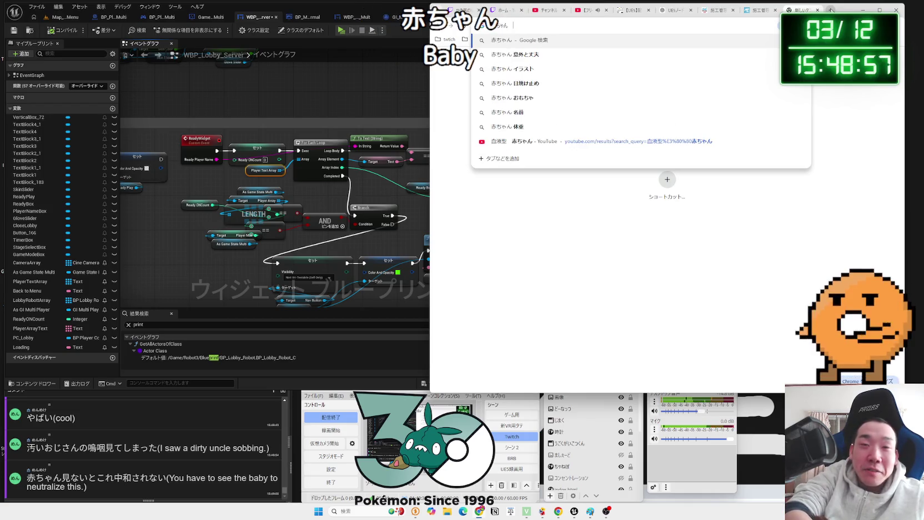
{"action": "type", "text": "動画"}
{"action": "key", "text": "Return"}
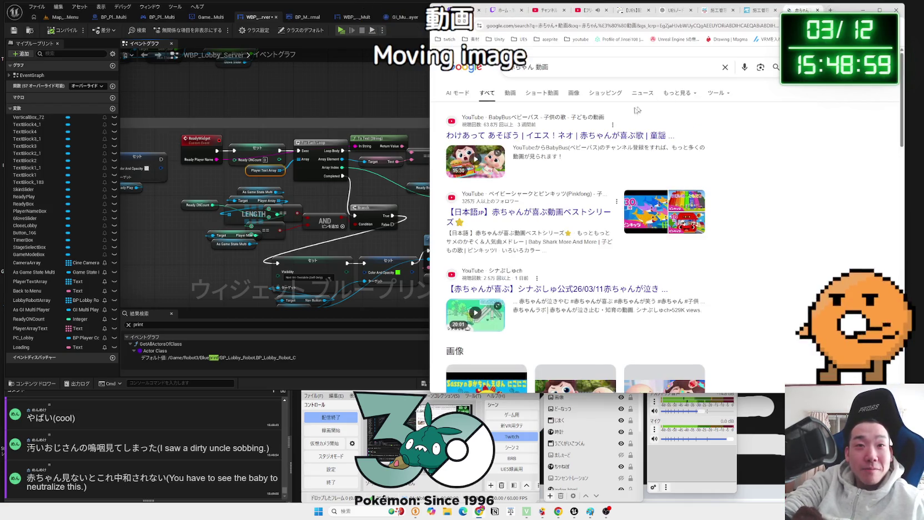
Switch to the laughing-baby video search and open the article listing such videos.
{"action": "scroll", "coordinate": [541, 166], "scroll_direction": "down", "scroll_amount": 15}
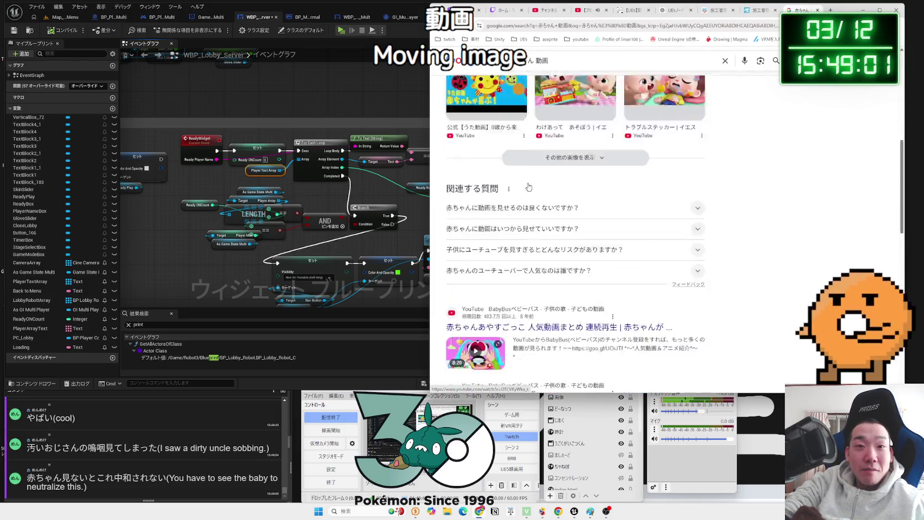
{"action": "scroll", "coordinate": [529, 181], "scroll_direction": "down", "scroll_amount": 5}
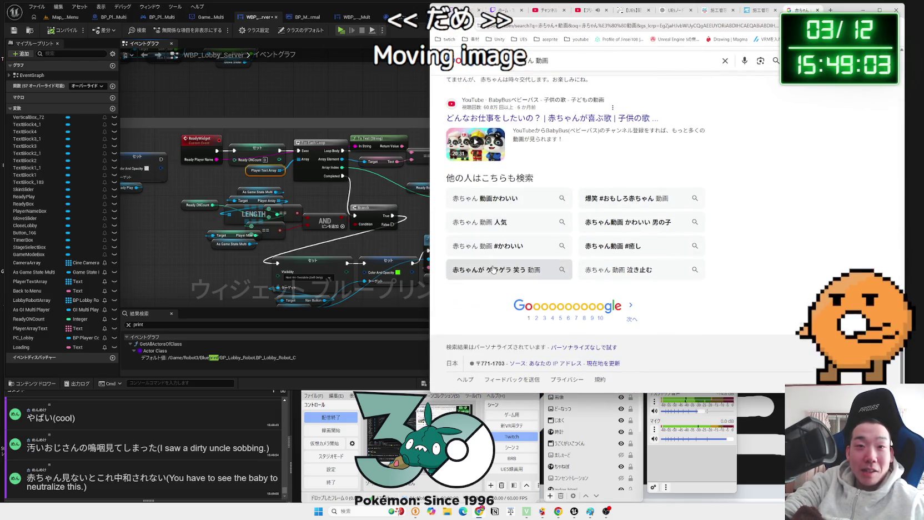
{"action": "left_click", "coordinate": [492, 269]}
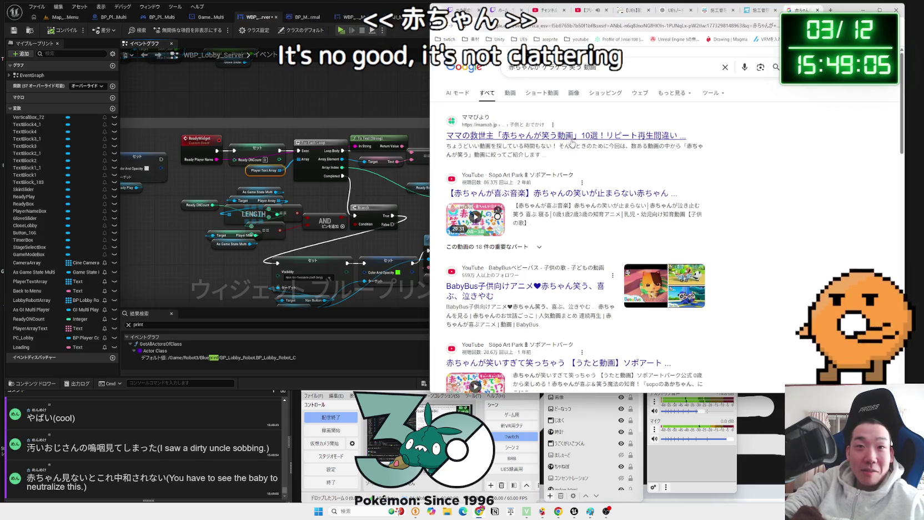
{"action": "left_click", "coordinate": [573, 136]}
Scroll through the baby-laughing article, then go back to the Google results.
{"action": "scroll", "coordinate": [591, 248], "scroll_direction": "down", "scroll_amount": 15}
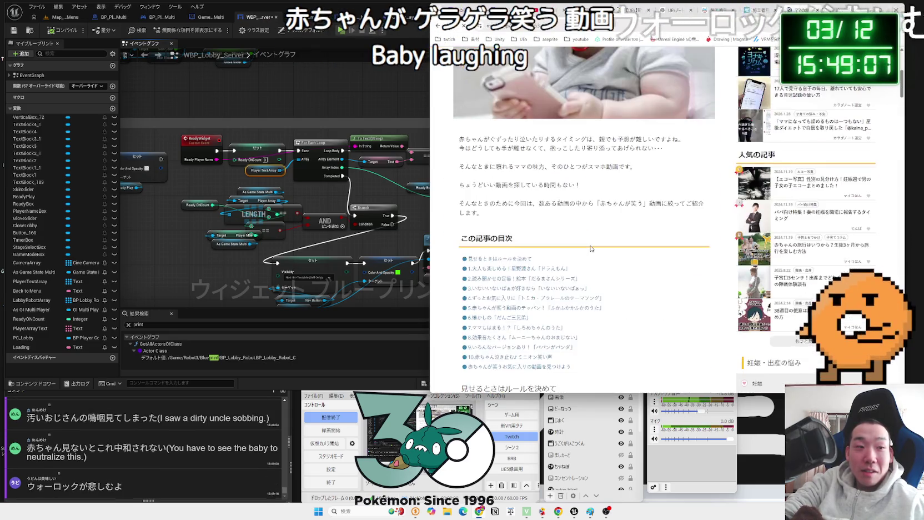
{"action": "scroll", "coordinate": [588, 260], "scroll_direction": "down", "scroll_amount": 1}
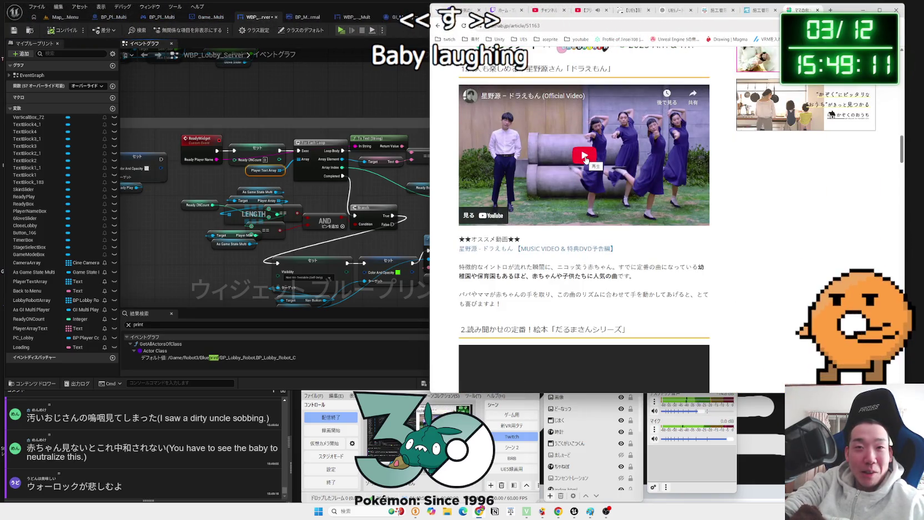
{"action": "scroll", "coordinate": [595, 245], "scroll_direction": "down", "scroll_amount": 10}
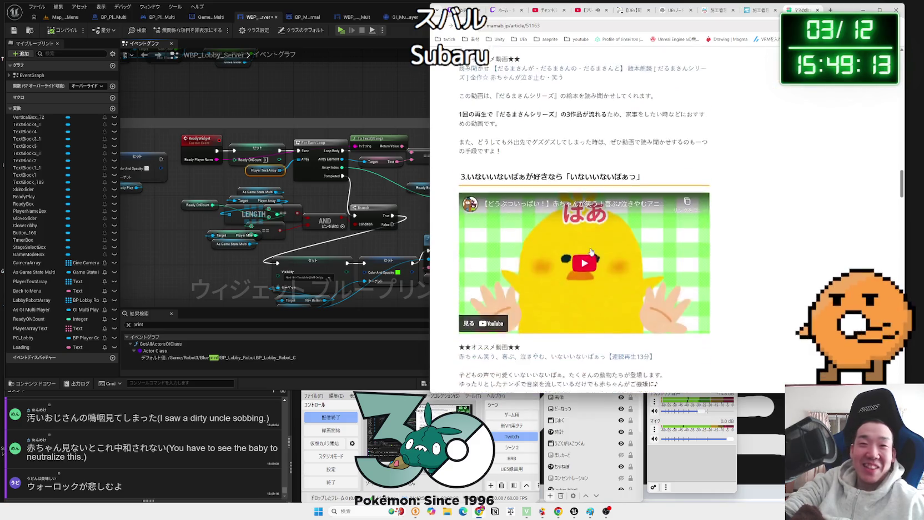
{"action": "scroll", "coordinate": [592, 251], "scroll_direction": "up", "scroll_amount": 2}
{"action": "scroll", "coordinate": [592, 251], "scroll_direction": "down", "scroll_amount": 20}
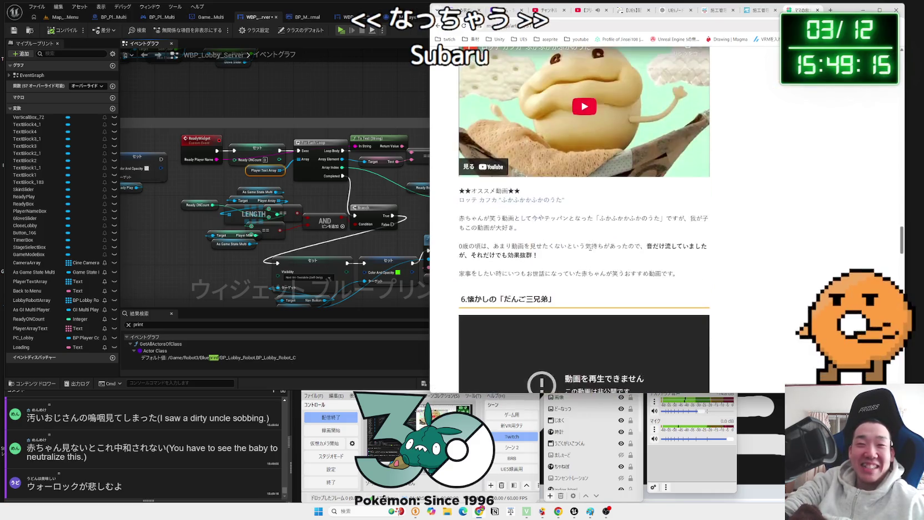
{"action": "scroll", "coordinate": [591, 254], "scroll_direction": "down", "scroll_amount": 20}
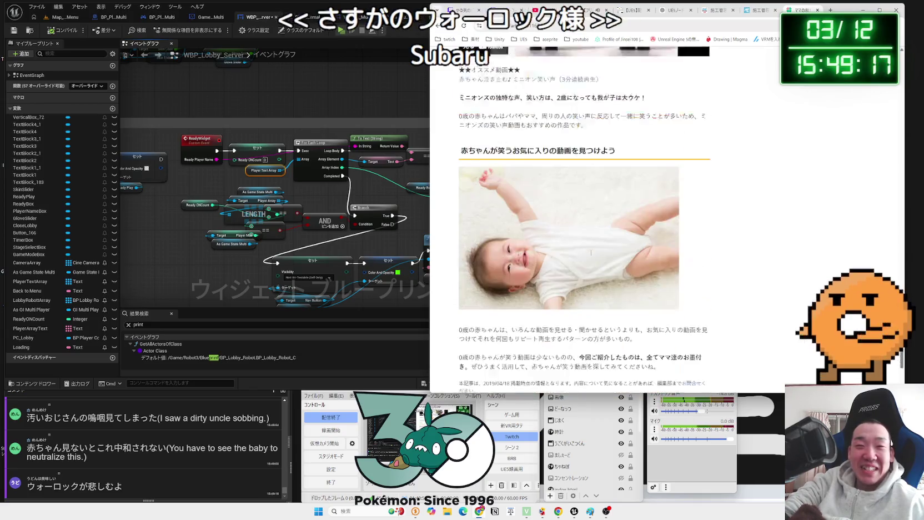
{"action": "key", "text": "alt+Left"}
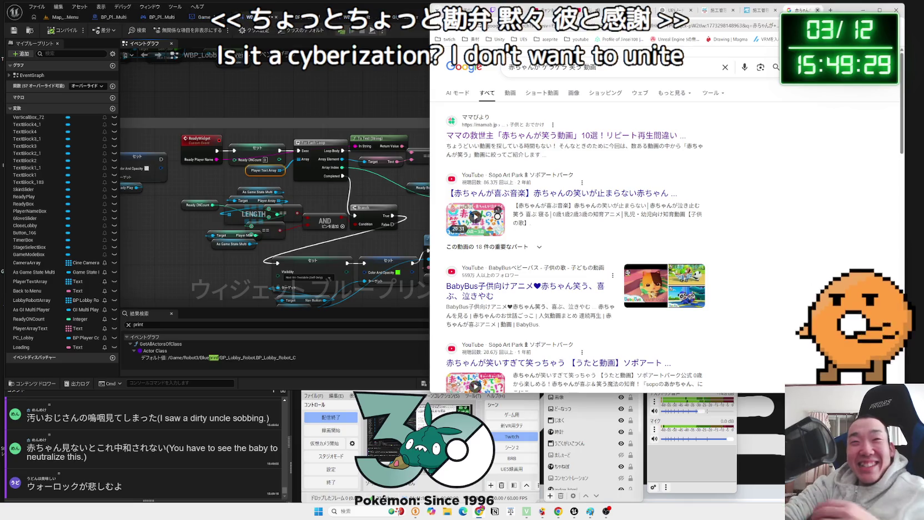
Open X from the bookmarks in a new tab.
{"action": "left_click", "coordinate": [818, 10]}
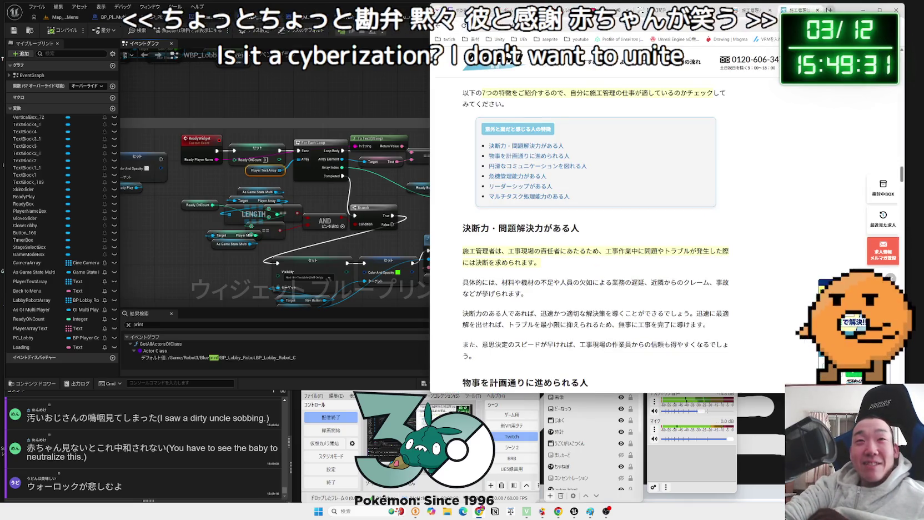
{"action": "left_click", "coordinate": [831, 10]}
{"action": "left_click", "coordinate": [889, 39]}
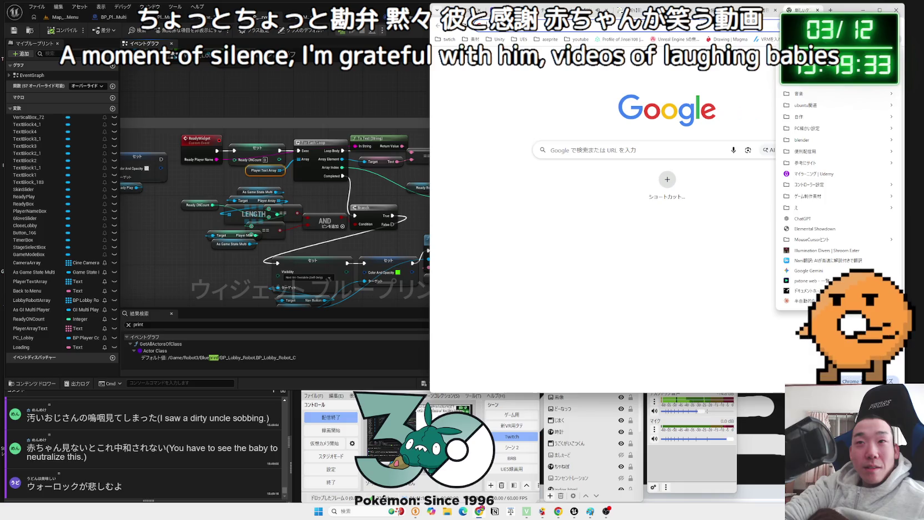
{"action": "left_click", "coordinate": [717, 100]}
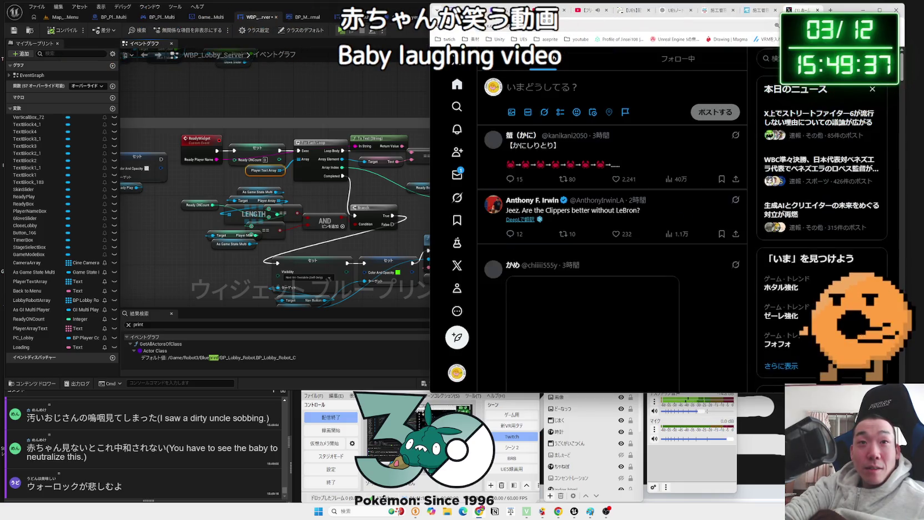
Search X for 赤ちゃん.
{"action": "left_click", "coordinate": [778, 57]}
{"action": "type", "text": "あ"}
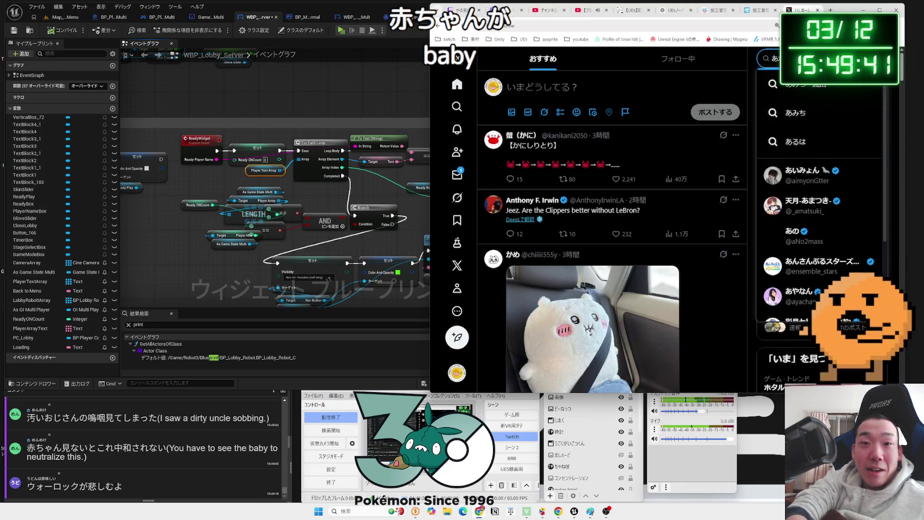
{"action": "key", "text": "Escape"}
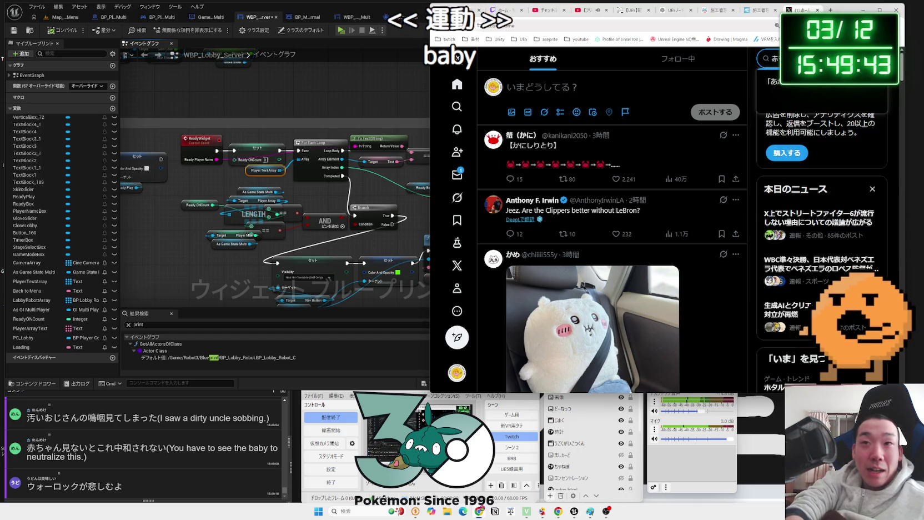
{"action": "key", "text": "Return"}
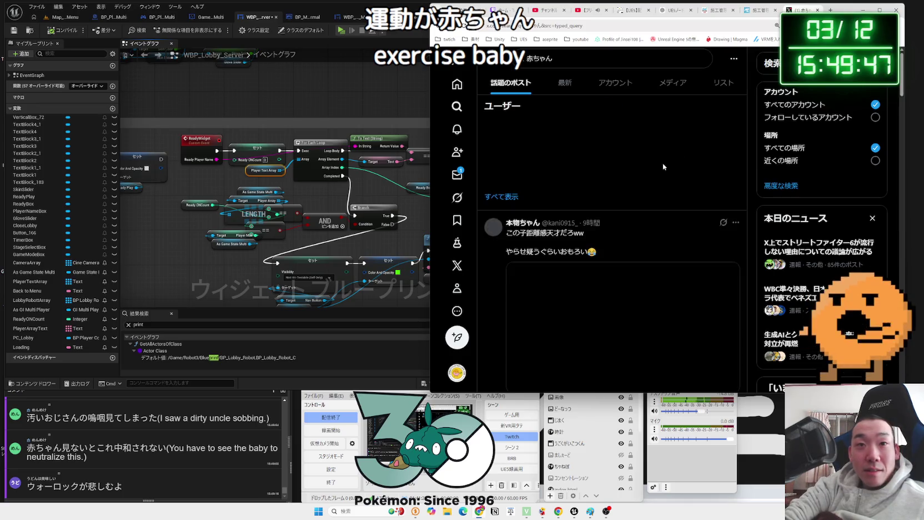
{"action": "scroll", "coordinate": [664, 168], "scroll_direction": "down", "scroll_amount": 3}
{"action": "scroll", "coordinate": [663, 168], "scroll_direction": "down", "scroll_amount": 5}
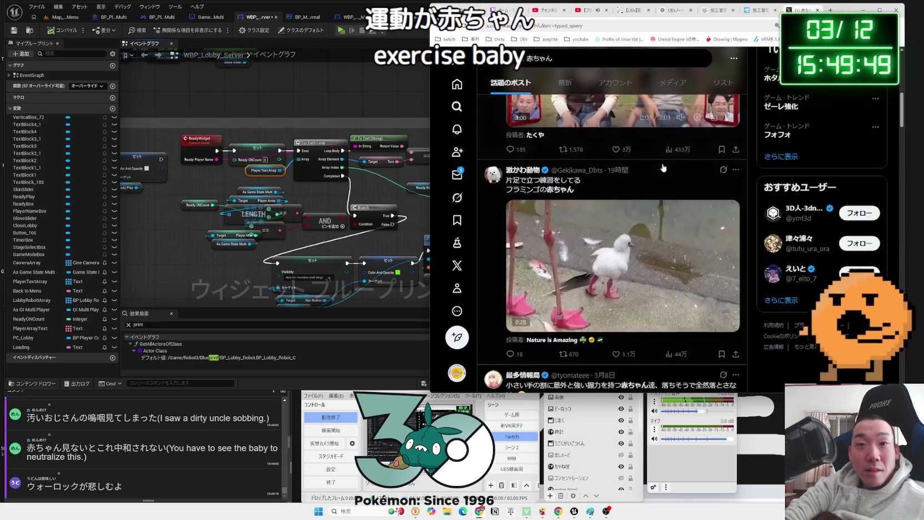
{"action": "scroll", "coordinate": [662, 167], "scroll_direction": "up", "scroll_amount": 2}
{"action": "scroll", "coordinate": [663, 168], "scroll_direction": "up", "scroll_amount": 1}
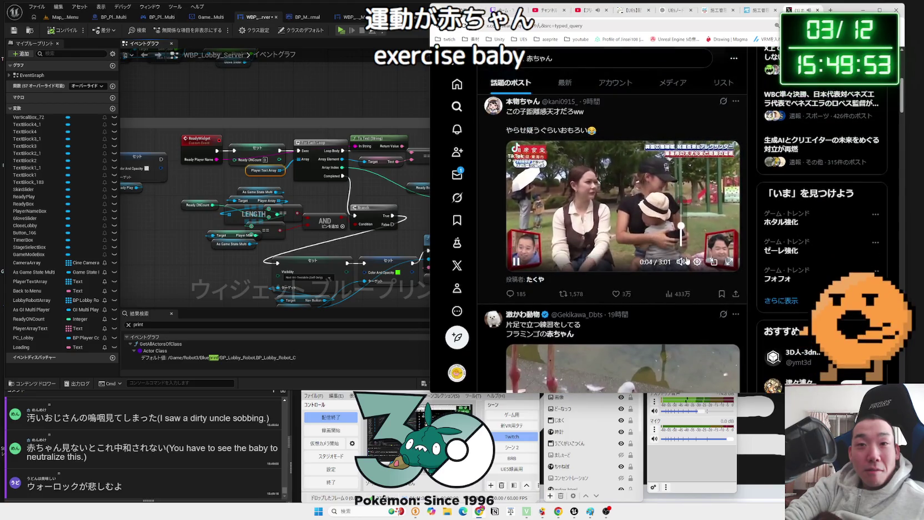
{"action": "mouse_move", "coordinate": [681, 262]}
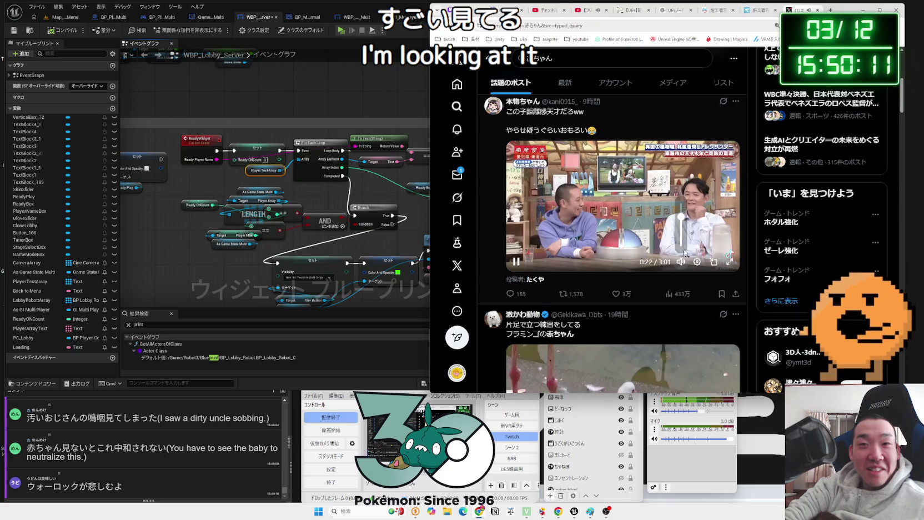
{"action": "left_click", "coordinate": [592, 10]}
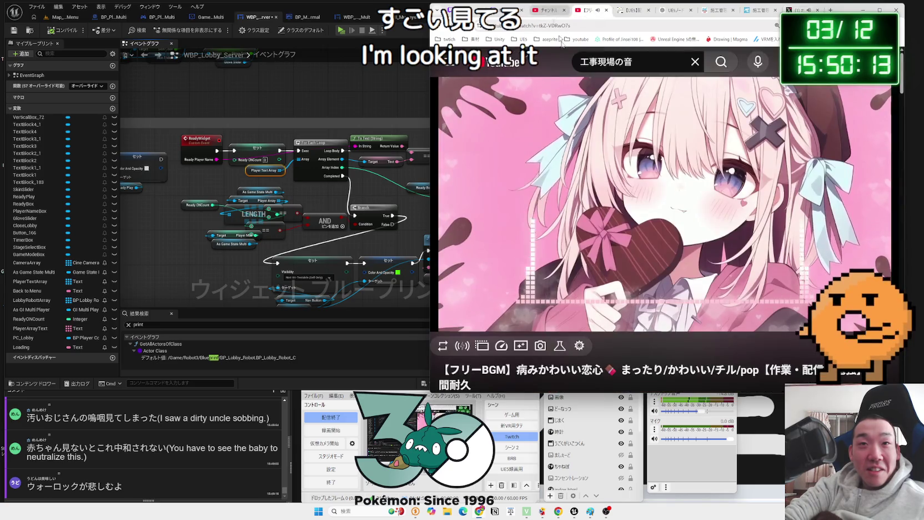
{"action": "left_click", "coordinate": [798, 10]}
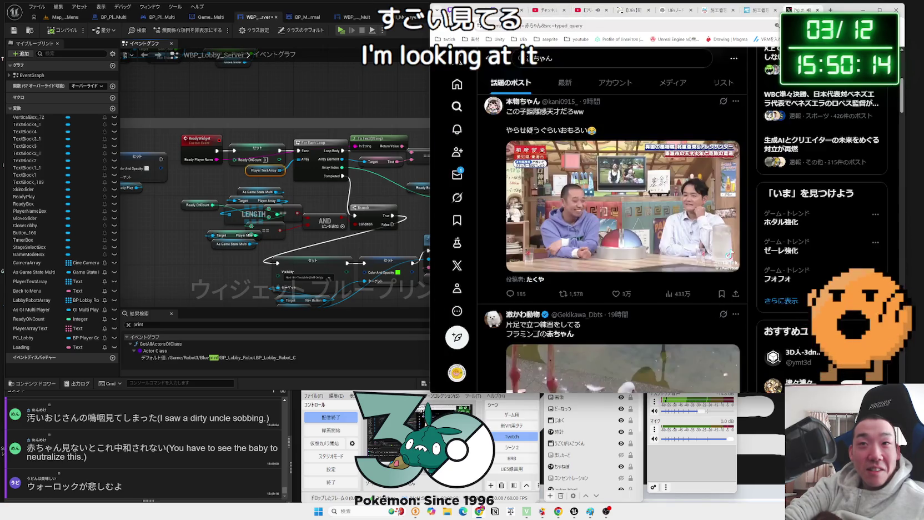
{"action": "left_click", "coordinate": [735, 264]}
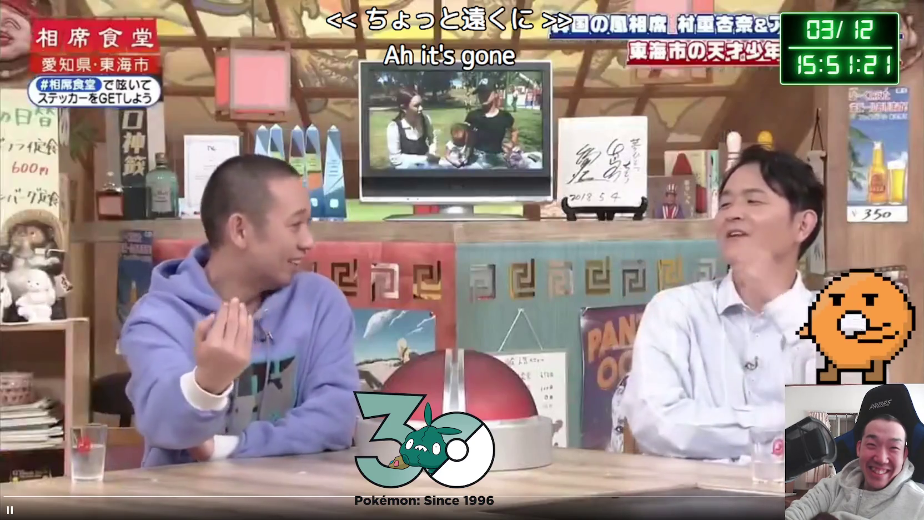
{"action": "key", "text": "Escape"}
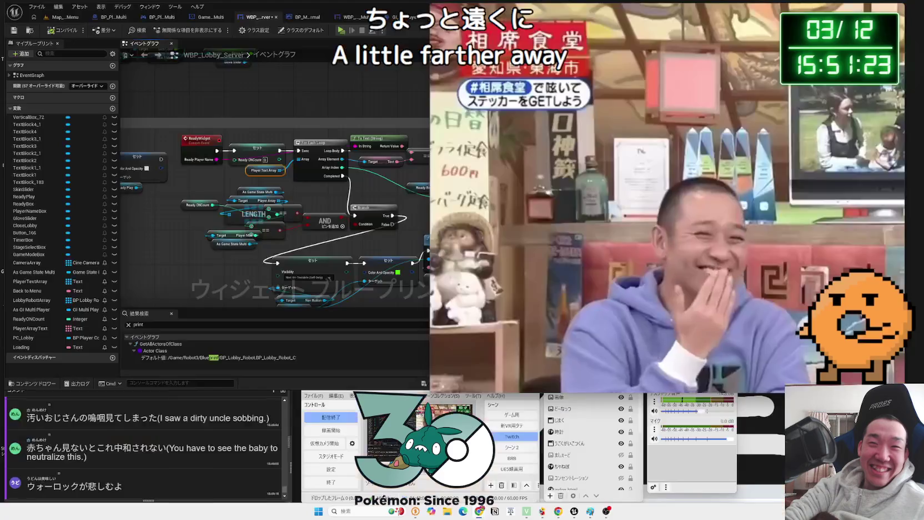
{"action": "left_click", "coordinate": [628, 203]}
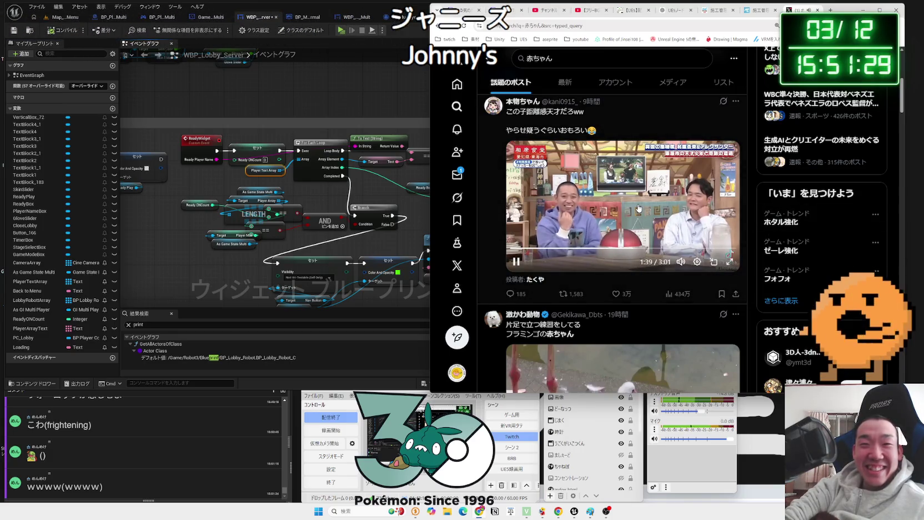
Scroll the 赤ちゃん results, then replace the search with ハリネズミ.
{"action": "scroll", "coordinate": [641, 208], "scroll_direction": "down", "scroll_amount": 12}
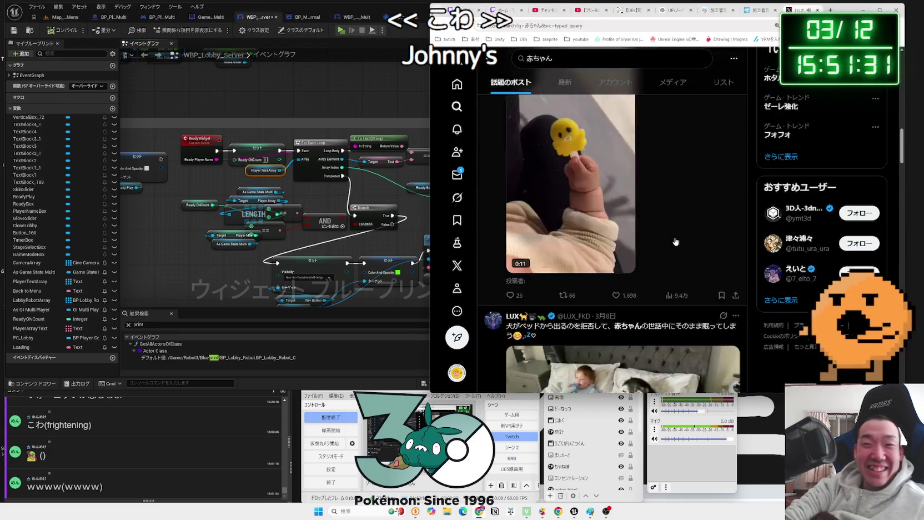
{"action": "scroll", "coordinate": [676, 243], "scroll_direction": "down", "scroll_amount": 3}
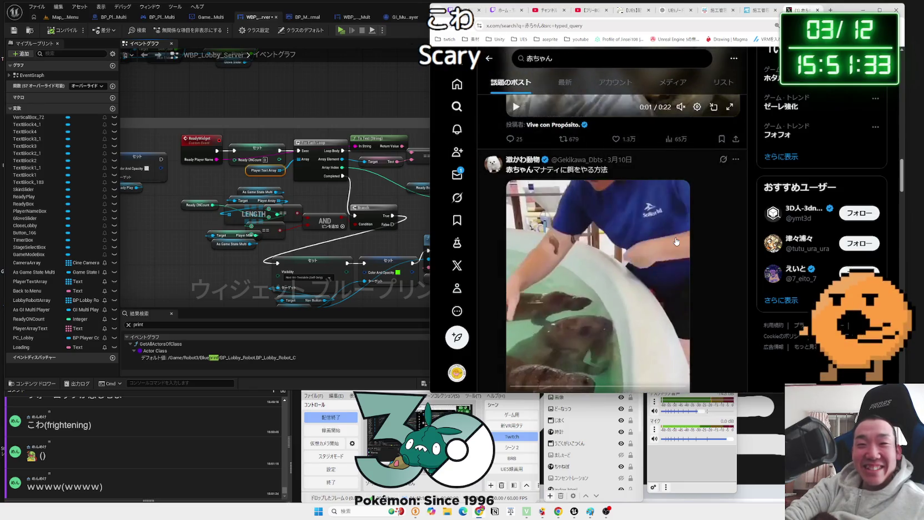
{"action": "scroll", "coordinate": [676, 243], "scroll_direction": "down", "scroll_amount": 3}
{"action": "scroll", "coordinate": [677, 241], "scroll_direction": "down", "scroll_amount": 5}
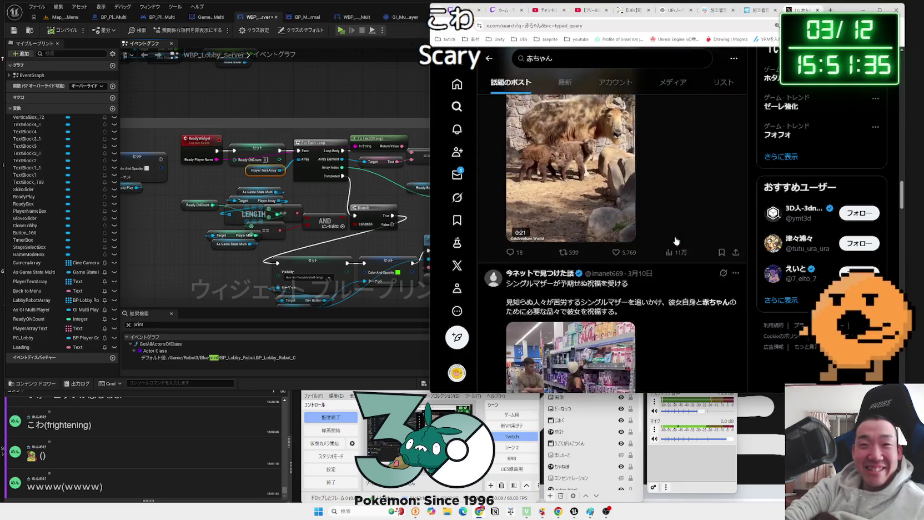
{"action": "scroll", "coordinate": [627, 237], "scroll_direction": "down", "scroll_amount": 5}
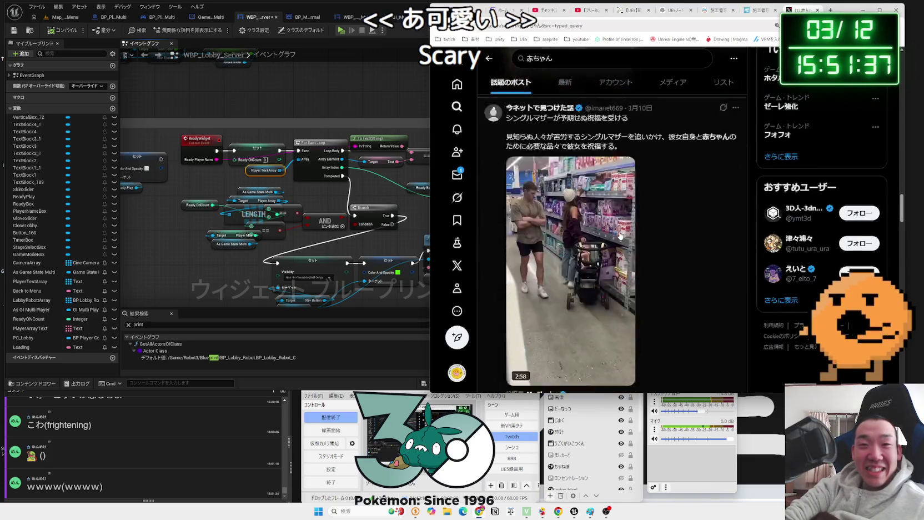
{"action": "scroll", "coordinate": [621, 236], "scroll_direction": "down", "scroll_amount": 3}
{"action": "left_click", "coordinate": [643, 58]}
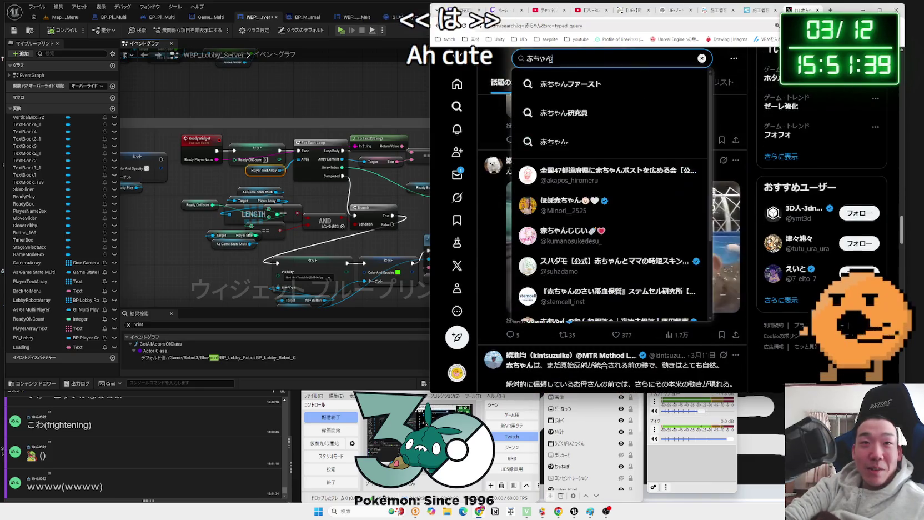
{"action": "type", "text": "harinez"}
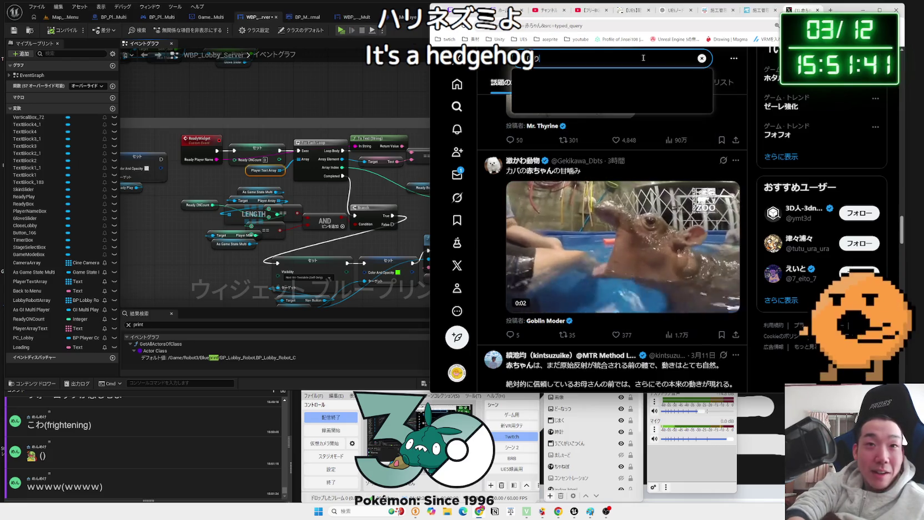
{"action": "type", "text": "mi"}
{"action": "key", "text": "space"}
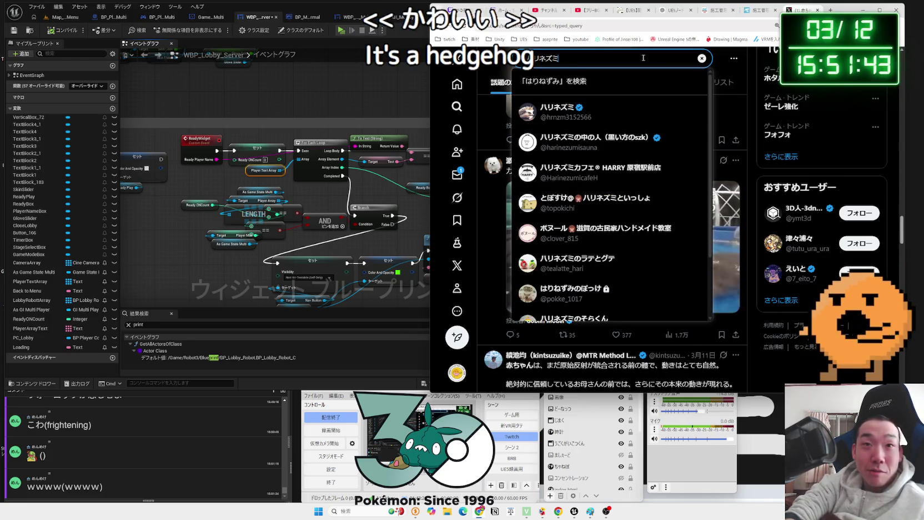
{"action": "key", "text": "Return"}
{"action": "key", "text": "Return"}
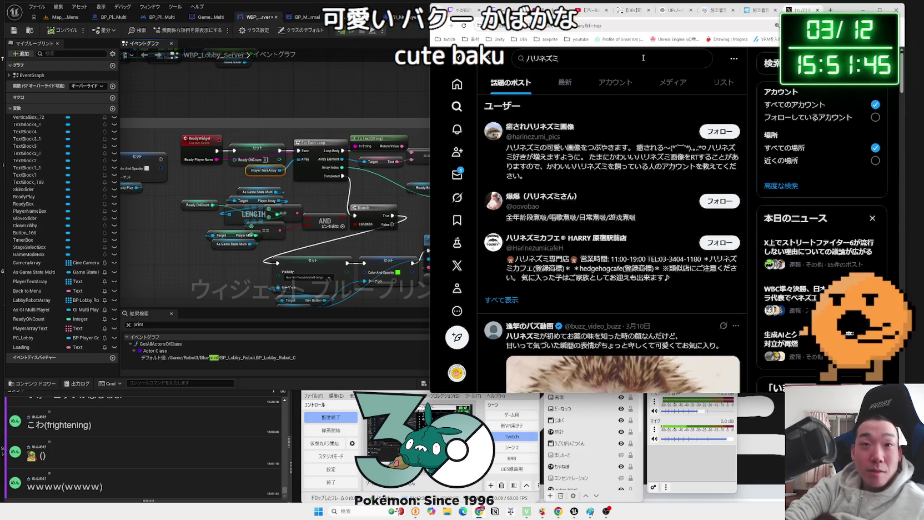
Unmute the hedgehog feeding video in the results, then switch to the background music tab.
{"action": "scroll", "coordinate": [631, 170], "scroll_direction": "down", "scroll_amount": 2}
{"action": "scroll", "coordinate": [631, 171], "scroll_direction": "down", "scroll_amount": 2}
{"action": "left_click", "coordinate": [694, 283]}
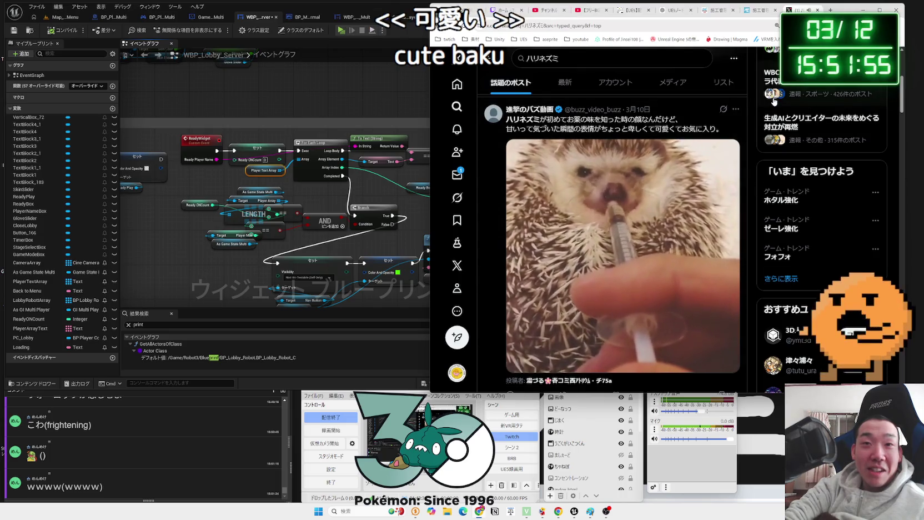
{"action": "left_click", "coordinate": [592, 11]}
{"action": "left_click", "coordinate": [595, 11]}
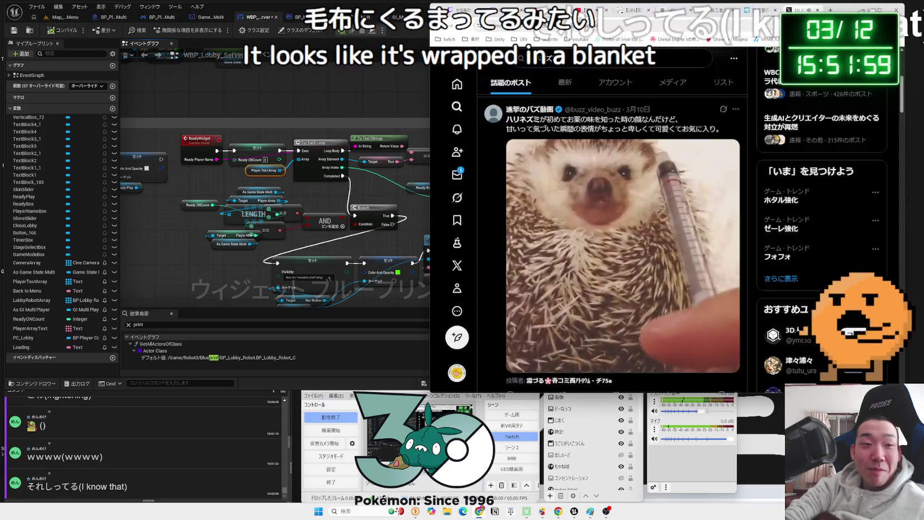
{"action": "left_click", "coordinate": [596, 11]}
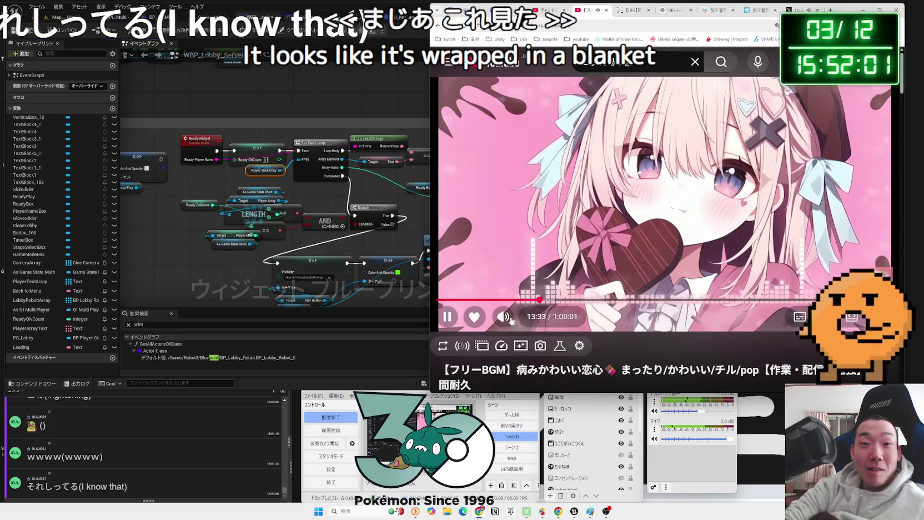
{"action": "left_click", "coordinate": [789, 10]}
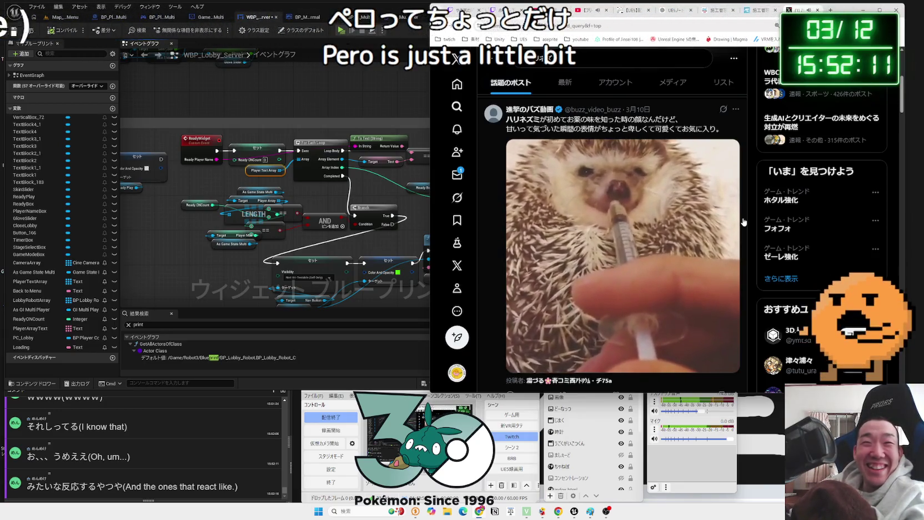
{"action": "mouse_move", "coordinate": [612, 244]}
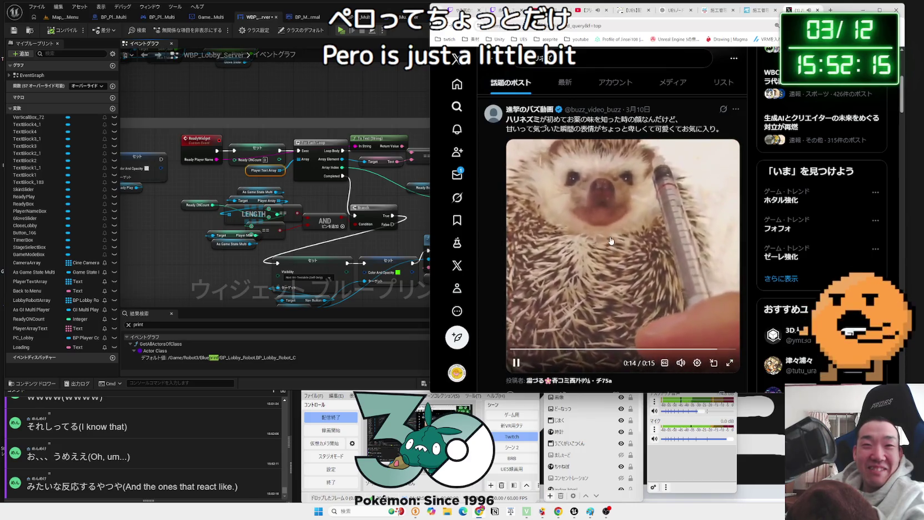
{"action": "scroll", "coordinate": [617, 242], "scroll_direction": "down", "scroll_amount": 5}
{"action": "mouse_move", "coordinate": [675, 244]}
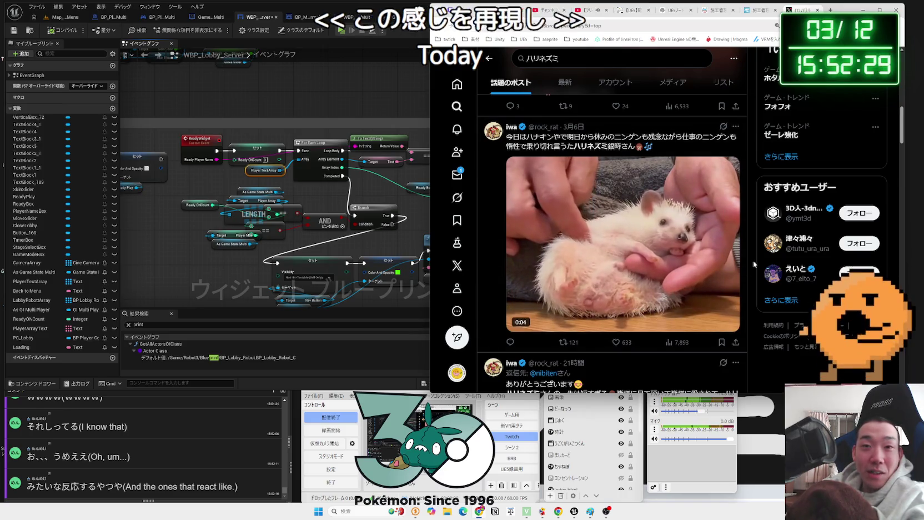
{"action": "mouse_move", "coordinate": [631, 266]}
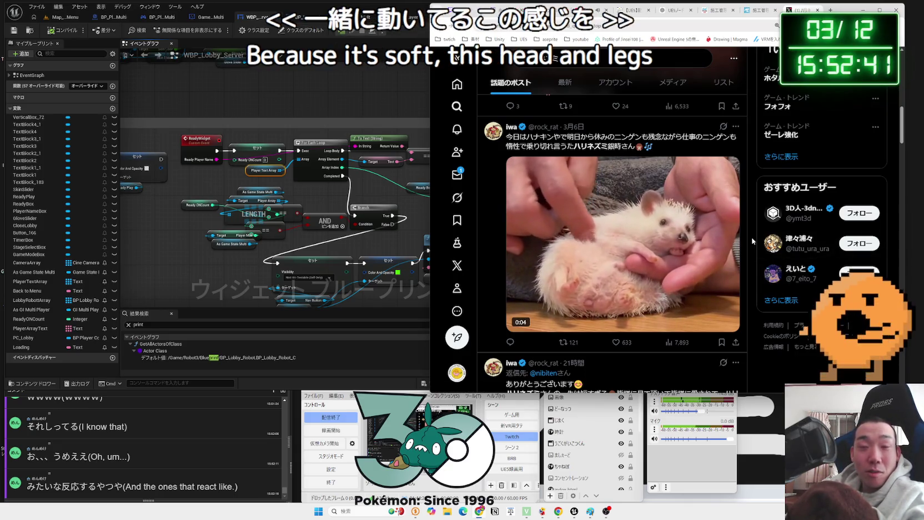
{"action": "scroll", "coordinate": [753, 241], "scroll_direction": "down", "scroll_amount": 10}
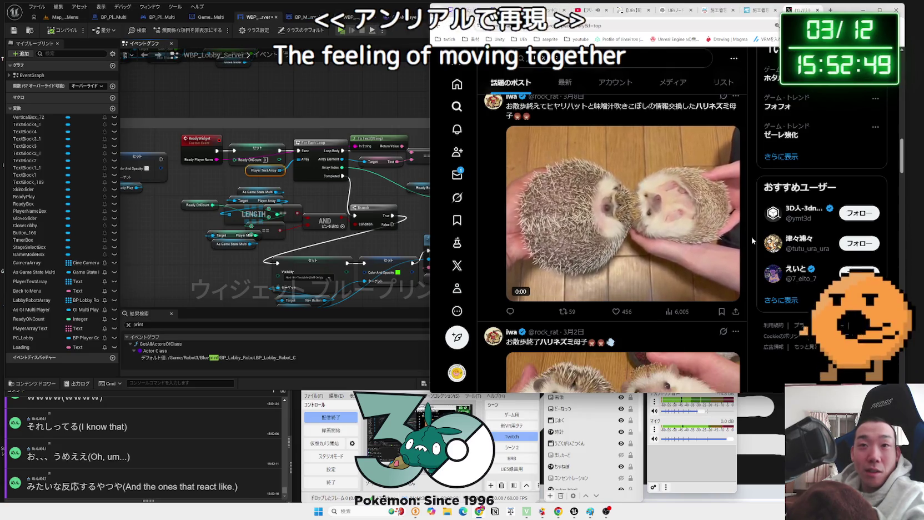
Scroll through more hedgehog posts, then close the X tab and the 施工管理 article tab.
{"action": "scroll", "coordinate": [752, 240], "scroll_direction": "down", "scroll_amount": 4}
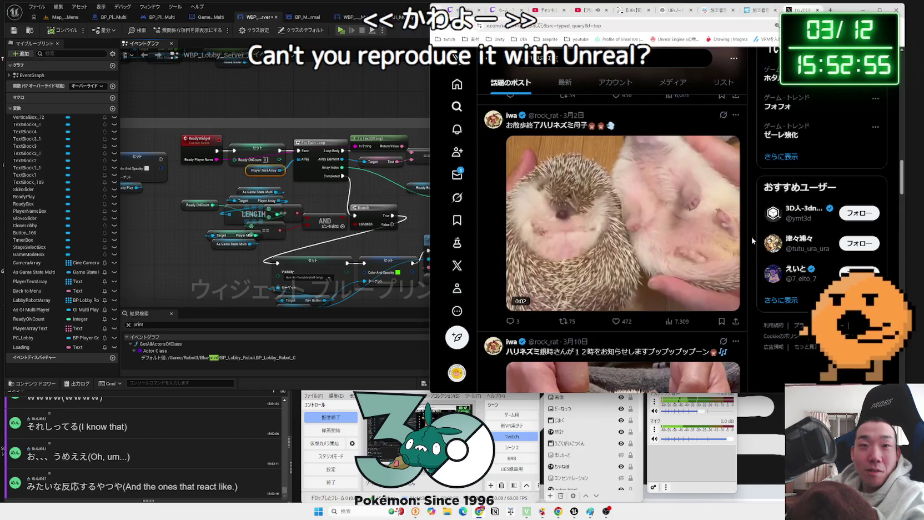
{"action": "scroll", "coordinate": [753, 241], "scroll_direction": "down", "scroll_amount": 4}
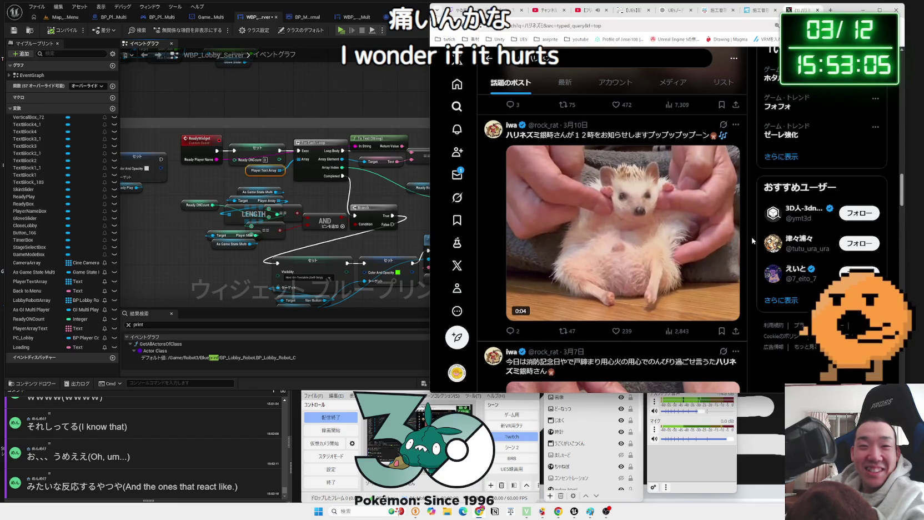
{"action": "scroll", "coordinate": [753, 241], "scroll_direction": "down", "scroll_amount": 3}
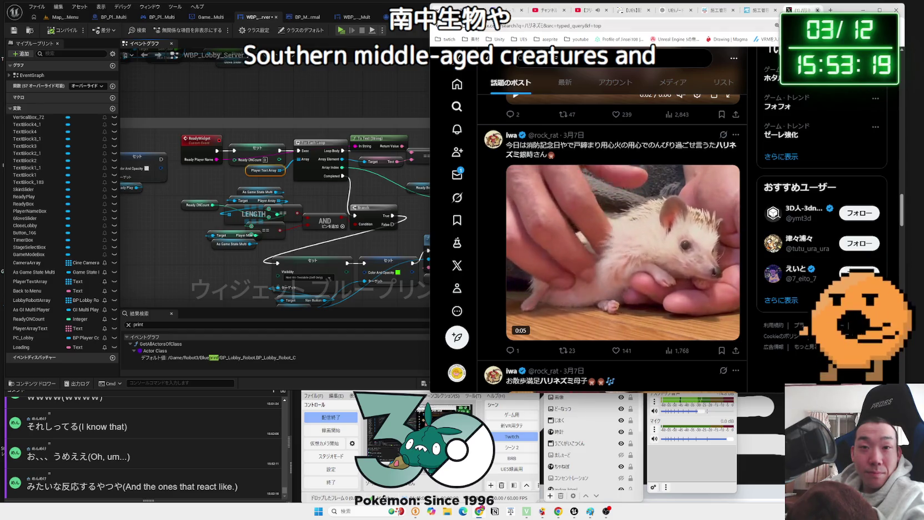
{"action": "key", "text": "ctrl+w"}
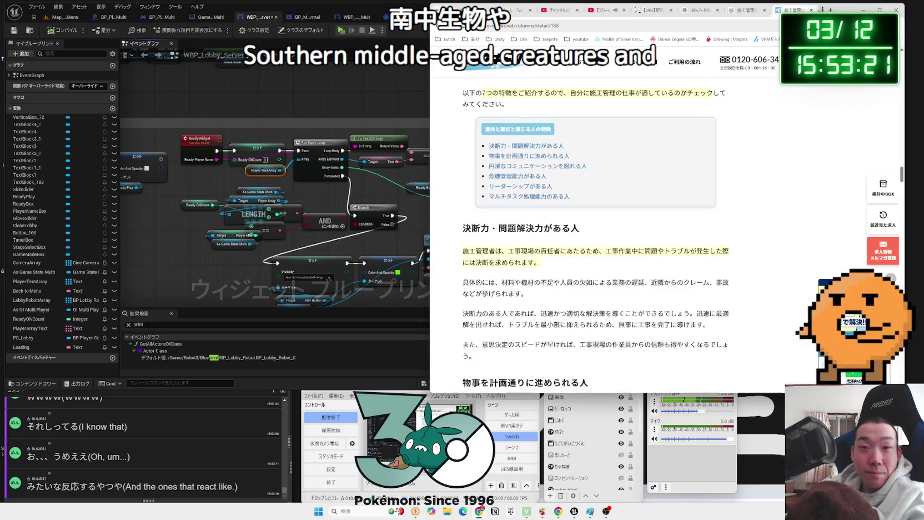
{"action": "scroll", "coordinate": [628, 222], "scroll_direction": "down", "scroll_amount": 5}
{"action": "key", "text": "ctrl+w"}
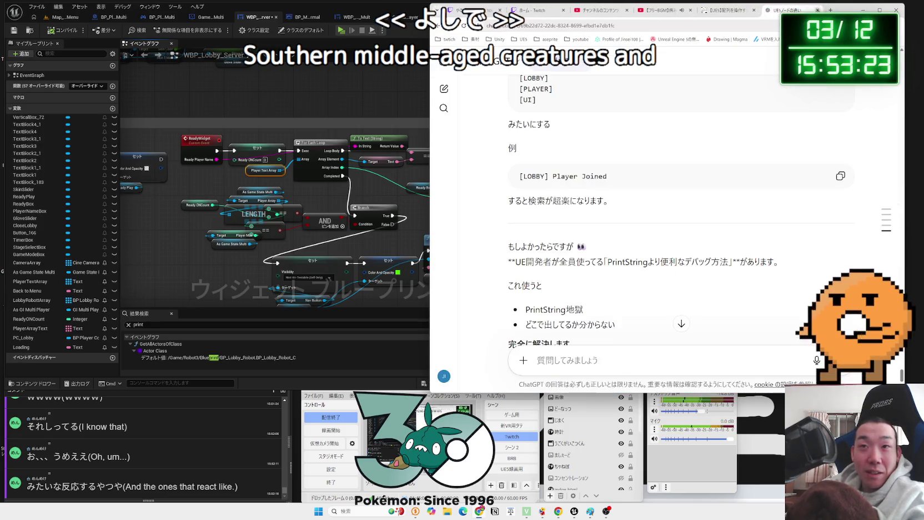
Bring Unreal forward and inspect the On Clicked ReadyPlay event in WBP_Lobby_Server.
{"action": "left_click", "coordinate": [193, 283]}
{"action": "left_click", "coordinate": [292, 243]}
{"action": "mouse_move", "coordinate": [293, 244]}
{"action": "left_mouse_down"}
{"action": "mouse_move", "coordinate": [295, 235]}
{"action": "mouse_move", "coordinate": [350, 230]}
{"action": "left_mouse_up"}
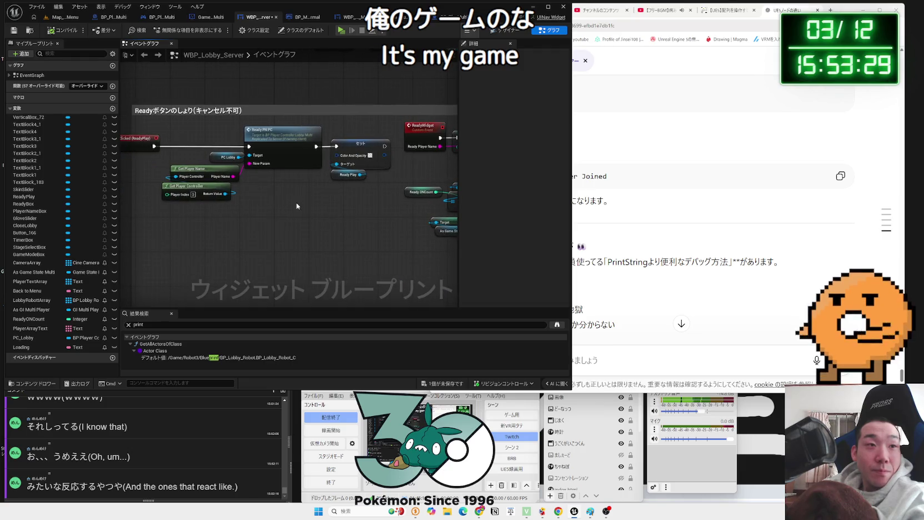
{"action": "left_click_drag", "start_coordinate": [297, 206], "coordinate": [384, 209]}
{"action": "left_click", "coordinate": [244, 138]}
{"action": "left_click", "coordinate": [319, 204]}
{"action": "mouse_move", "coordinate": [319, 203]}
{"action": "left_mouse_down"}
{"action": "mouse_move", "coordinate": [328, 167]}
{"action": "mouse_move", "coordinate": [208, 165]}
{"action": "left_mouse_up"}
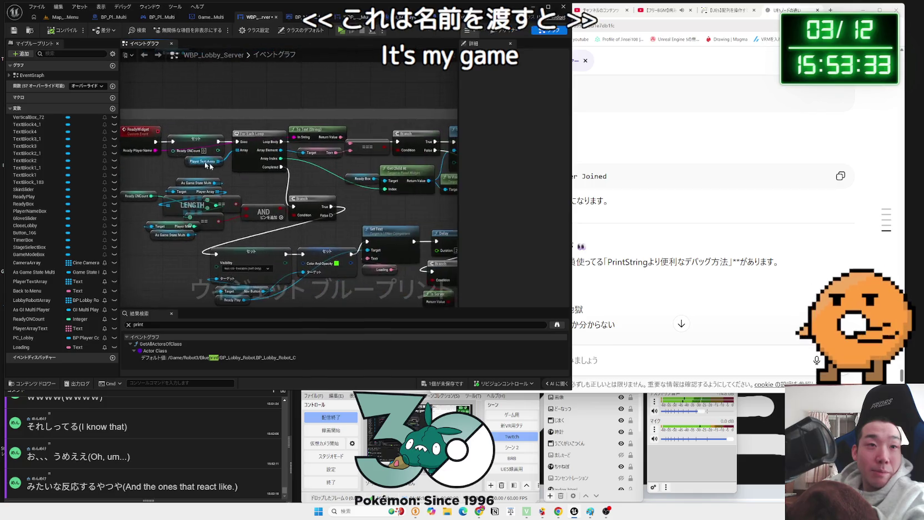
Inspect the Set Visibility, Delay, Branch, Ready ONCount, To Text, Get Child At and Server Travel nodes.
{"action": "left_click_drag", "start_coordinate": [240, 137], "coordinate": [122, 125]}
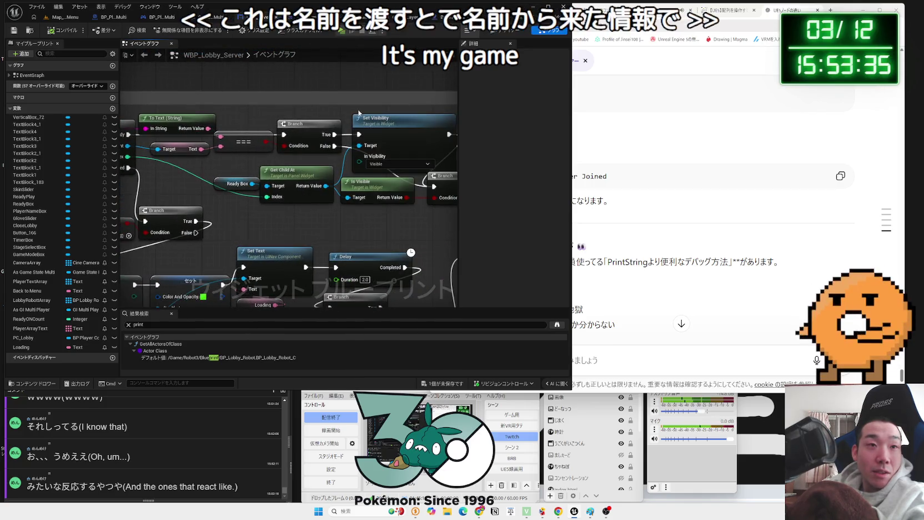
{"action": "left_click_drag", "start_coordinate": [359, 114], "coordinate": [263, 111]}
{"action": "left_click", "coordinate": [322, 119]}
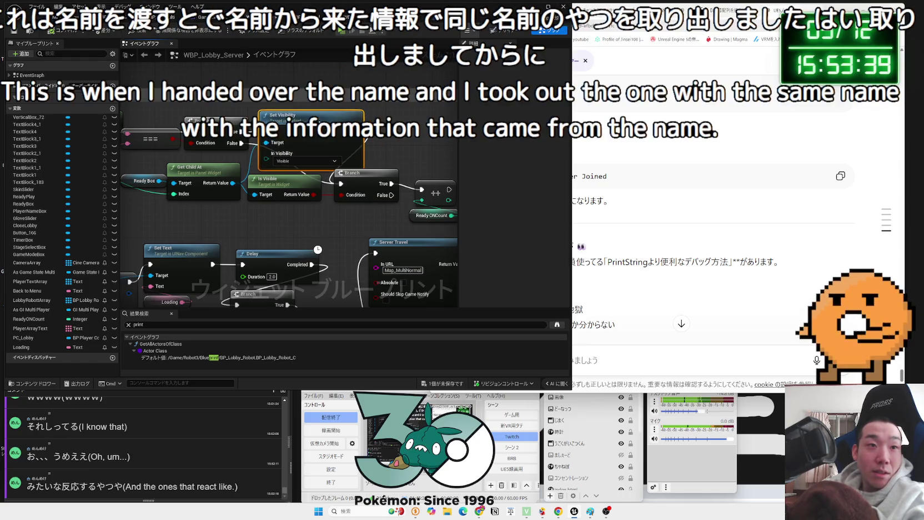
{"action": "mouse_move", "coordinate": [392, 186]}
{"action": "left_mouse_down"}
{"action": "mouse_move", "coordinate": [328, 185]}
{"action": "mouse_move", "coordinate": [379, 189]}
{"action": "mouse_move", "coordinate": [395, 173]}
{"action": "mouse_move", "coordinate": [445, 223]}
{"action": "left_mouse_up"}
{"action": "key", "text": "Escape"}
{"action": "left_click", "coordinate": [372, 194]}
{"action": "left_click_drag", "start_coordinate": [451, 168], "coordinate": [305, 170]}
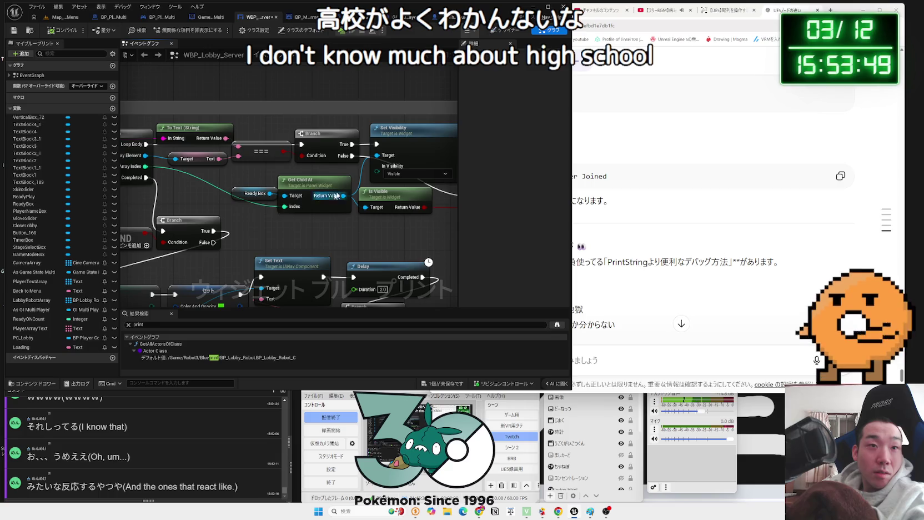
{"action": "left_click_drag", "start_coordinate": [336, 151], "coordinate": [194, 150]}
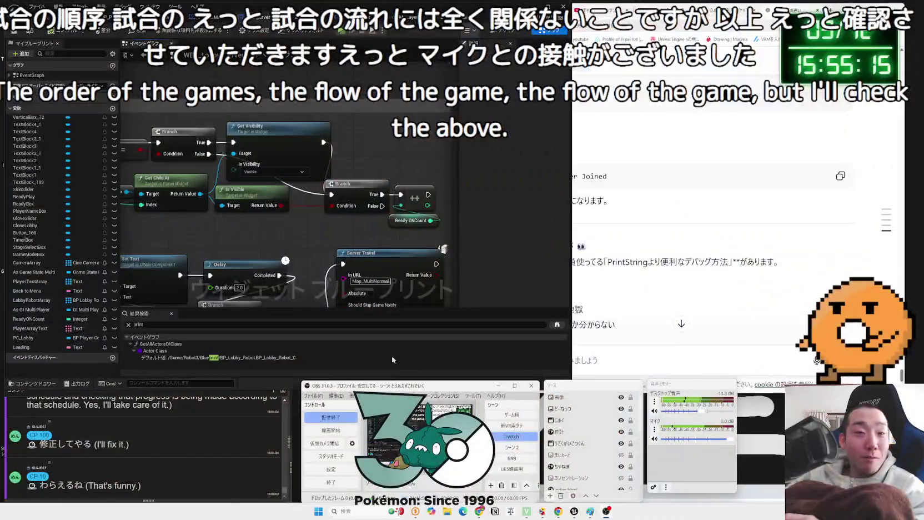
{"action": "left_click", "coordinate": [383, 346]}
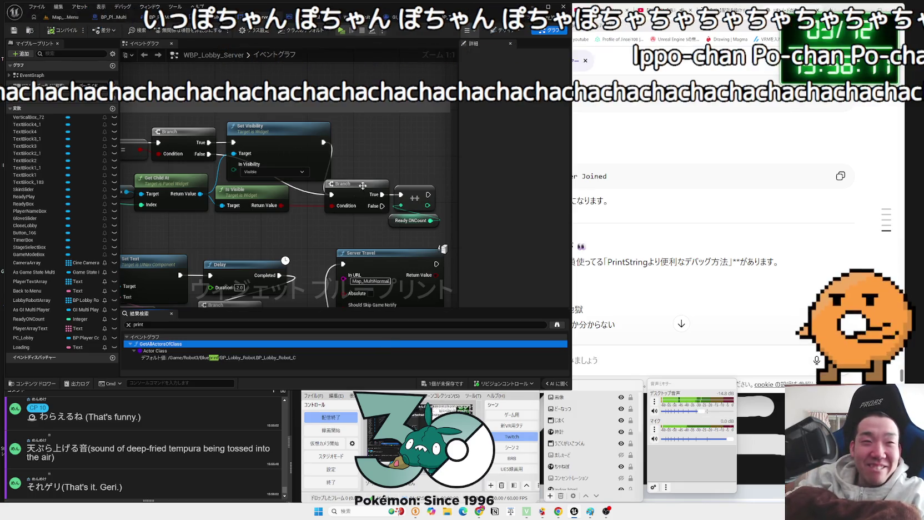
{"action": "left_click_drag", "start_coordinate": [300, 234], "coordinate": [413, 260]}
Review the For Each Loop, LENGTH, Player Text Array, Get Child At and Server Travel nodes.
{"action": "left_click_drag", "start_coordinate": [269, 232], "coordinate": [361, 237]}
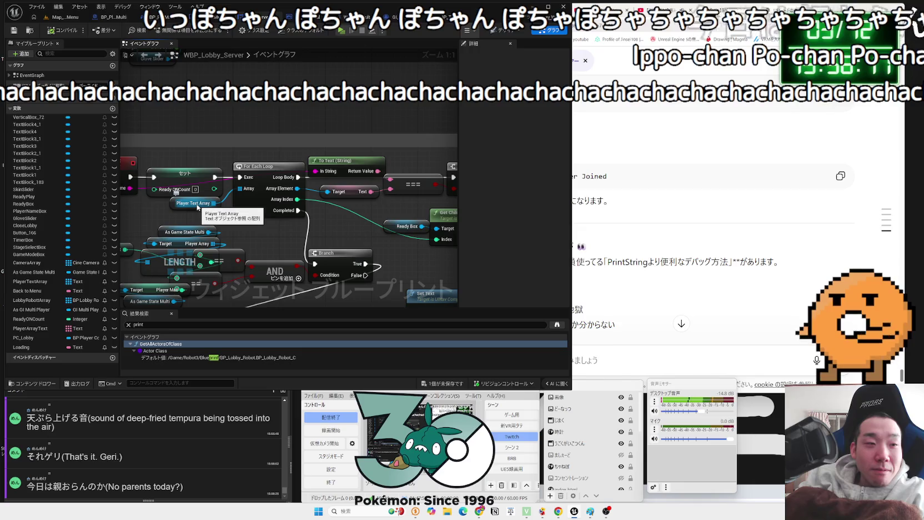
{"action": "mouse_move", "coordinate": [197, 208]}
{"action": "left_mouse_down"}
{"action": "mouse_move", "coordinate": [264, 210]}
{"action": "mouse_move", "coordinate": [260, 204]}
{"action": "left_mouse_up"}
{"action": "left_click", "coordinate": [266, 211]}
{"action": "left_click", "coordinate": [226, 211]}
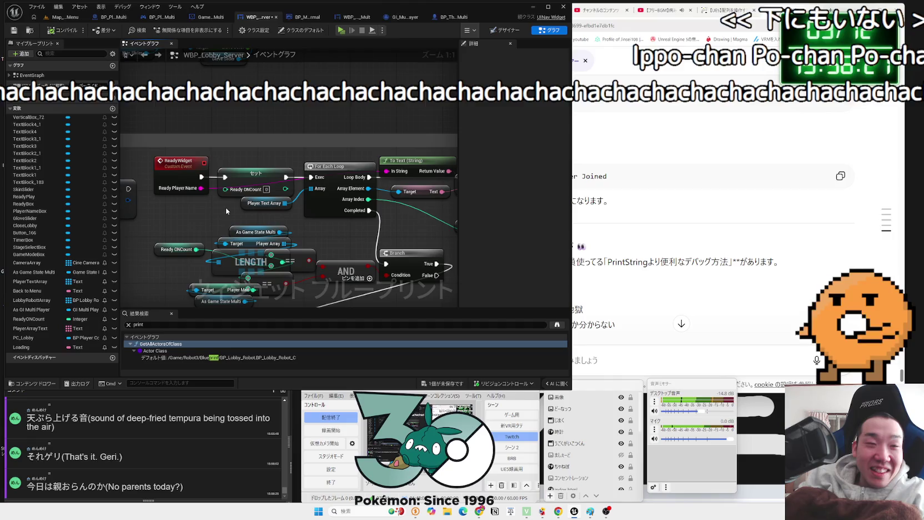
{"action": "left_click", "coordinate": [274, 205]}
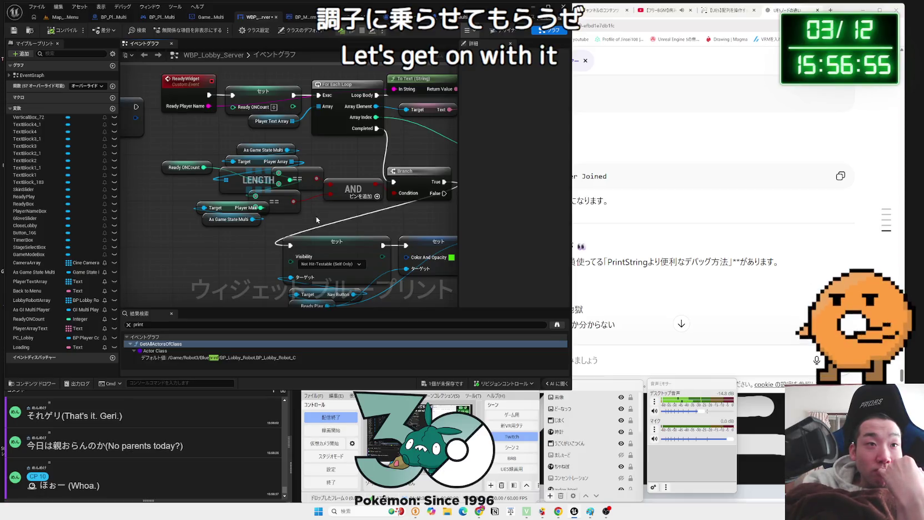
{"action": "left_click_drag", "start_coordinate": [344, 198], "coordinate": [287, 188]}
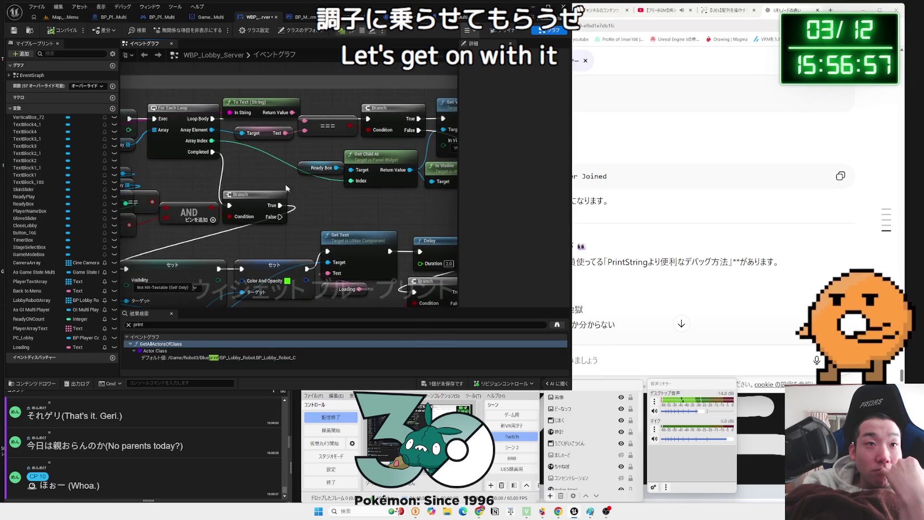
{"action": "scroll", "coordinate": [332, 200], "scroll_direction": "down", "scroll_amount": 3}
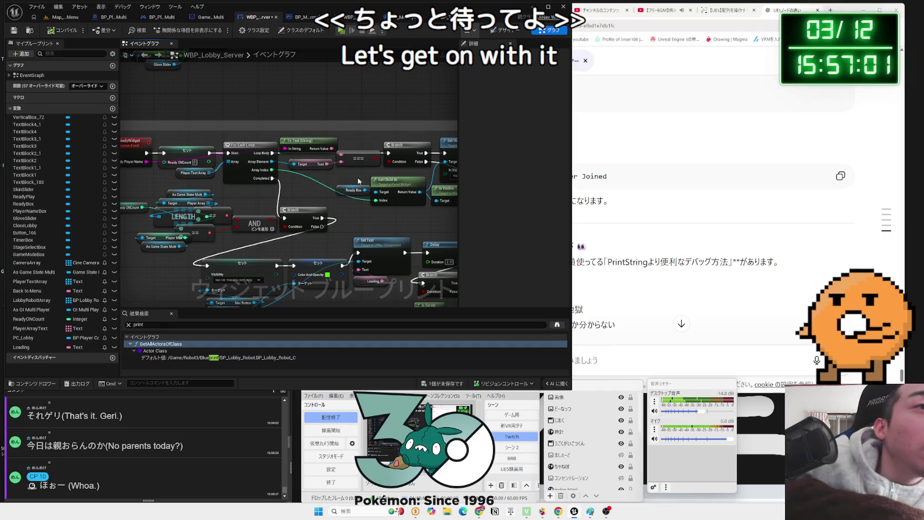
{"action": "left_click_drag", "start_coordinate": [365, 181], "coordinate": [251, 152]}
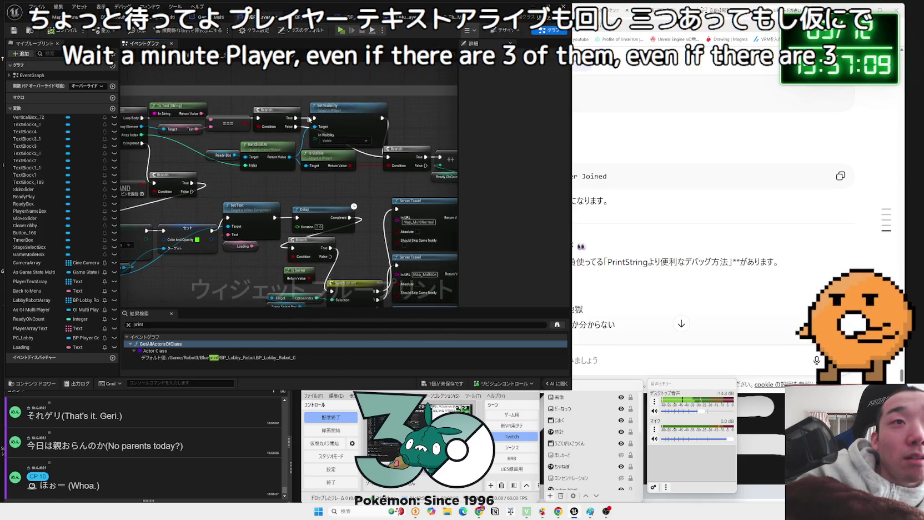
{"action": "left_click_drag", "start_coordinate": [404, 142], "coordinate": [352, 135]}
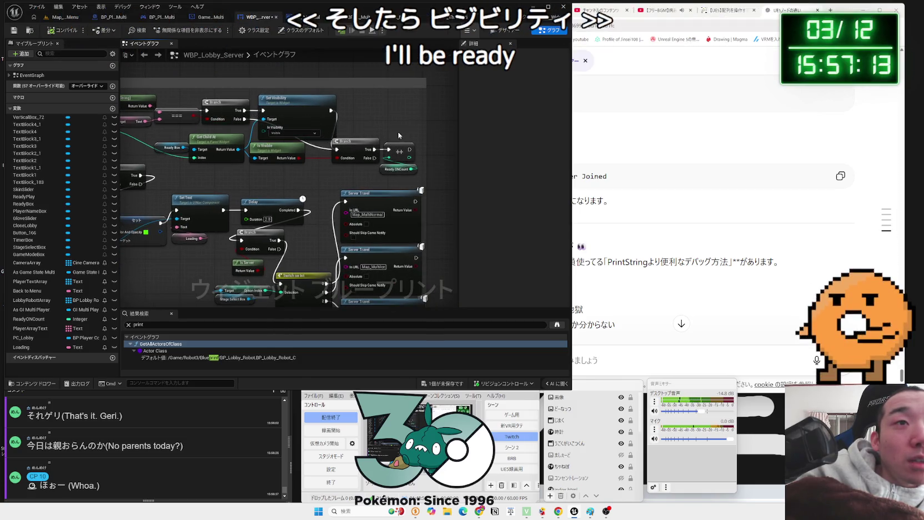
{"action": "mouse_move", "coordinate": [337, 180]}
{"action": "left_mouse_down"}
{"action": "mouse_move", "coordinate": [413, 177]}
{"action": "mouse_move", "coordinate": [327, 185]}
{"action": "left_mouse_up"}
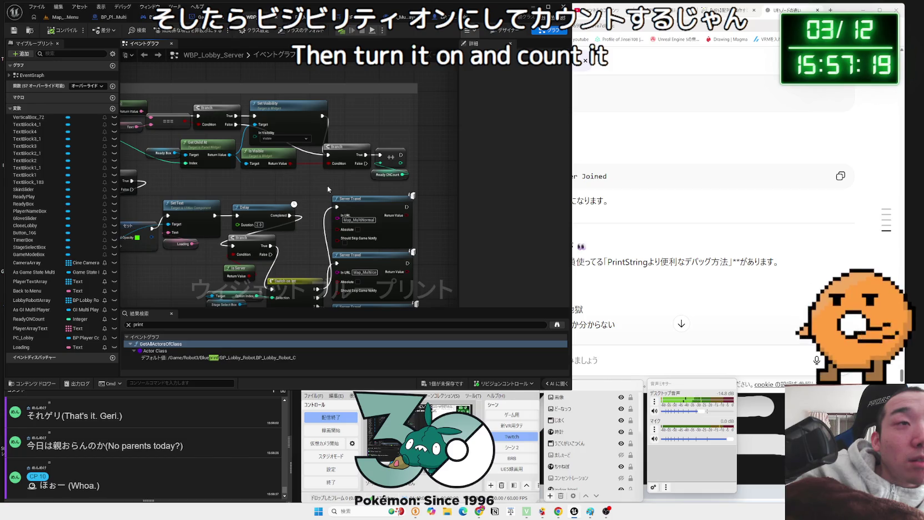
{"action": "mouse_move", "coordinate": [327, 186]}
{"action": "left_mouse_down"}
{"action": "mouse_move", "coordinate": [445, 190]}
{"action": "mouse_move", "coordinate": [292, 199]}
{"action": "mouse_move", "coordinate": [253, 255]}
{"action": "left_mouse_up"}
{"action": "scroll", "coordinate": [444, 190], "scroll_direction": "down", "scroll_amount": 2}
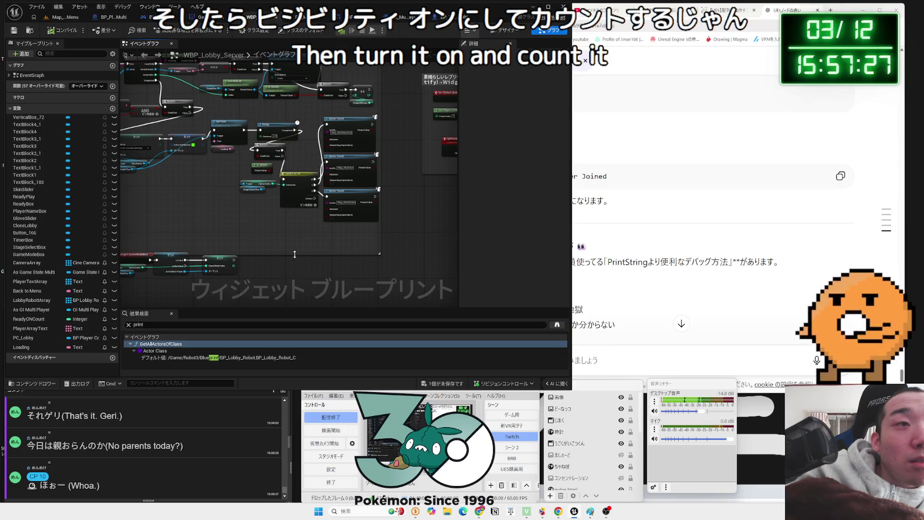
Move the Set Text, Delay, Switch and Server Travel group about 40 px lower.
{"action": "left_click_drag", "start_coordinate": [147, 130], "coordinate": [175, 136]}
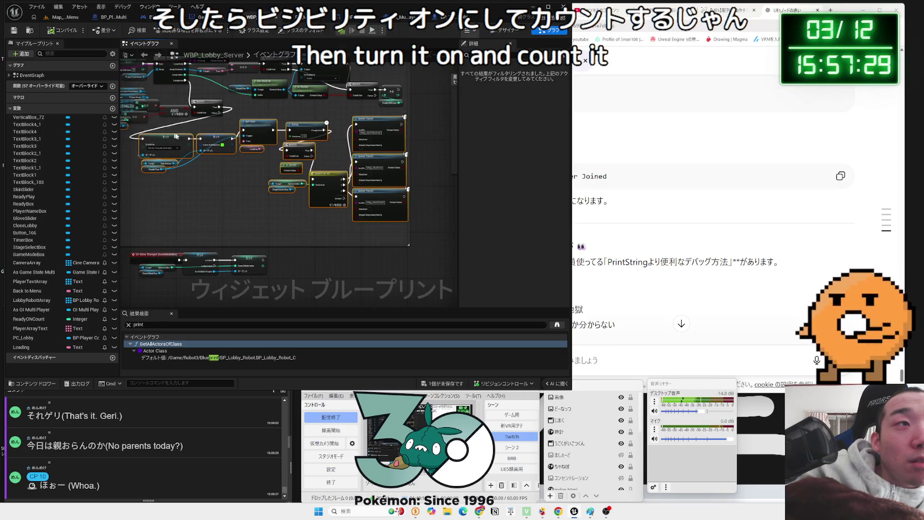
{"action": "left_click_drag", "start_coordinate": [266, 128], "coordinate": [266, 150]}
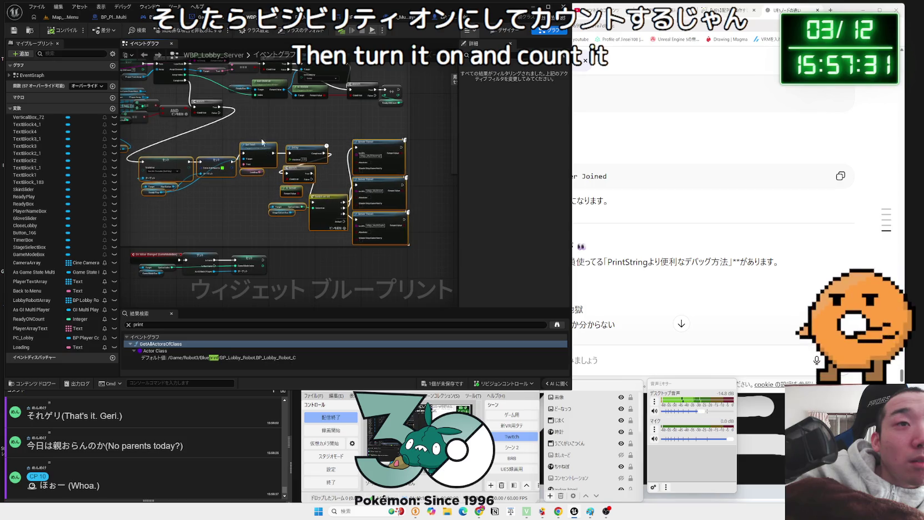
{"action": "scroll", "coordinate": [222, 145], "scroll_direction": "up", "scroll_amount": 3}
{"action": "left_click", "coordinate": [218, 142]}
{"action": "mouse_move", "coordinate": [213, 129]}
{"action": "left_mouse_down"}
{"action": "mouse_move", "coordinate": [200, 195]}
{"action": "mouse_move", "coordinate": [158, 236]}
{"action": "mouse_move", "coordinate": [156, 264]}
{"action": "left_mouse_up"}
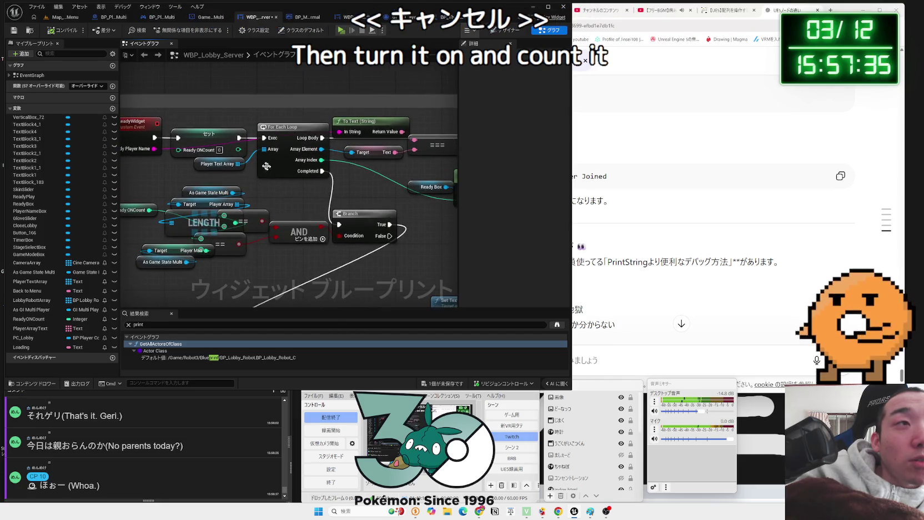
Check the Is Visible Branch that increments Ready ONCount, then open the '1個が未保存です' save prompt.
{"action": "left_click_drag", "start_coordinate": [364, 182], "coordinate": [248, 221]}
{"action": "left_click_drag", "start_coordinate": [404, 223], "coordinate": [322, 214]}
{"action": "mouse_move", "coordinate": [307, 182]}
{"action": "left_mouse_down"}
{"action": "mouse_move", "coordinate": [422, 171]}
{"action": "mouse_move", "coordinate": [351, 167]}
{"action": "mouse_move", "coordinate": [425, 166]}
{"action": "left_mouse_up"}
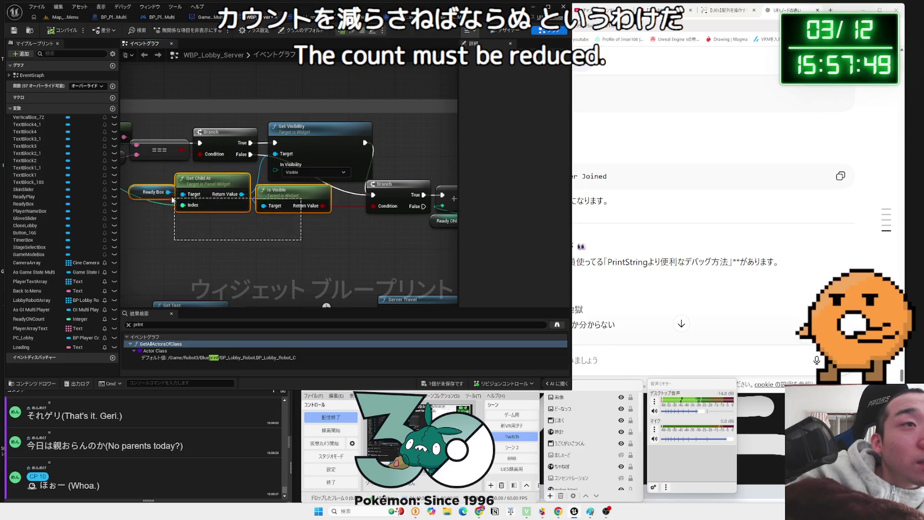
{"action": "left_click", "coordinate": [151, 193]}
{"action": "left_click", "coordinate": [145, 186]}
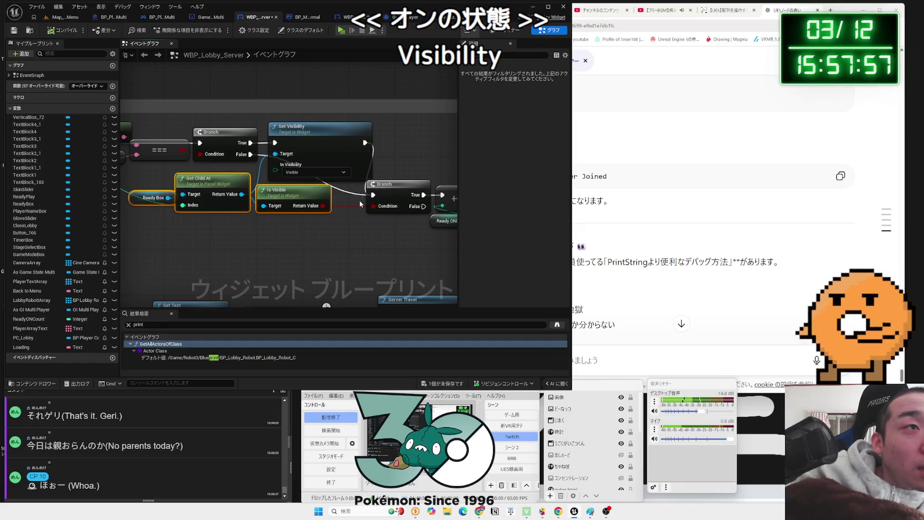
{"action": "left_click_drag", "start_coordinate": [360, 204], "coordinate": [312, 205]}
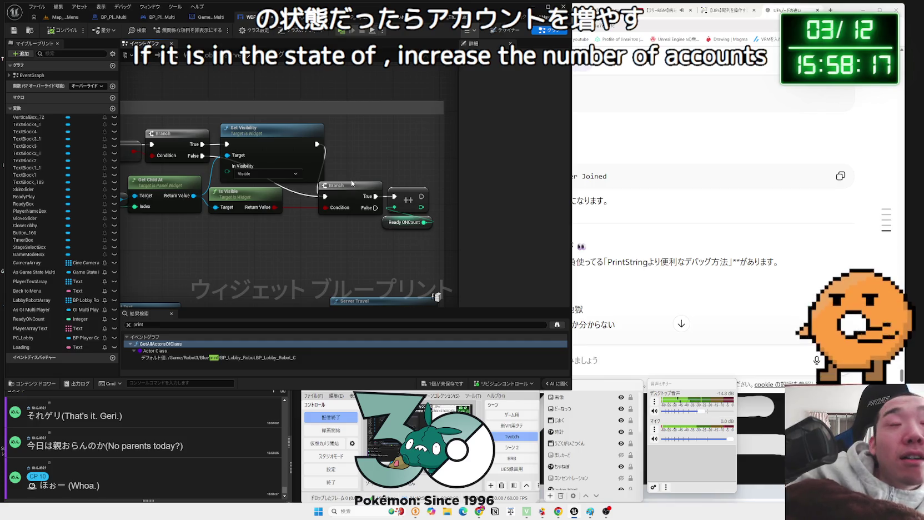
{"action": "left_click", "coordinate": [438, 379]}
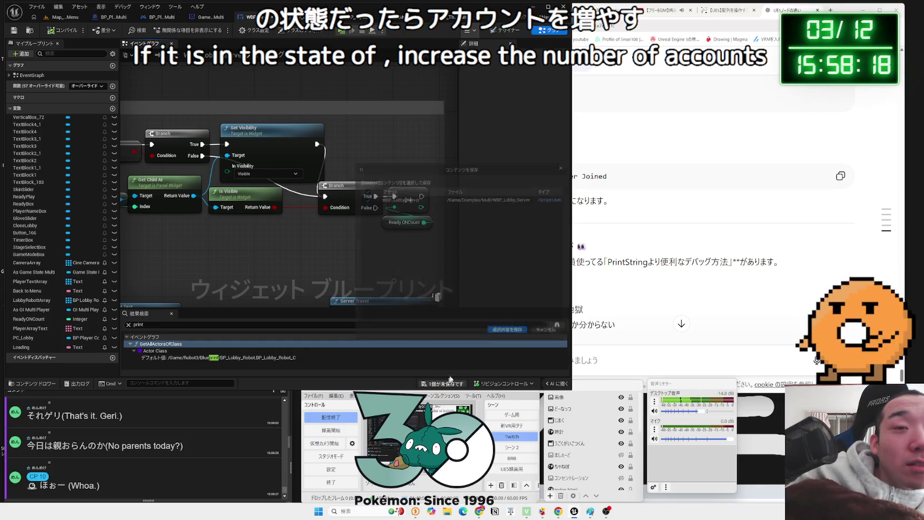
Save the WBP_Lobby_Server blueprint and pan across its graph.
{"action": "left_click", "coordinate": [508, 326]}
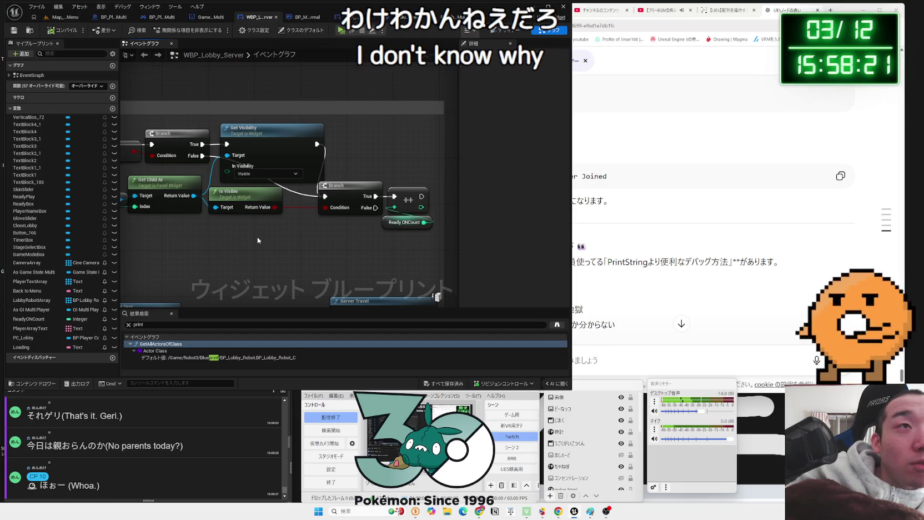
{"action": "left_click_drag", "start_coordinate": [258, 236], "coordinate": [258, 237]}
{"action": "mouse_move", "coordinate": [447, 218]}
{"action": "left_mouse_down"}
{"action": "mouse_move", "coordinate": [364, 238]}
{"action": "mouse_move", "coordinate": [374, 56]}
{"action": "mouse_move", "coordinate": [343, 115]}
{"action": "mouse_move", "coordinate": [330, 208]}
{"action": "left_mouse_up"}
{"action": "scroll", "coordinate": [343, 116], "scroll_direction": "down", "scroll_amount": 2}
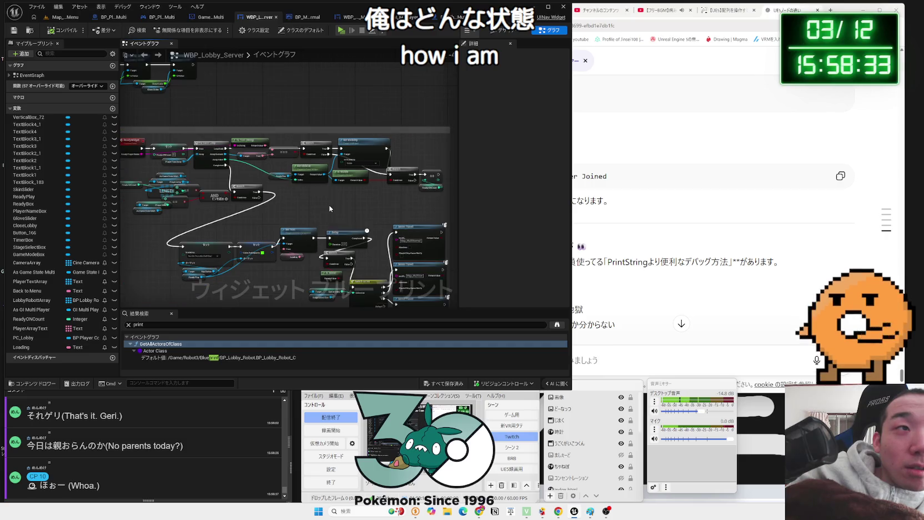
Return to the Map_MainMenu level and launch a three-client multiplayer playtest.
{"action": "left_click", "coordinate": [56, 18]}
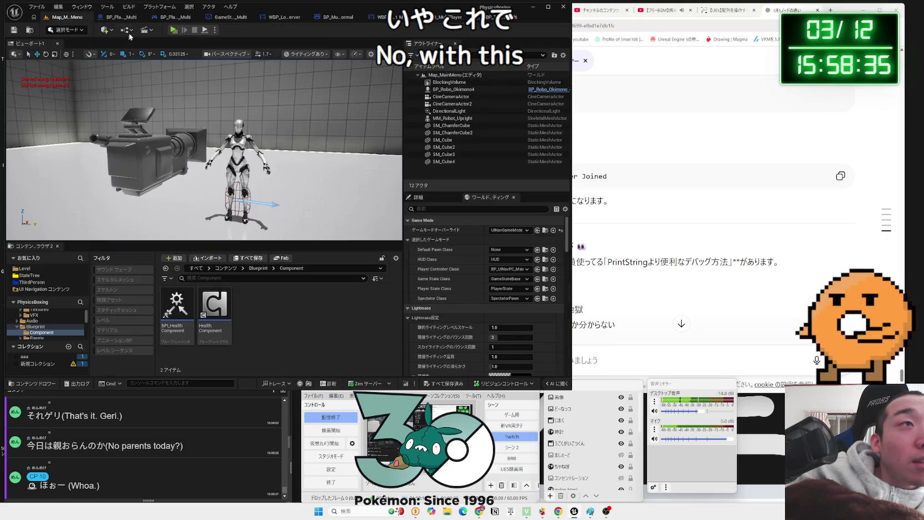
{"action": "left_click", "coordinate": [498, 17]}
{"action": "left_click", "coordinate": [299, 18]}
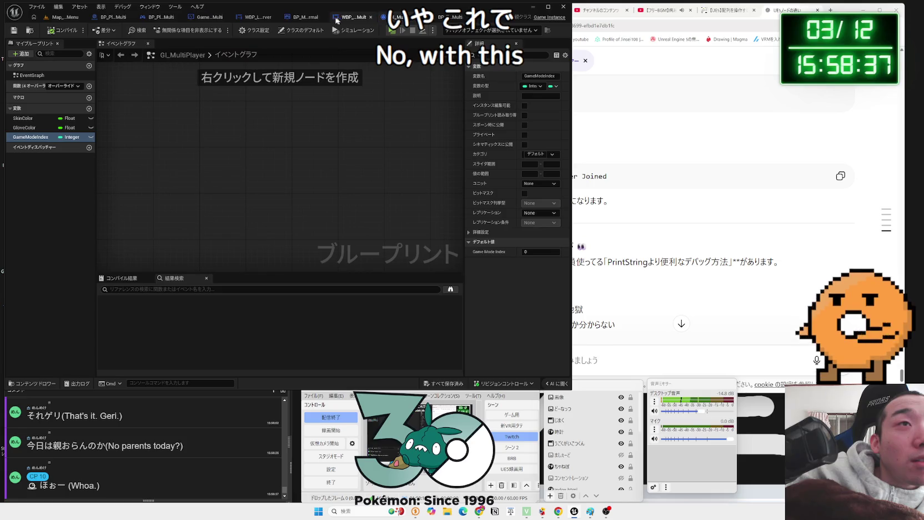
{"action": "left_click", "coordinate": [59, 18]}
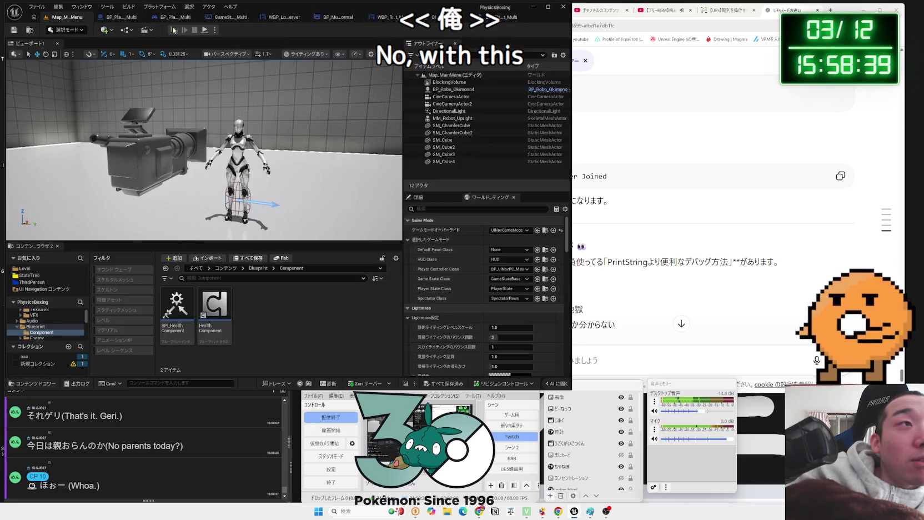
{"action": "key", "text": "alt+p"}
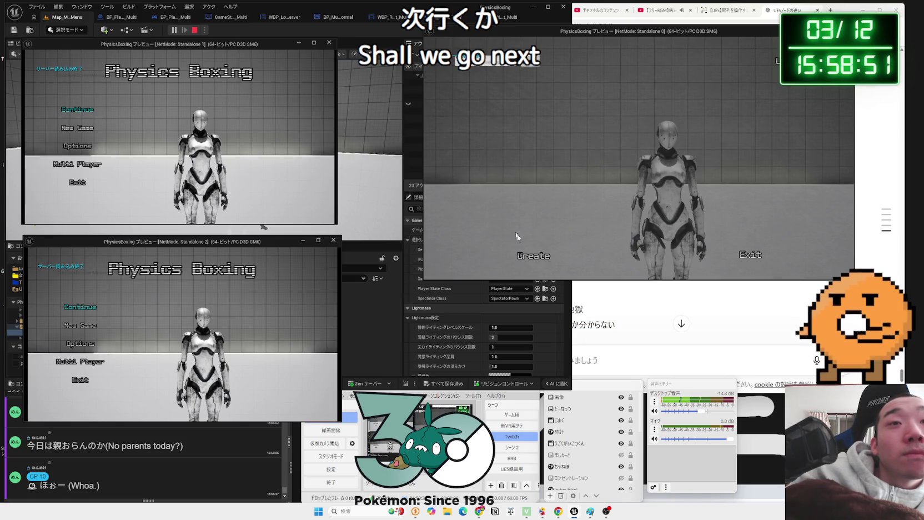
Create a server session, mark the host Ready, and have a client search for sessions.
{"action": "left_click", "coordinate": [532, 255]}
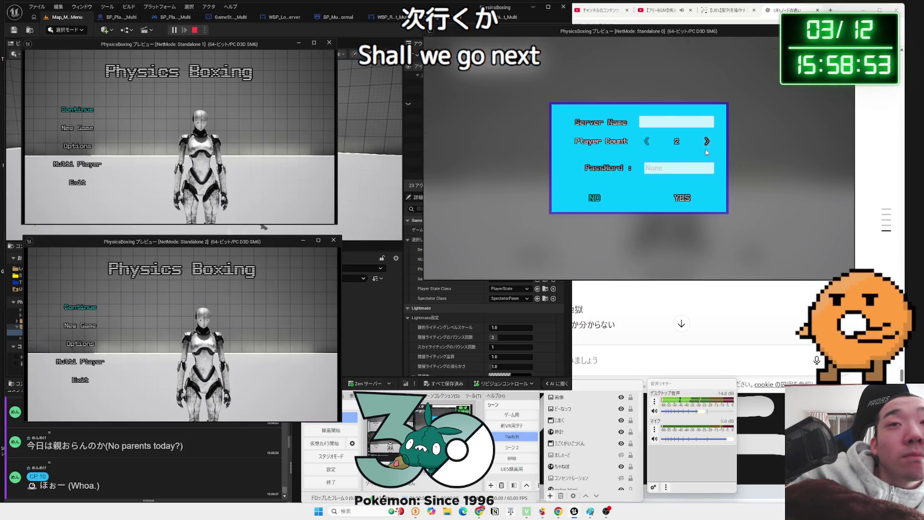
{"action": "left_click", "coordinate": [682, 197]}
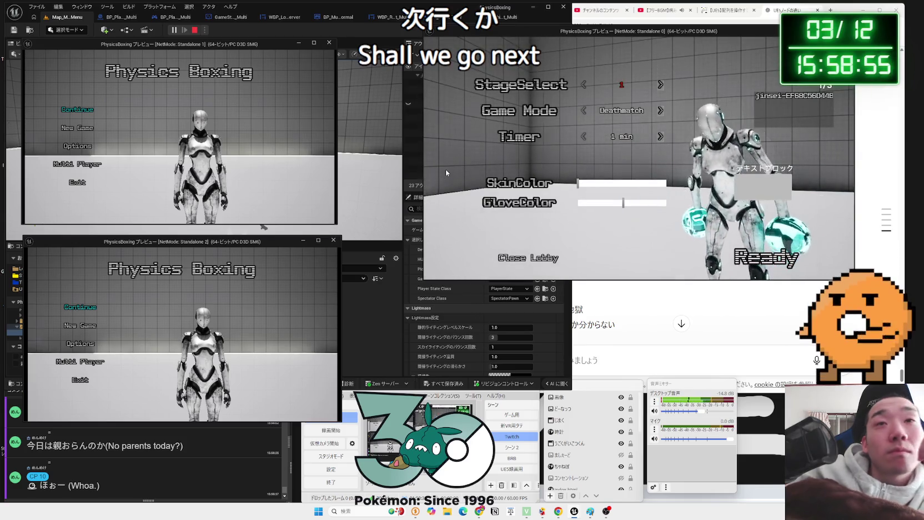
{"action": "key", "text": "alt+Tab"}
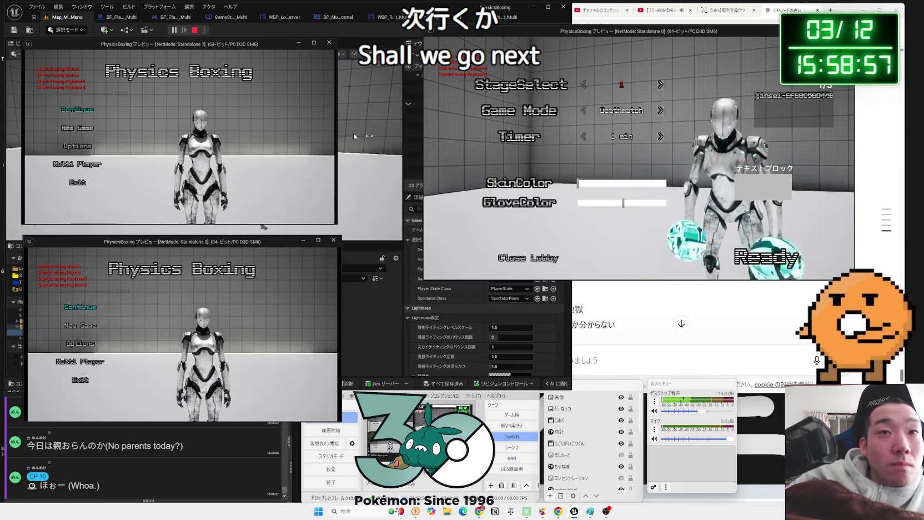
{"action": "left_click", "coordinate": [805, 262]}
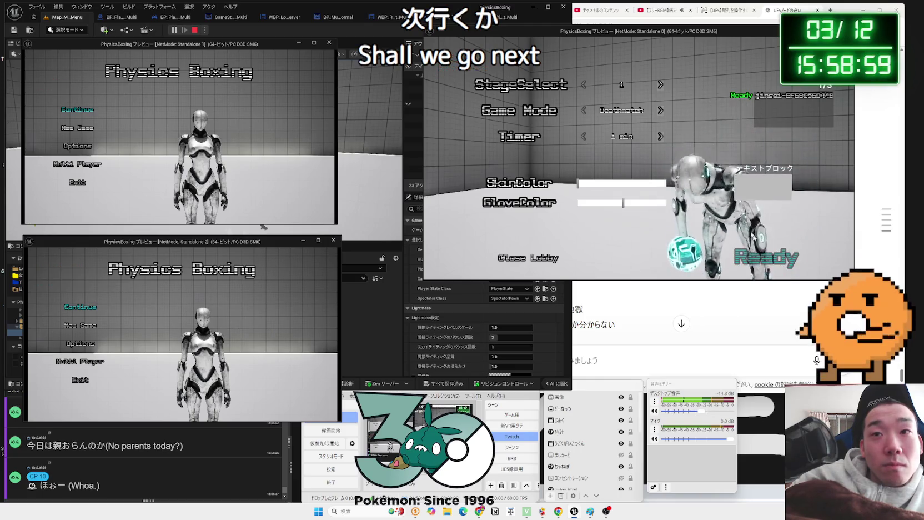
{"action": "key", "text": "alt+Tab"}
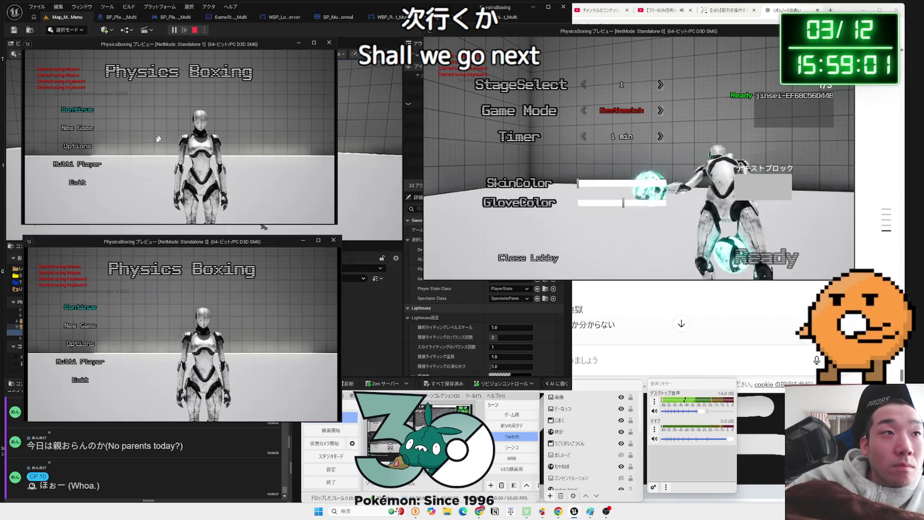
{"action": "left_click", "coordinate": [92, 165]}
Set the lobby Game Mode to One-Punch and StageSelect to 2.
{"action": "left_click", "coordinate": [661, 111]}
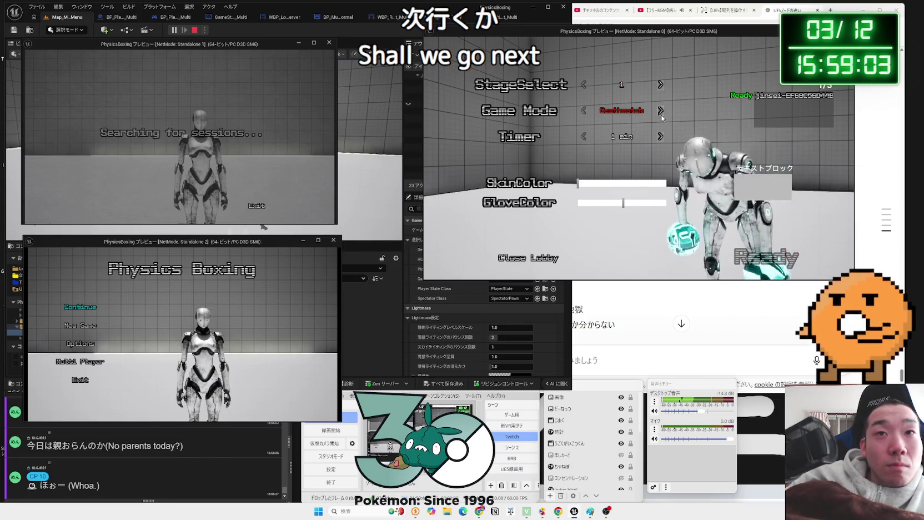
{"action": "left_click", "coordinate": [661, 113]}
{"action": "left_click", "coordinate": [661, 113]}
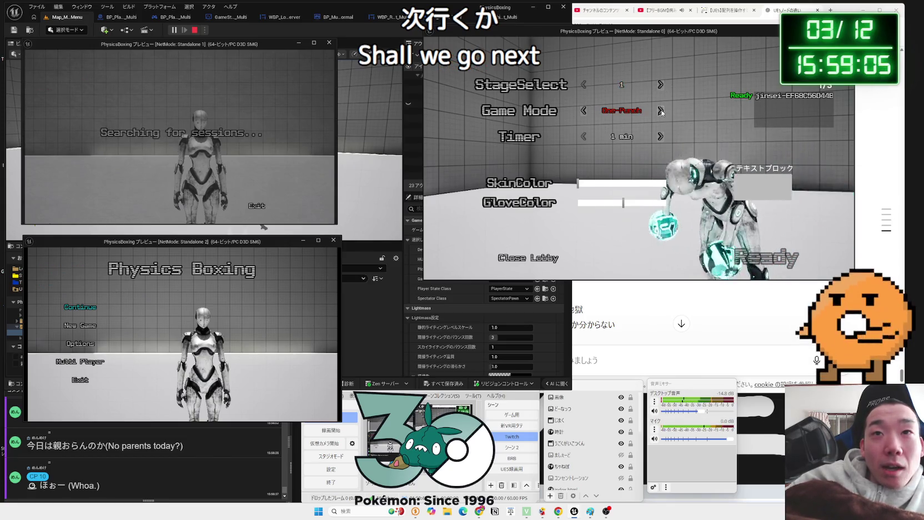
{"action": "left_click", "coordinate": [661, 111]}
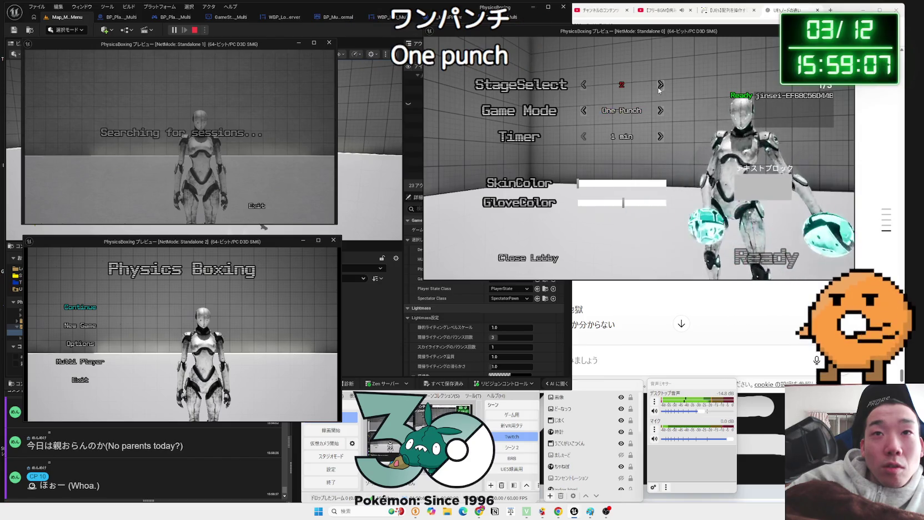
{"action": "left_click", "coordinate": [661, 85]}
{"action": "left_click", "coordinate": [660, 85]}
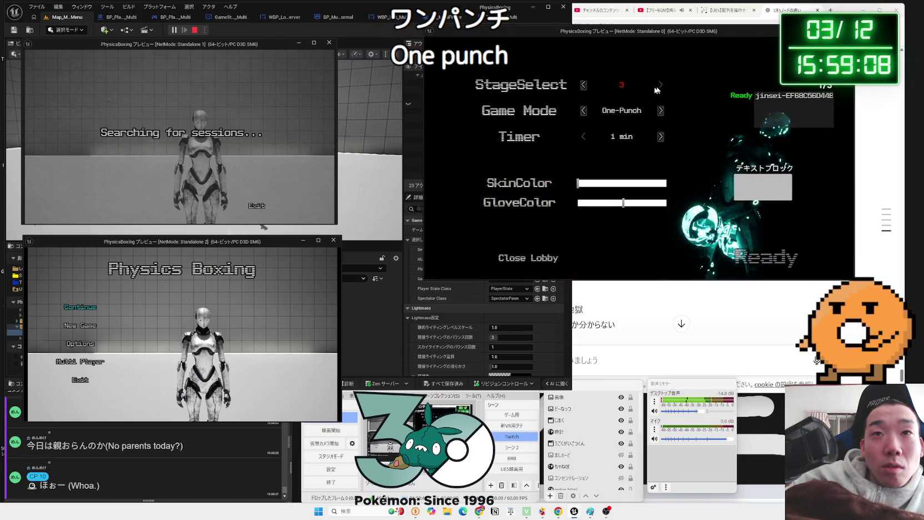
{"action": "left_click", "coordinate": [583, 86]}
Join the One-Punch session from a second client, bringing the lobby to 2/3.
{"action": "key", "text": "alt+Tab"}
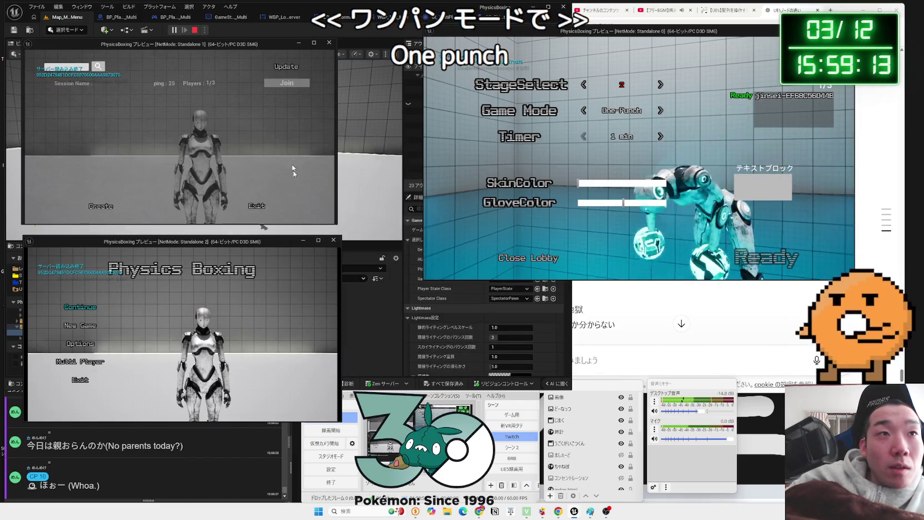
{"action": "left_click", "coordinate": [68, 376]}
{"action": "left_click", "coordinate": [158, 346]}
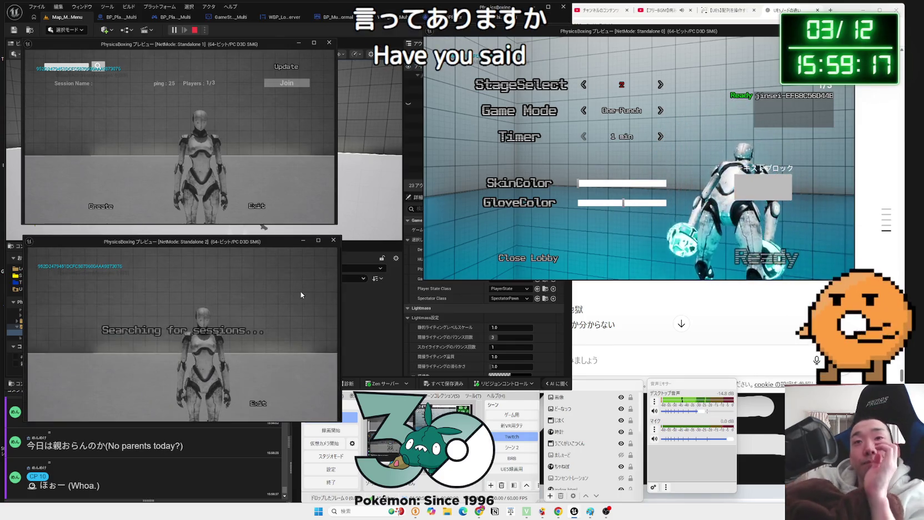
{"action": "left_click", "coordinate": [286, 84]}
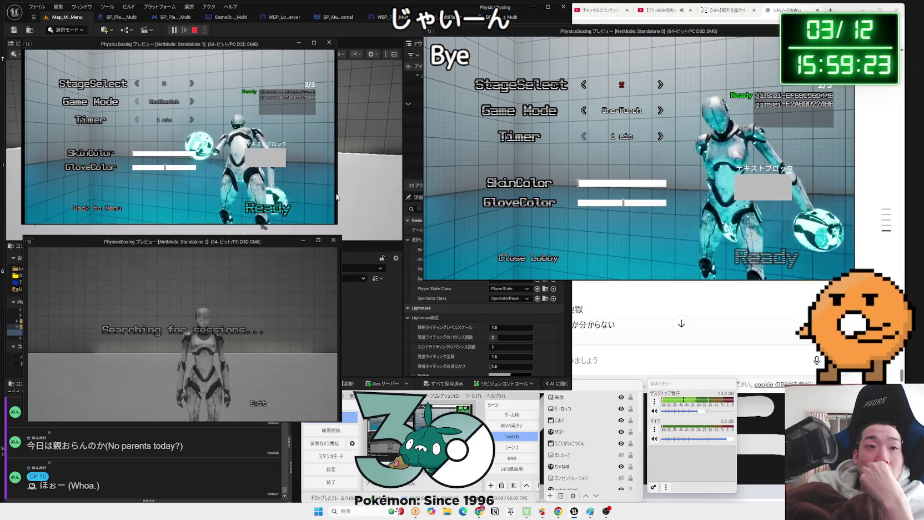
Join the listed session from the third client and mark that player ready.
{"action": "left_click", "coordinate": [265, 206]}
{"action": "key", "text": "alt+Tab"}
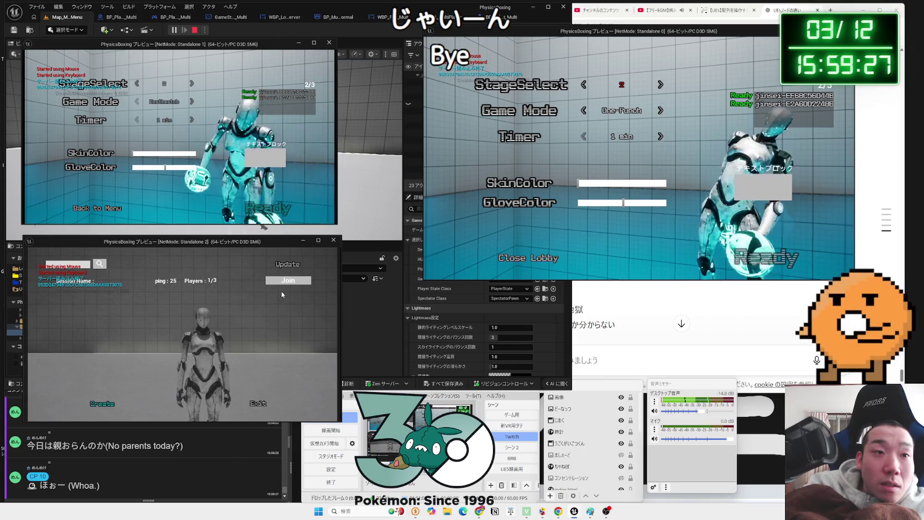
{"action": "left_click", "coordinate": [285, 281]}
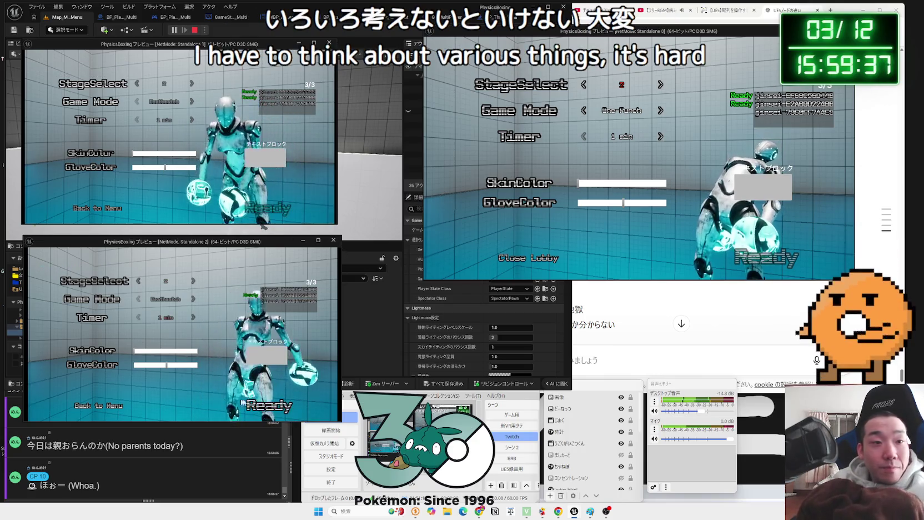
{"action": "left_click", "coordinate": [266, 406]}
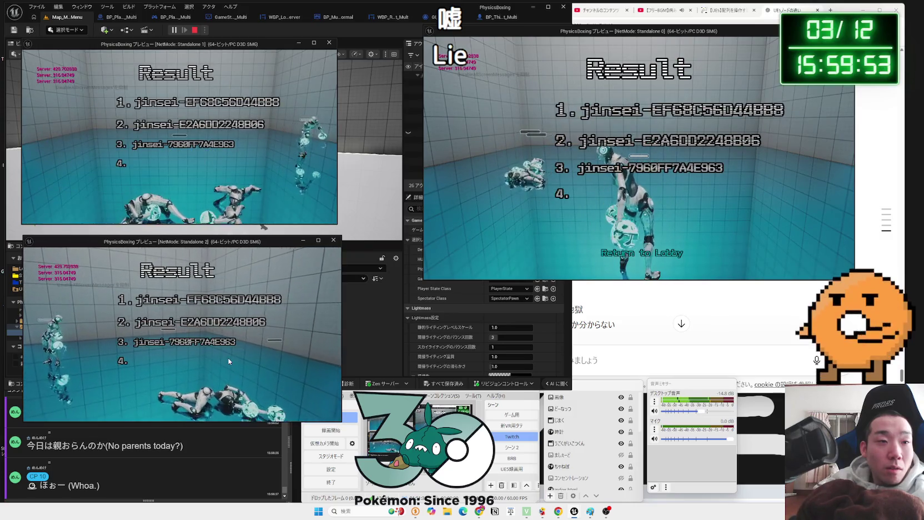
Return everyone from results to the lobby, ready all three players again, then stop the playtest.
{"action": "key", "text": "alt+Tab"}
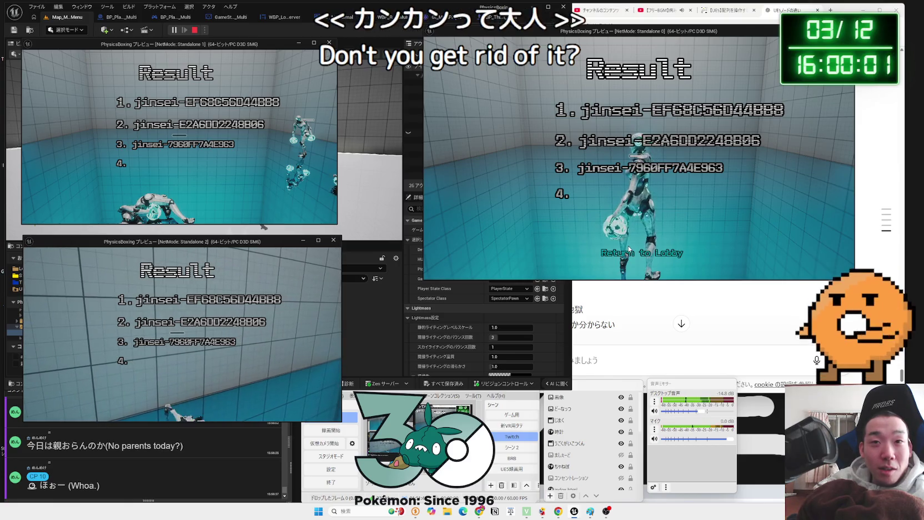
{"action": "left_click", "coordinate": [627, 253]}
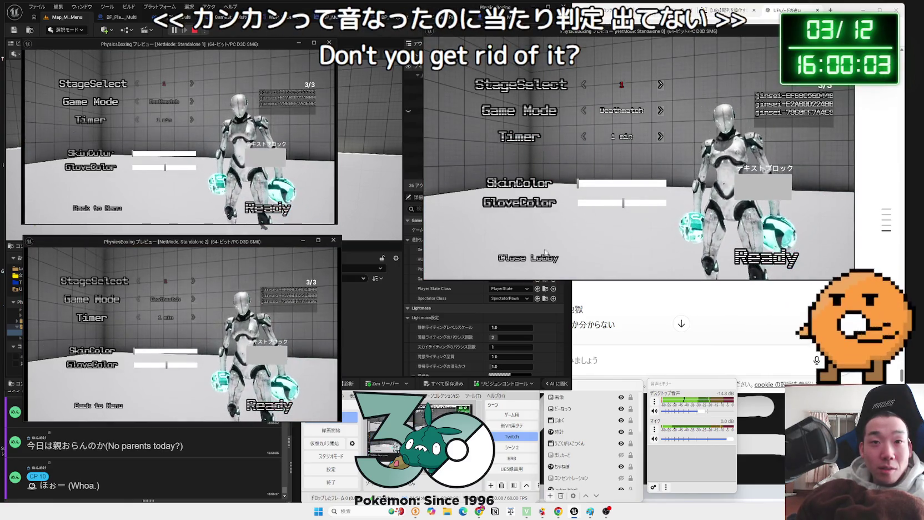
{"action": "left_click", "coordinate": [715, 263]}
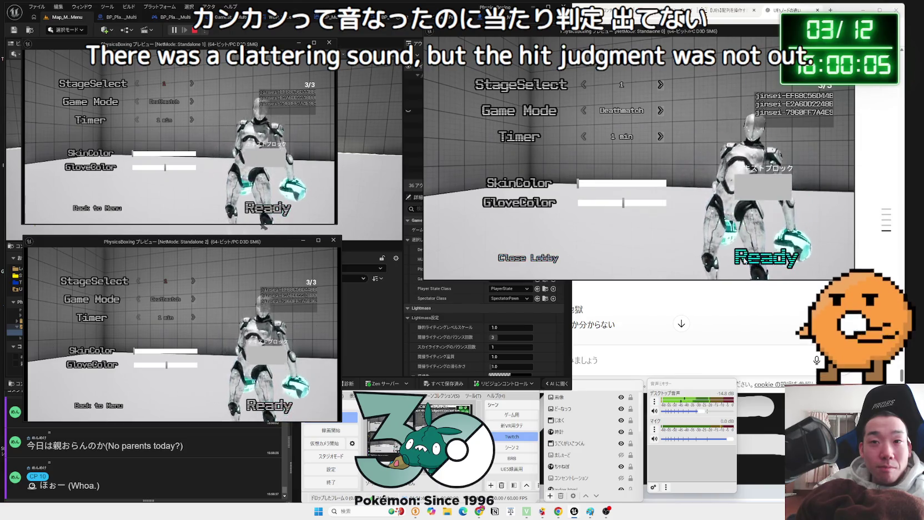
{"action": "left_click", "coordinate": [268, 208]}
{"action": "left_click", "coordinate": [269, 406]}
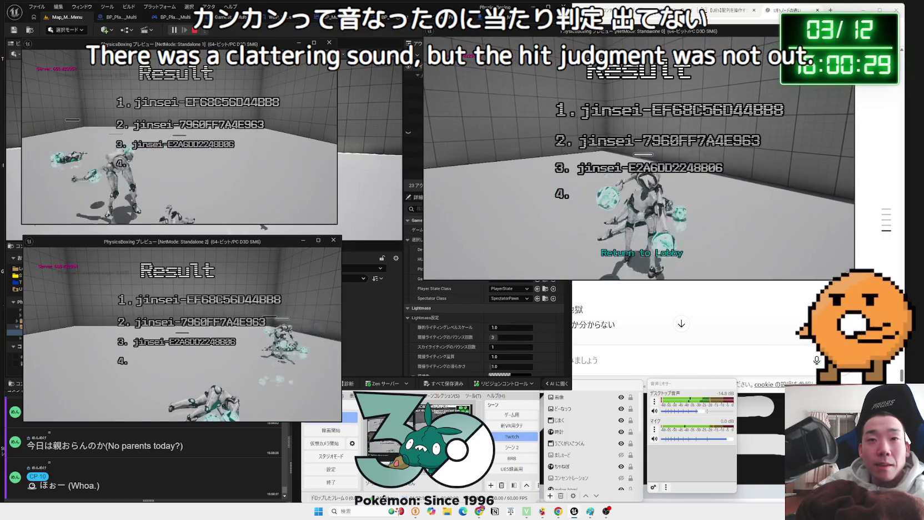
{"action": "left_click", "coordinate": [629, 254]}
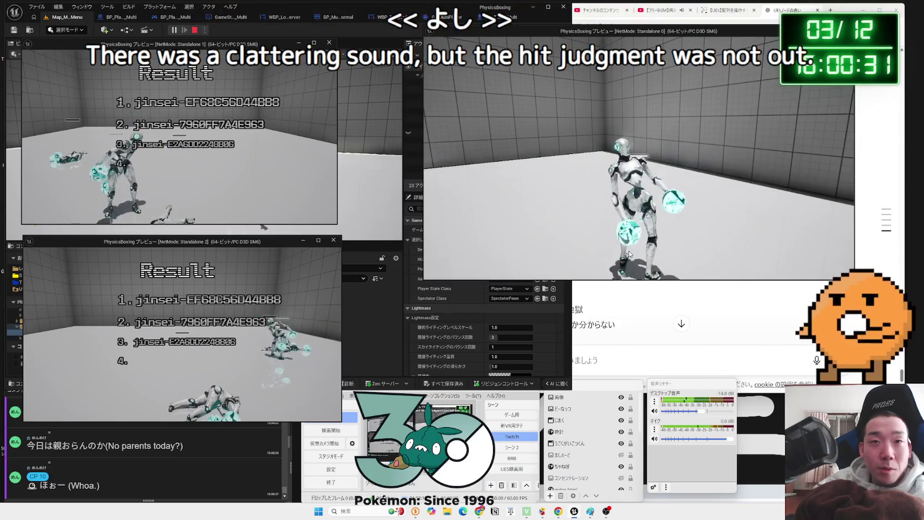
Close the play previews and step through BP_ThirdPersonCharacter, GI_MultiPlayer and the lobby controller to GameState_Multi.
{"action": "key", "text": "Escape"}
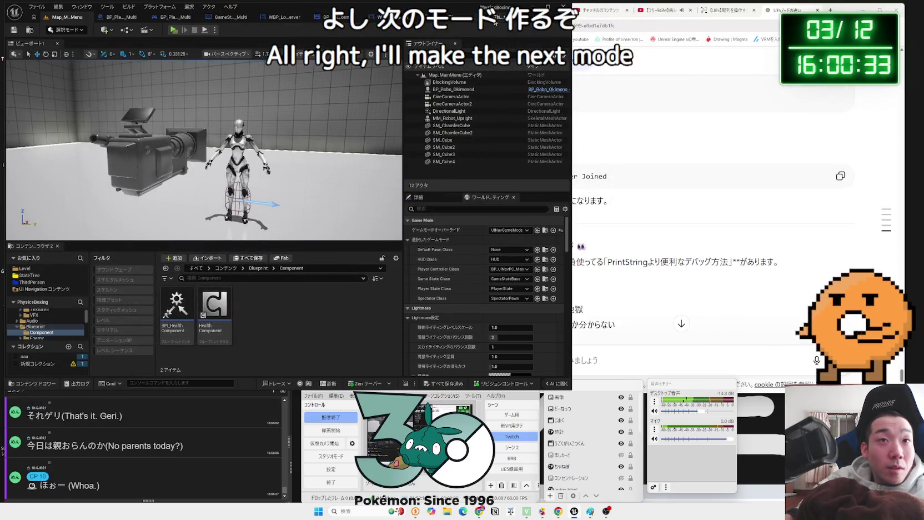
{"action": "left_click", "coordinate": [472, 19]}
{"action": "left_click", "coordinate": [372, 21]}
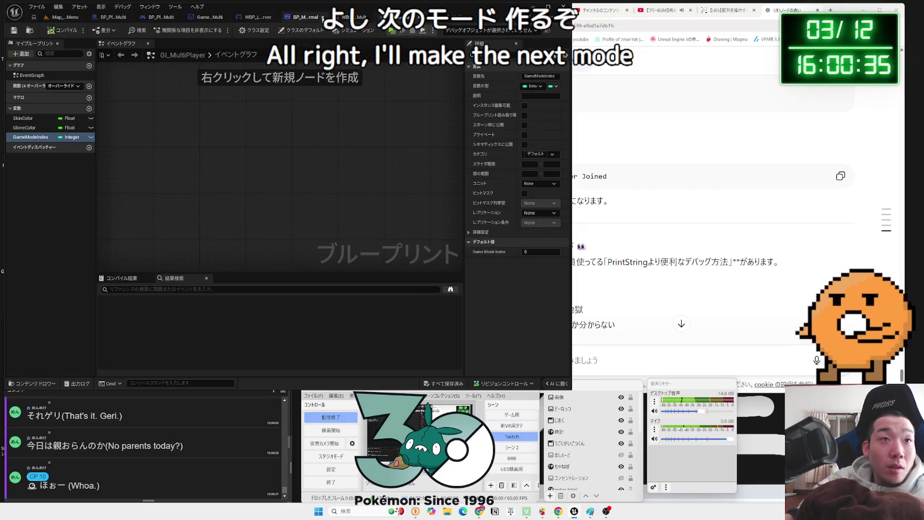
{"action": "left_click", "coordinate": [255, 18]}
{"action": "left_click", "coordinate": [206, 17]}
{"action": "left_click", "coordinate": [147, 19]}
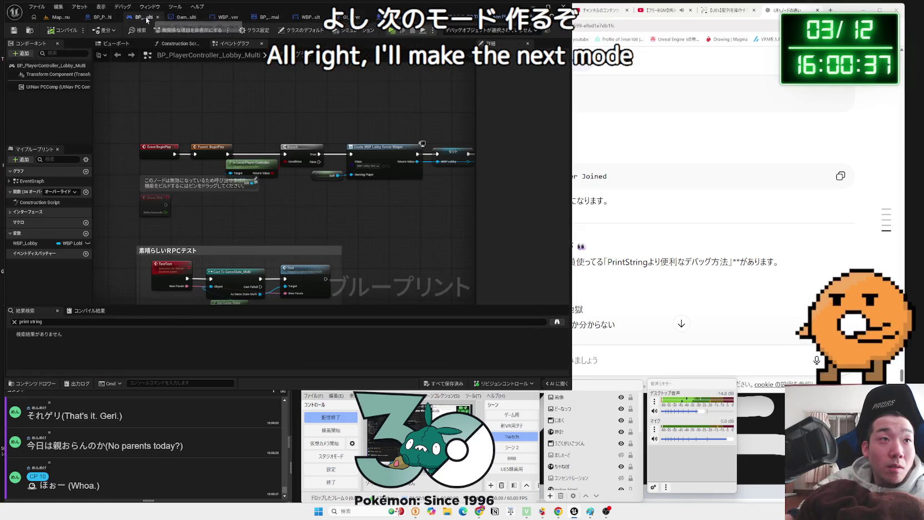
{"action": "left_click", "coordinate": [185, 18]}
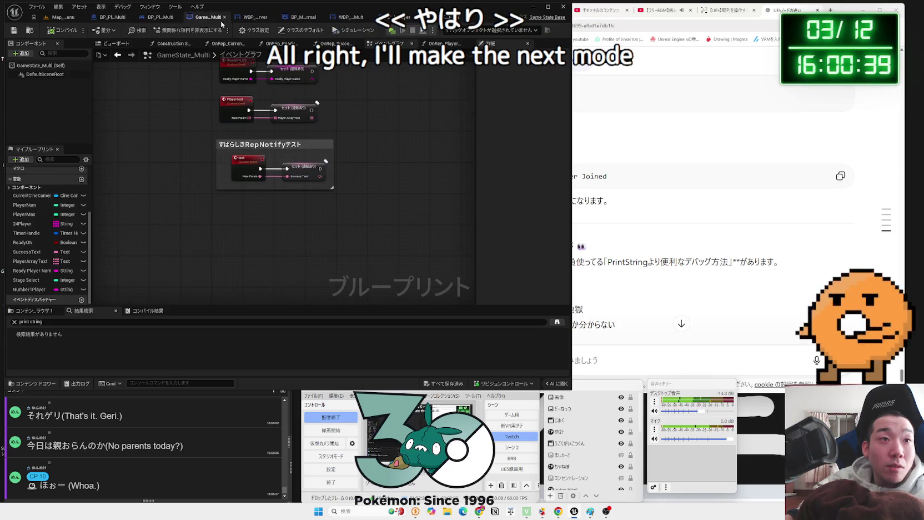
In WBP_Lobby_Server, add a Set Is Enabled node for Ready Play via the 'set ena' search.
{"action": "left_click", "coordinate": [227, 17]}
{"action": "scroll", "coordinate": [317, 200], "scroll_direction": "up", "scroll_amount": 4}
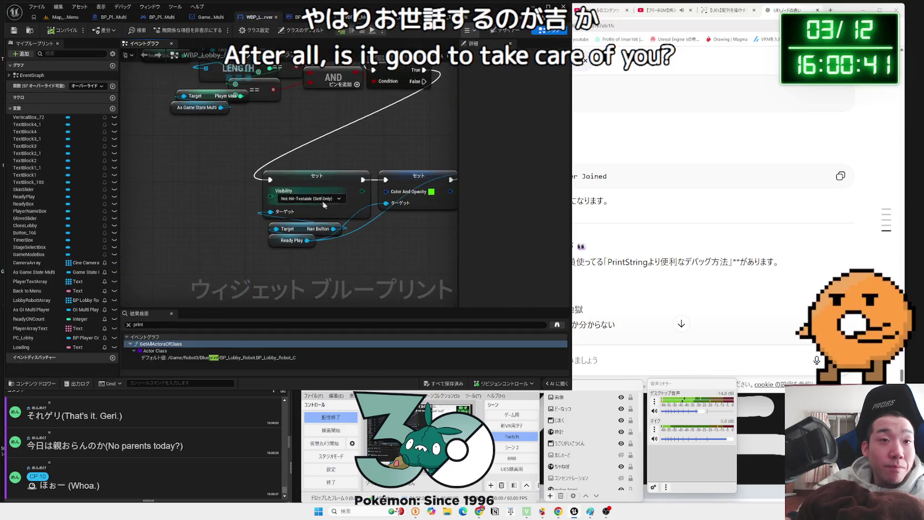
{"action": "left_click_drag", "start_coordinate": [310, 253], "coordinate": [295, 251]}
{"action": "left_click", "coordinate": [261, 253]}
{"action": "type", "text": "ie e"}
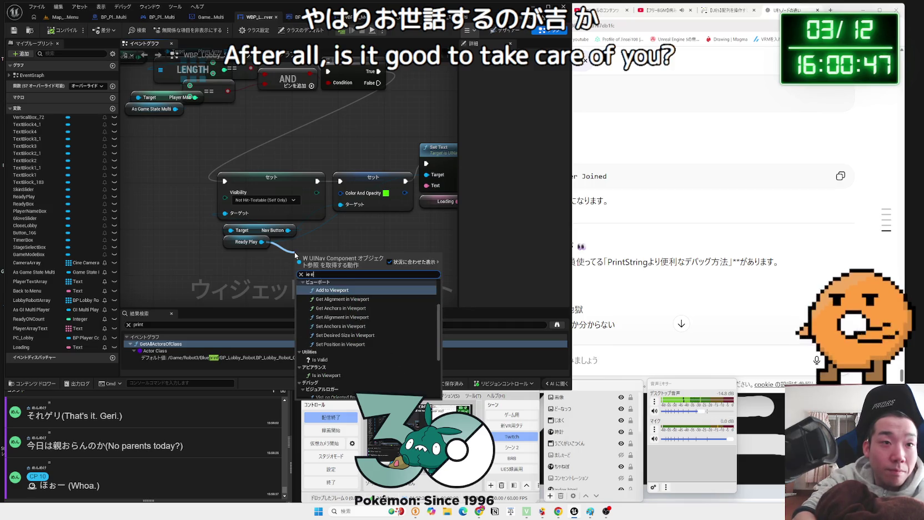
{"action": "type", "text": "nab"}
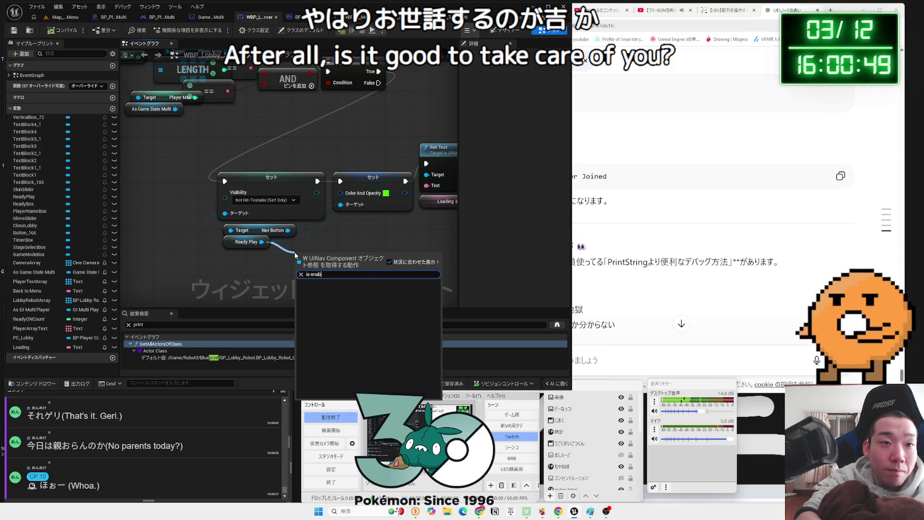
{"action": "key", "text": "ctrl+a"}
{"action": "key", "text": "BackSpace"}
{"action": "type", "text": "set ena"}
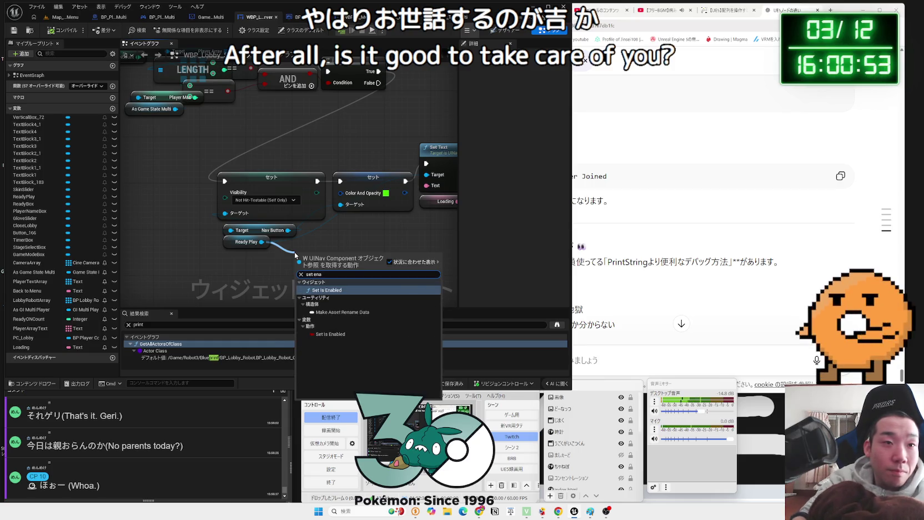
{"action": "key", "text": "Return"}
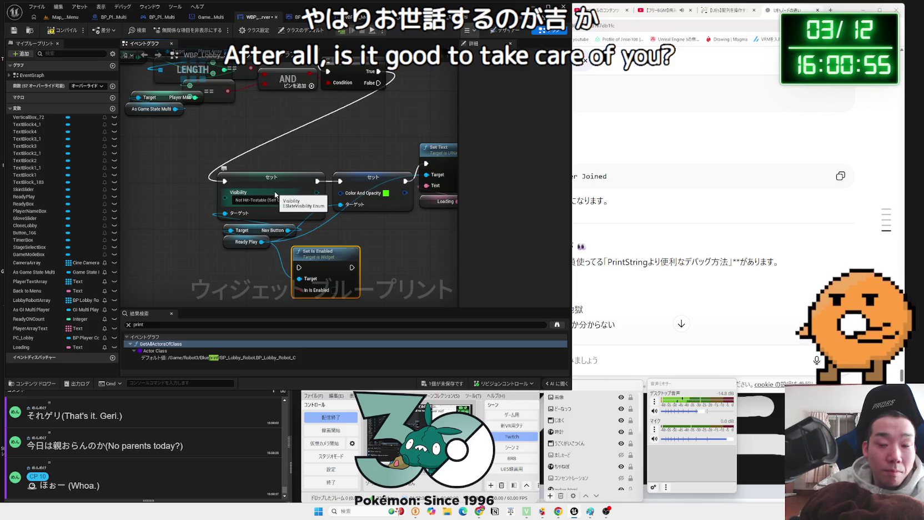
{"action": "key", "text": "Delete"}
{"action": "key", "text": "ctrl+z"}
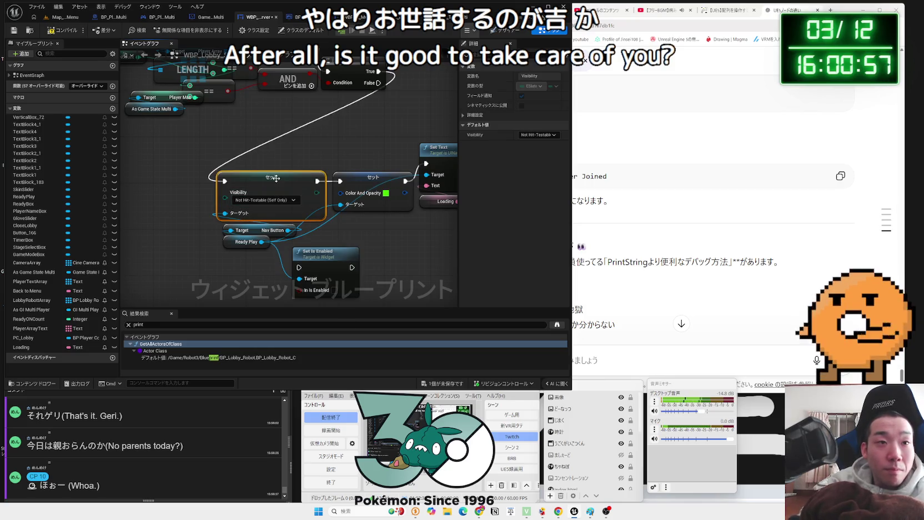
Replace Set Visibility with Set Is Enabled, delete the Nav Button node, and wire Branch True to it.
{"action": "left_click", "coordinate": [277, 181]}
{"action": "key", "text": "Delete"}
{"action": "left_click_drag", "start_coordinate": [314, 250], "coordinate": [268, 168]}
{"action": "left_click", "coordinate": [259, 228]}
{"action": "key", "text": "Delete"}
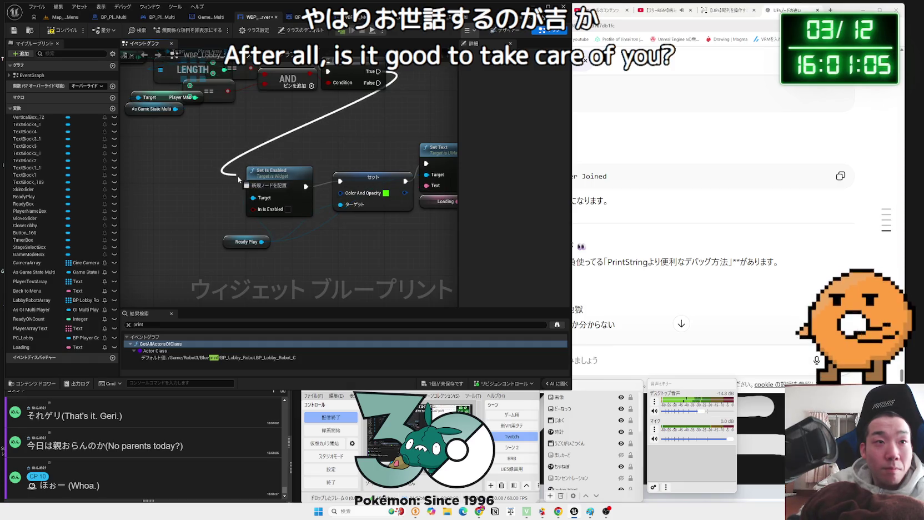
{"action": "left_click_drag", "start_coordinate": [251, 187], "coordinate": [253, 186]}
{"action": "left_click_drag", "start_coordinate": [282, 181], "coordinate": [282, 175]}
Tidy the layout of Set Is Enabled, Ready Play, the Color And Opacity Set and Branch nodes.
{"action": "left_click_drag", "start_coordinate": [240, 244], "coordinate": [274, 227]}
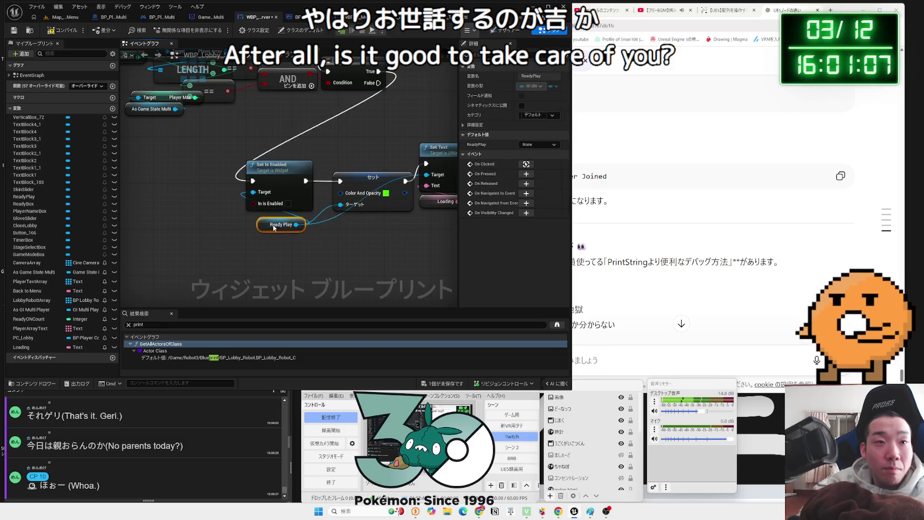
{"action": "left_click_drag", "start_coordinate": [373, 177], "coordinate": [363, 165]}
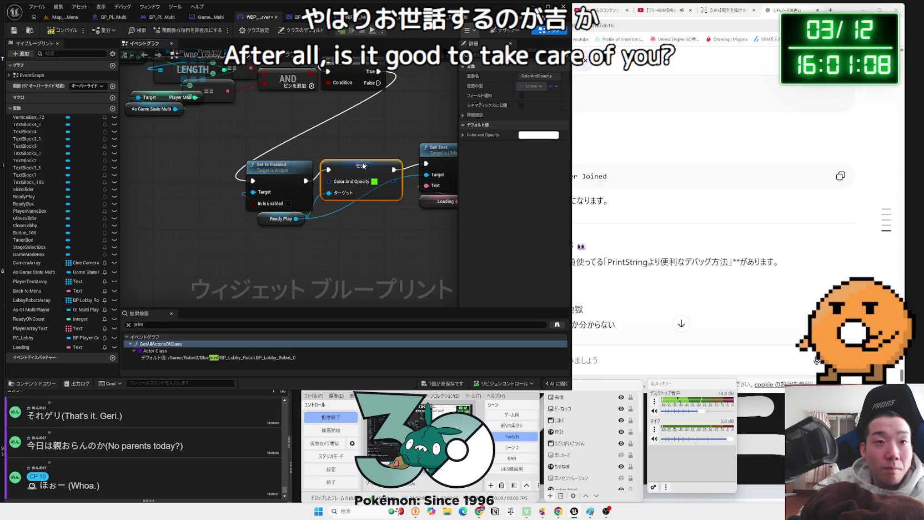
{"action": "left_click", "coordinate": [376, 222]}
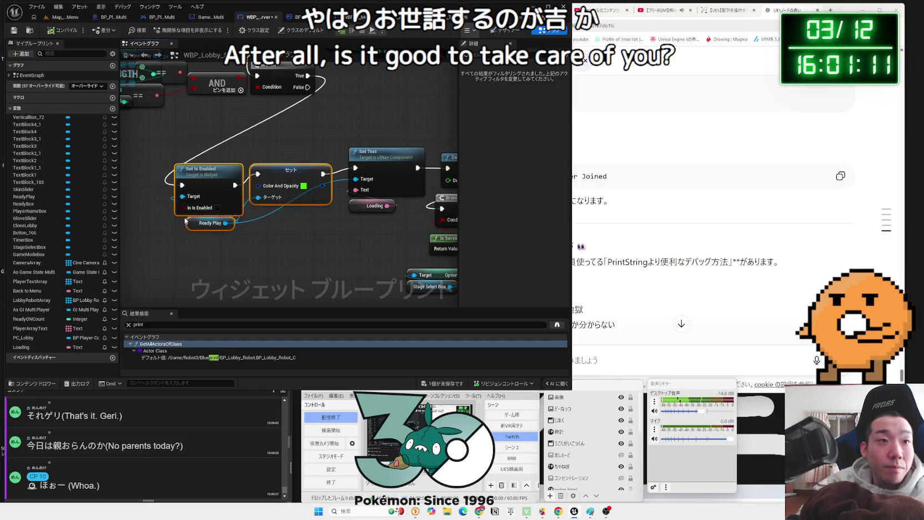
{"action": "left_click_drag", "start_coordinate": [165, 179], "coordinate": [300, 223]}
{"action": "left_click_drag", "start_coordinate": [297, 180], "coordinate": [307, 174]}
{"action": "left_click", "coordinate": [308, 169]}
{"action": "left_click_drag", "start_coordinate": [222, 158], "coordinate": [222, 152]}
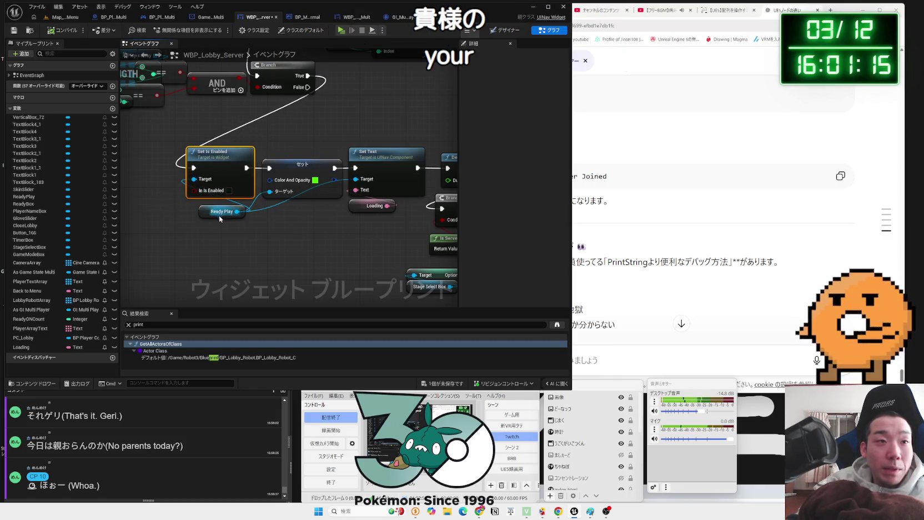
{"action": "left_click_drag", "start_coordinate": [209, 217], "coordinate": [202, 214]}
{"action": "left_click_drag", "start_coordinate": [234, 251], "coordinate": [378, 291]}
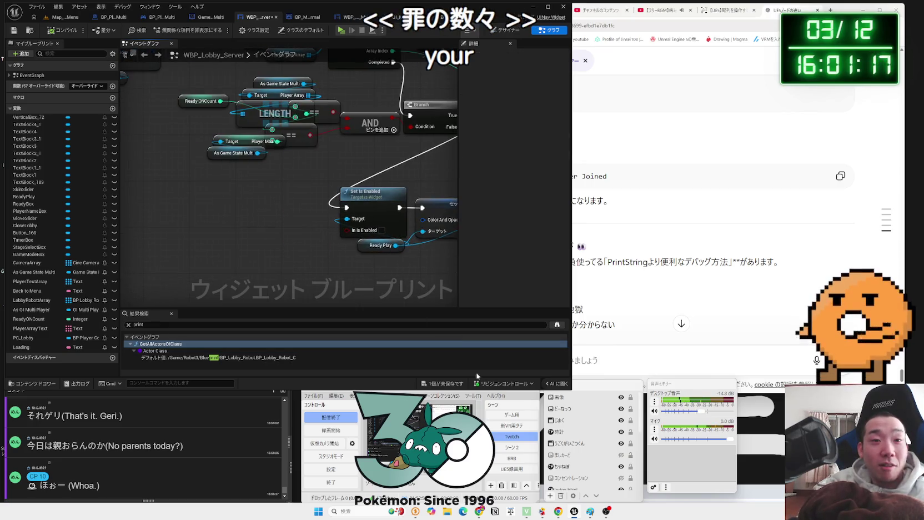
Save the widget blueprint and switch to BP_ThirdPersonCharacter_Robot_Multi.
{"action": "left_click", "coordinate": [442, 383]}
{"action": "left_click", "coordinate": [531, 336]}
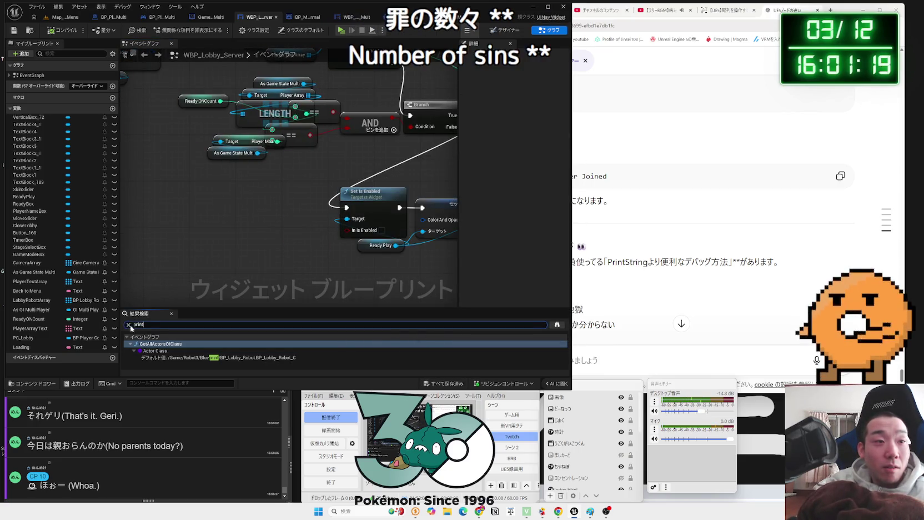
{"action": "left_click_drag", "start_coordinate": [147, 180], "coordinate": [272, 198]}
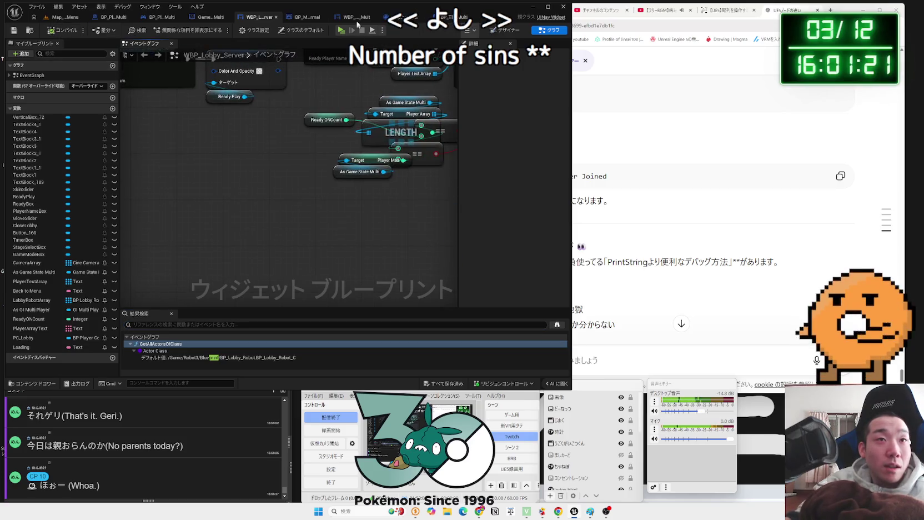
{"action": "key", "text": "alt+Tab"}
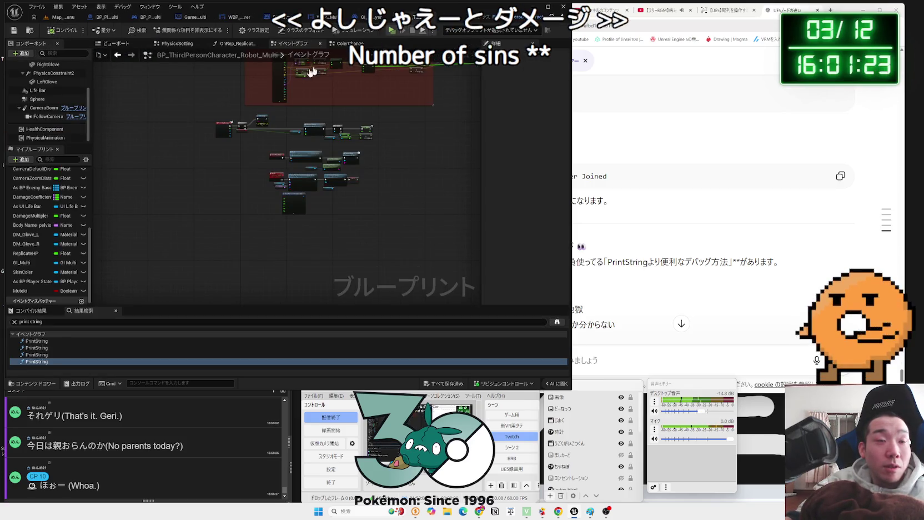
Bring Event AnyDamage and Receive Damage into view and nudge the Print String node right.
{"action": "scroll", "coordinate": [248, 184], "scroll_direction": "up", "scroll_amount": 2}
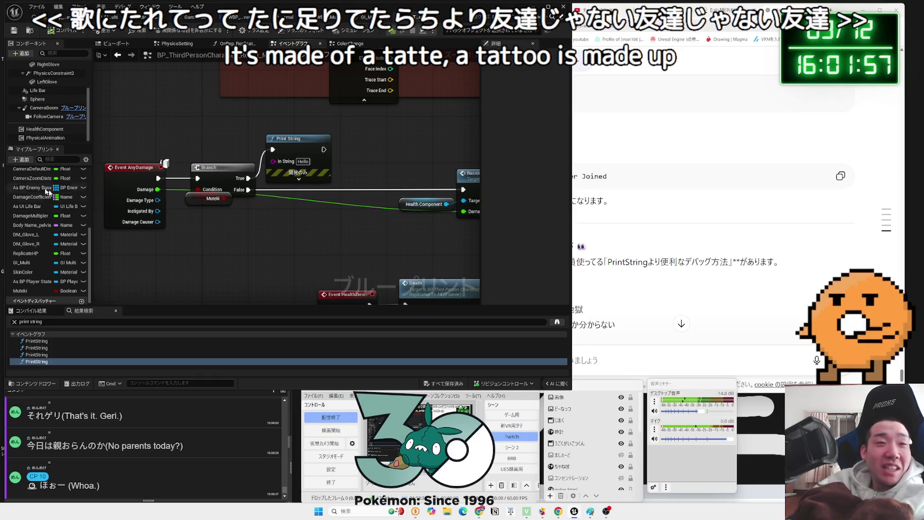
{"action": "left_click_drag", "start_coordinate": [309, 240], "coordinate": [252, 241]}
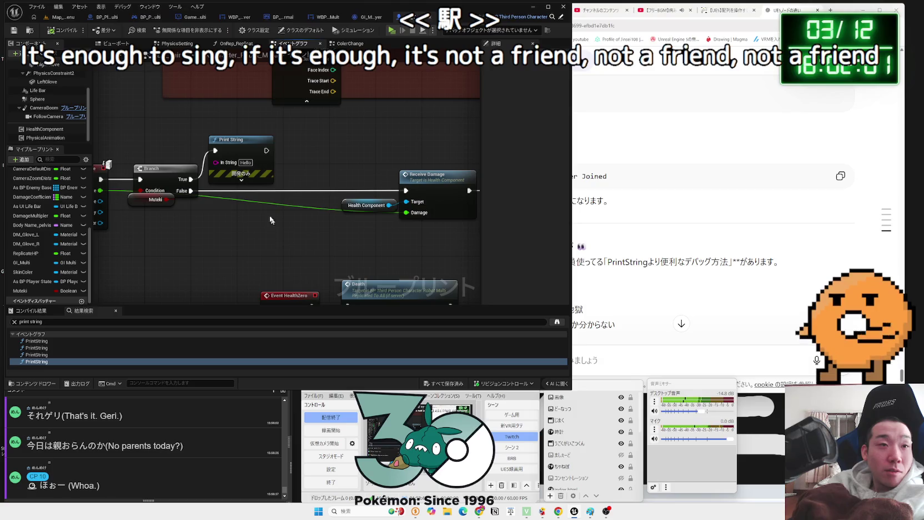
{"action": "left_click_drag", "start_coordinate": [288, 154], "coordinate": [367, 137]}
{"action": "left_click_drag", "start_coordinate": [320, 154], "coordinate": [344, 148]}
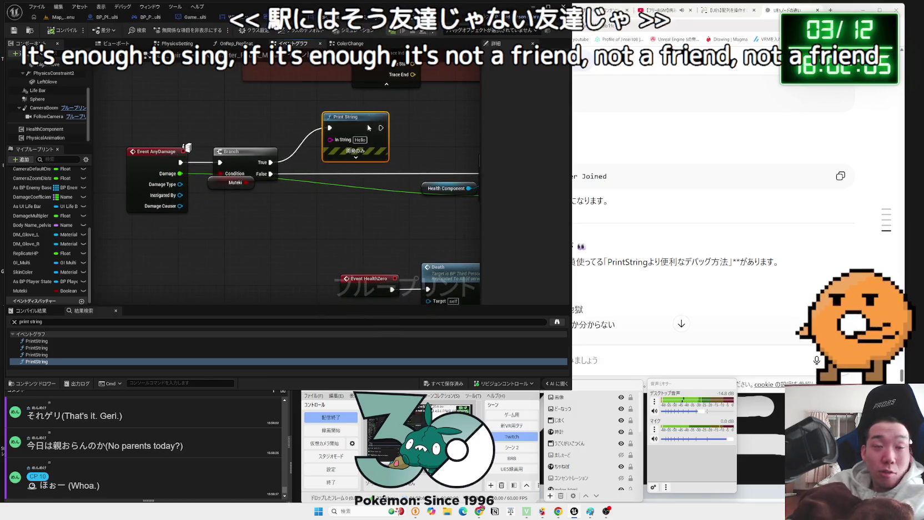
{"action": "left_click", "coordinate": [284, 118]}
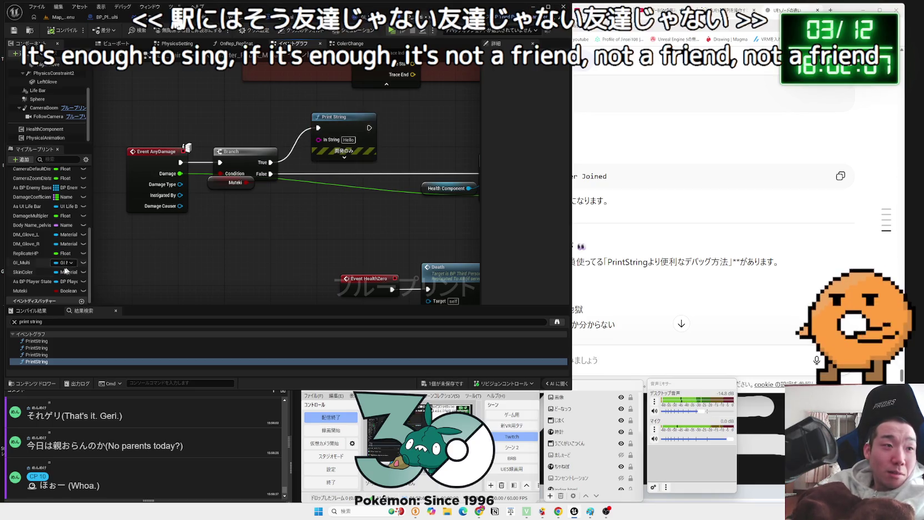
Place an As BP Player State Multi getter beside Receive Damage, then compile and save.
{"action": "left_click", "coordinate": [30, 283]}
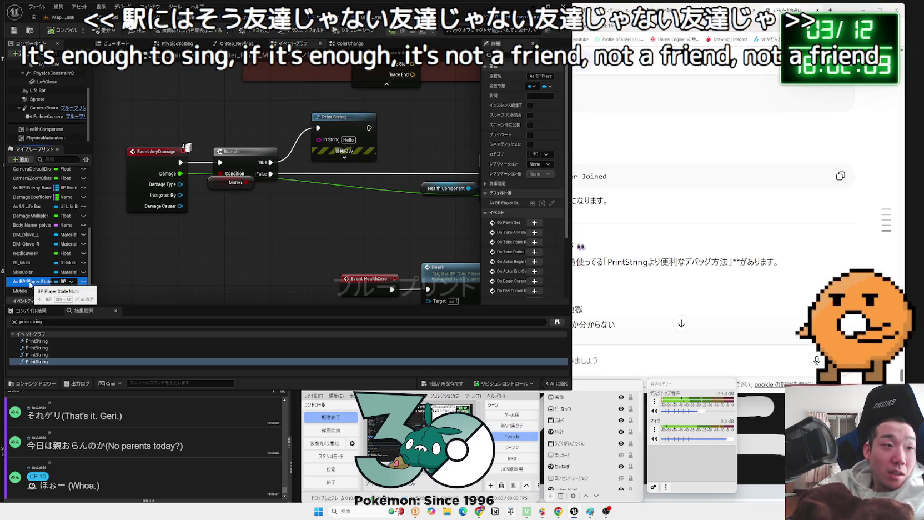
{"action": "left_click_drag", "start_coordinate": [172, 264], "coordinate": [275, 238]}
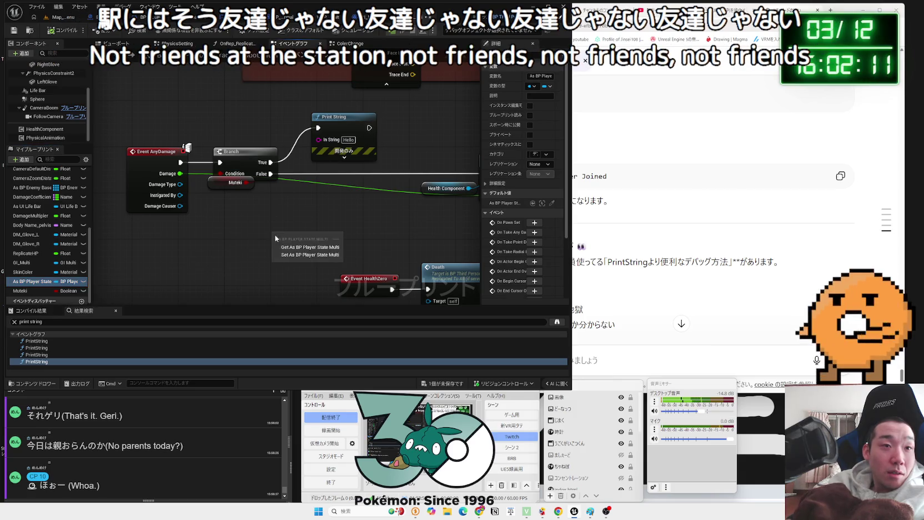
{"action": "left_click", "coordinate": [300, 248]}
{"action": "left_click", "coordinate": [141, 94]}
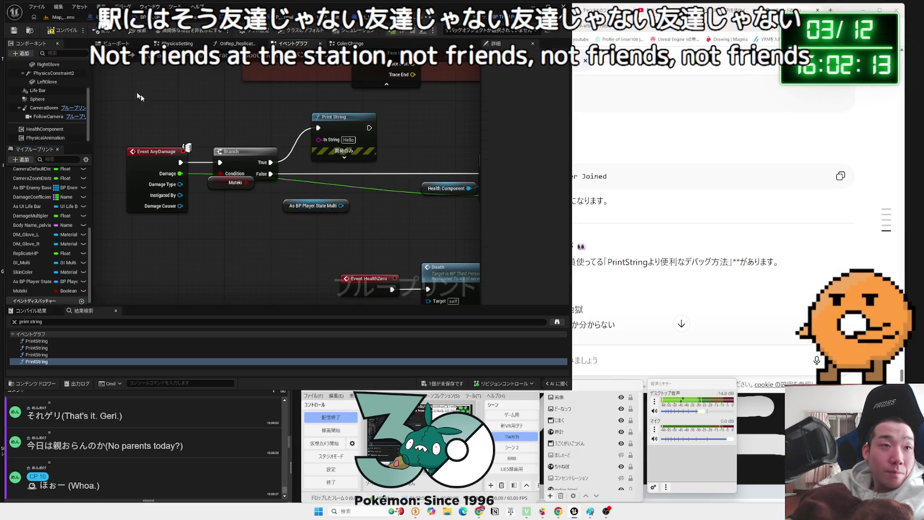
{"action": "left_click", "coordinate": [50, 30]}
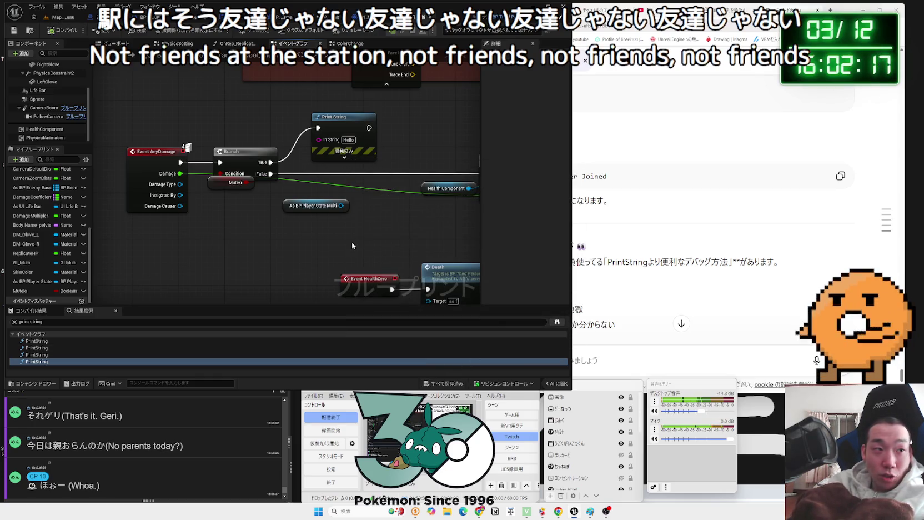
{"action": "scroll", "coordinate": [31, 284], "scroll_direction": "up", "scroll_amount": 2}
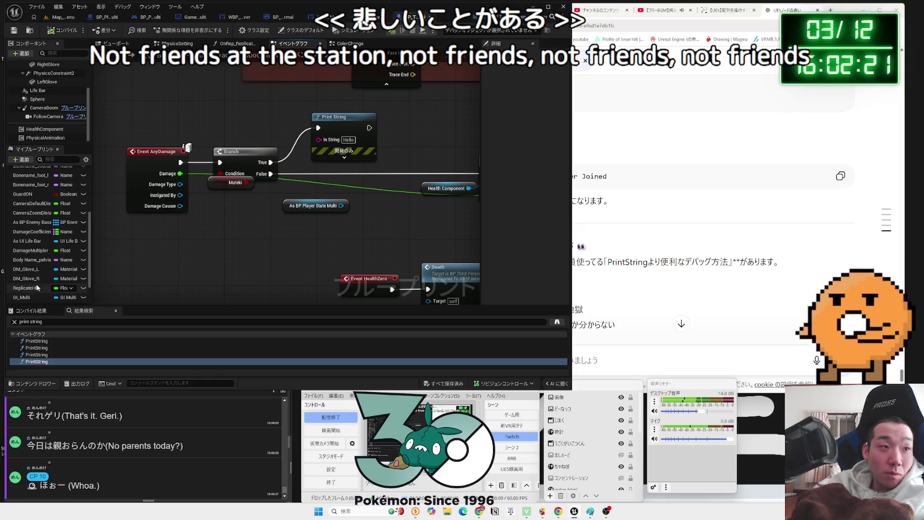
{"action": "scroll", "coordinate": [33, 284], "scroll_direction": "down", "scroll_amount": 2}
{"action": "scroll", "coordinate": [278, 262], "scroll_direction": "down", "scroll_amount": 5}
{"action": "scroll", "coordinate": [297, 260], "scroll_direction": "up", "scroll_amount": 8}
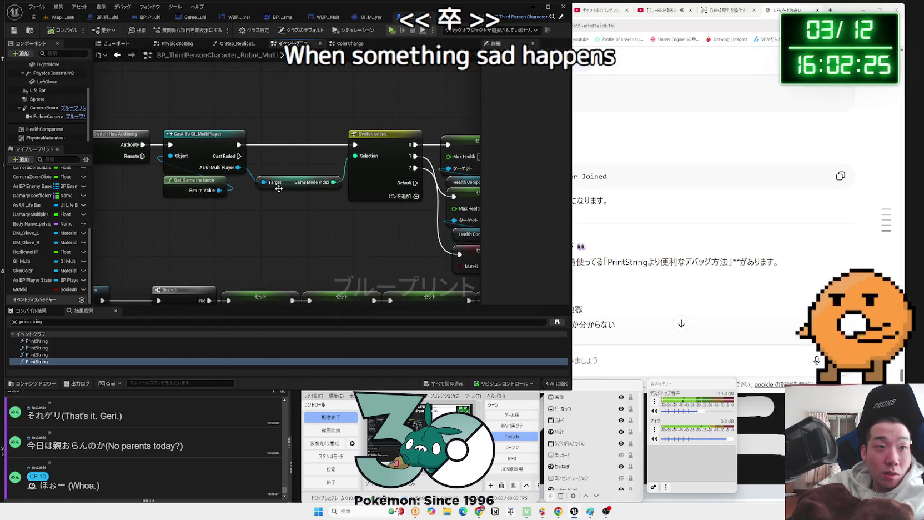
Search the blueprint for 'game ste' and shift the As BP Player State Multi getter slightly left.
{"action": "scroll", "coordinate": [298, 189], "scroll_direction": "down", "scroll_amount": 4}
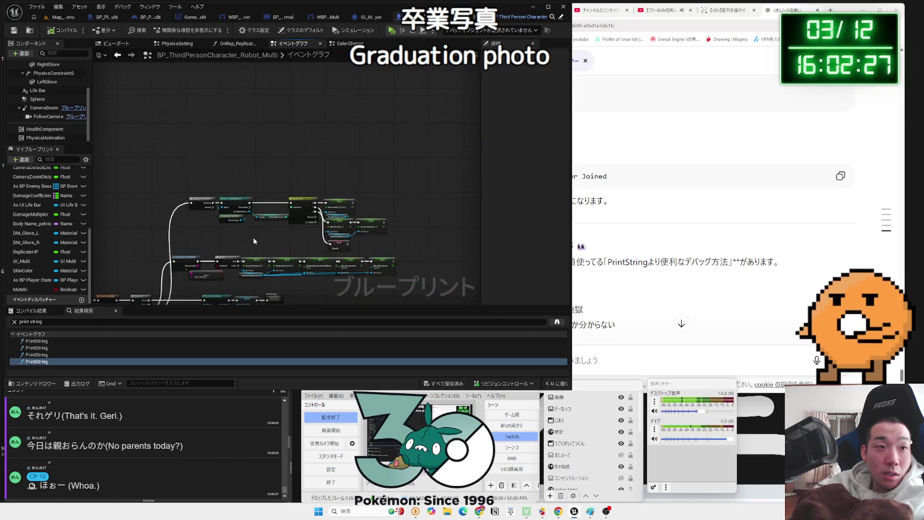
{"action": "left_click_drag", "start_coordinate": [243, 206], "coordinate": [299, 69]}
{"action": "mouse_move", "coordinate": [228, 261]}
{"action": "left_mouse_down"}
{"action": "mouse_move", "coordinate": [155, 179]}
{"action": "mouse_move", "coordinate": [190, 108]}
{"action": "mouse_move", "coordinate": [221, 248]}
{"action": "left_mouse_up"}
{"action": "scroll", "coordinate": [221, 243], "scroll_direction": "up", "scroll_amount": 2}
{"action": "left_click", "coordinate": [170, 323]}
{"action": "key", "text": "ctrl+a"}
{"action": "type", "text": "game ste"}
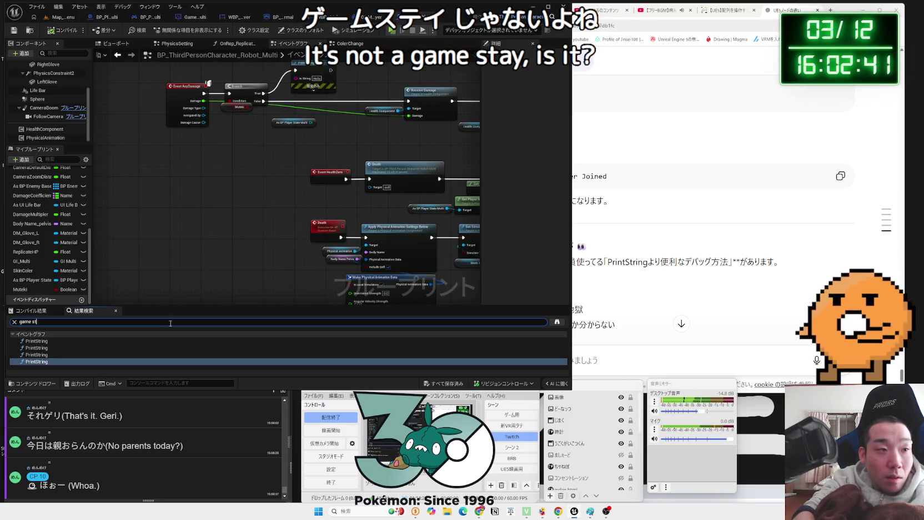
{"action": "key", "text": "Return"}
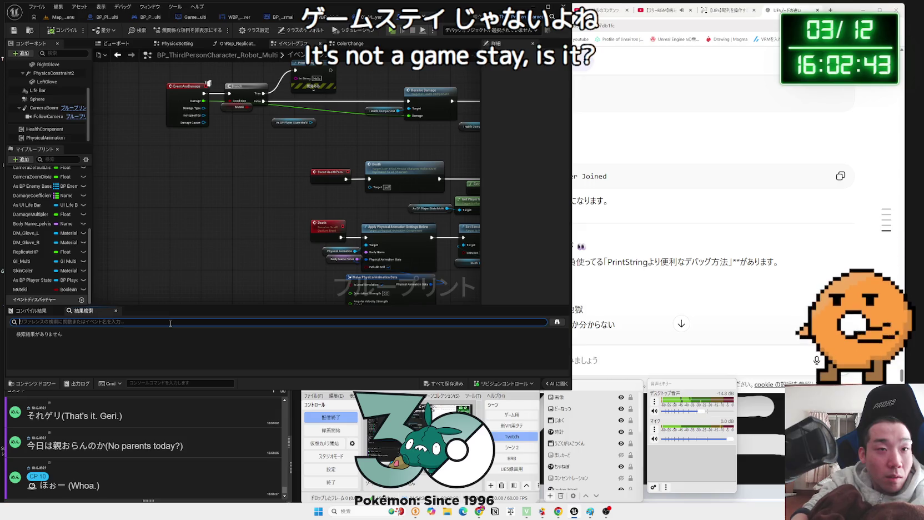
{"action": "scroll", "coordinate": [241, 200], "scroll_direction": "up", "scroll_amount": 4}
{"action": "left_click", "coordinate": [228, 202]}
{"action": "left_click_drag", "start_coordinate": [227, 203], "coordinate": [218, 203]}
{"action": "left_click", "coordinate": [285, 190]}
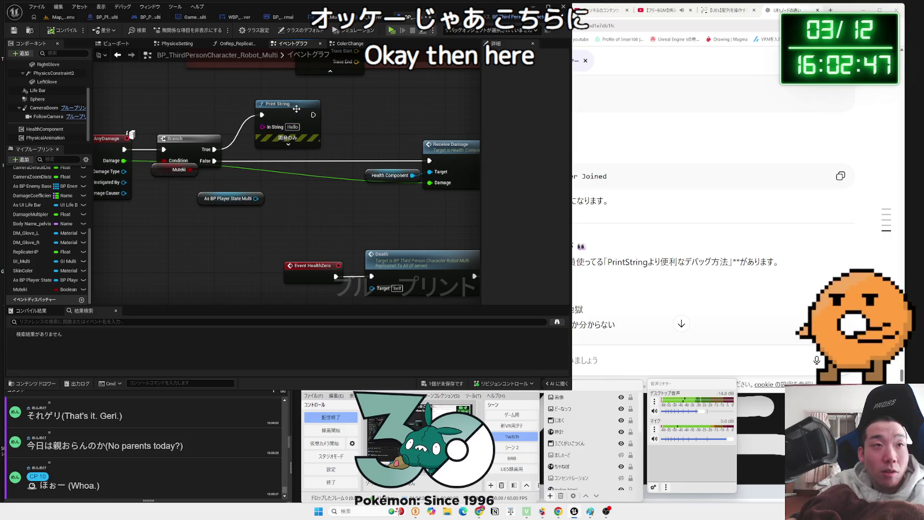
Save the character blueprint and go to the BP_PlayerState_Multi event graph.
{"action": "left_click", "coordinate": [442, 383]}
{"action": "left_click", "coordinate": [495, 337]}
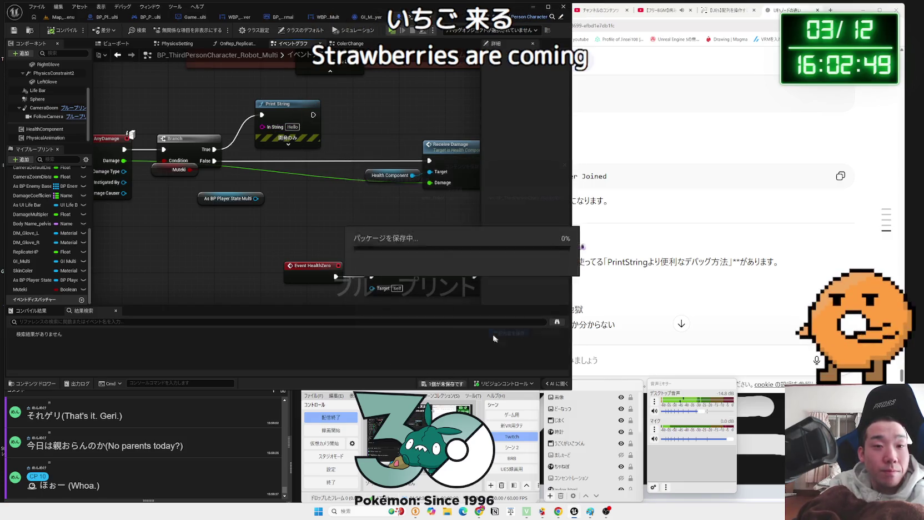
{"action": "left_click", "coordinate": [117, 18]}
{"action": "mouse_move", "coordinate": [191, 252]}
{"action": "left_mouse_down"}
{"action": "mouse_move", "coordinate": [188, 66]}
{"action": "mouse_move", "coordinate": [185, 119]}
{"action": "left_mouse_up"}
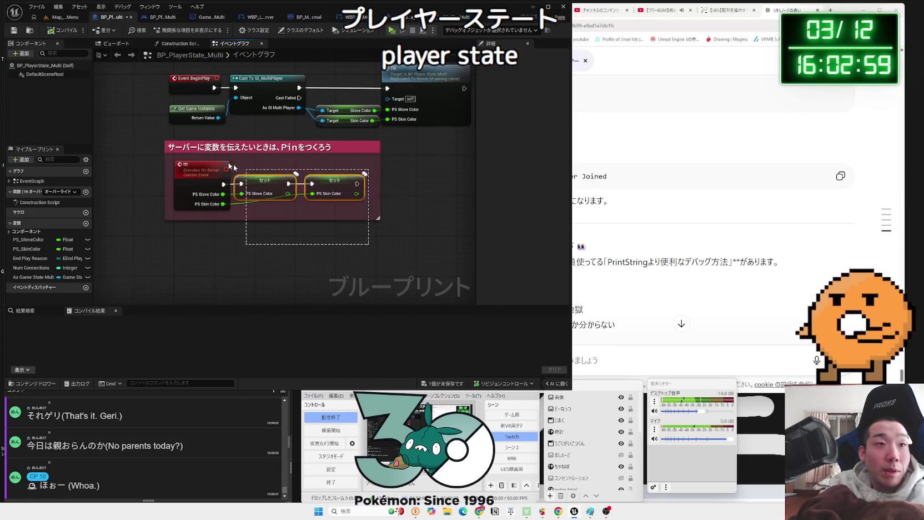
Deselect the two Set nodes and go back to BP_ThirdPersonCharacter_Robot_Multi's damage graph.
{"action": "left_click_drag", "start_coordinate": [234, 166], "coordinate": [236, 164]}
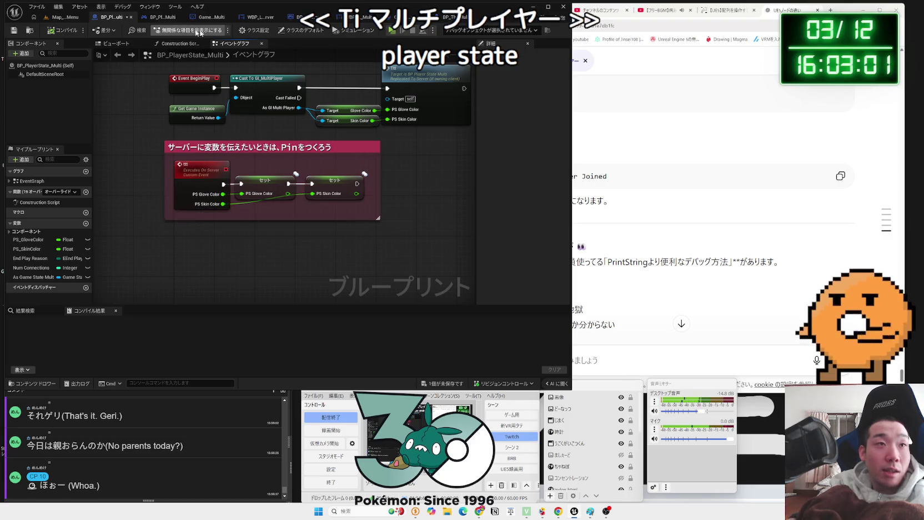
{"action": "left_click", "coordinate": [63, 16]}
{"action": "left_click", "coordinate": [106, 17]}
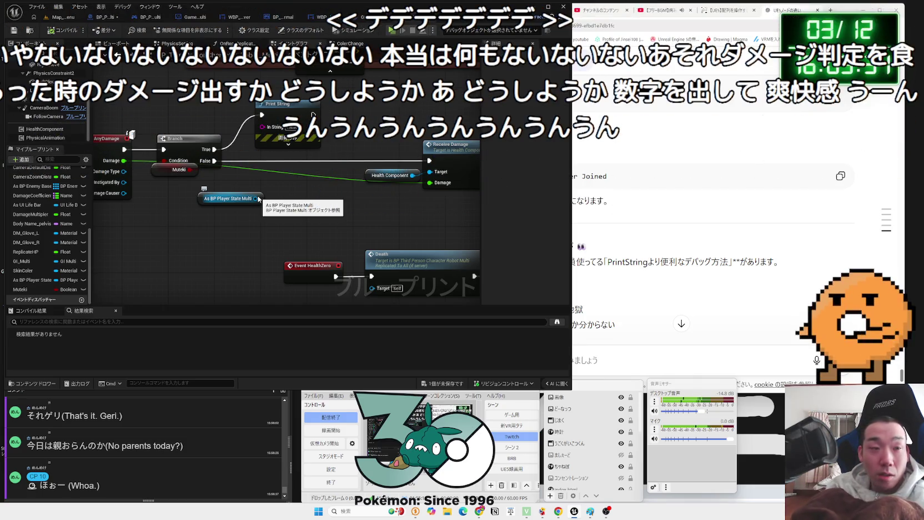
Check the As BP Player State Multi pin's action list without adding anything, then go to BP_PlayerState_Multi.
{"action": "left_click_drag", "start_coordinate": [257, 198], "coordinate": [286, 198]}
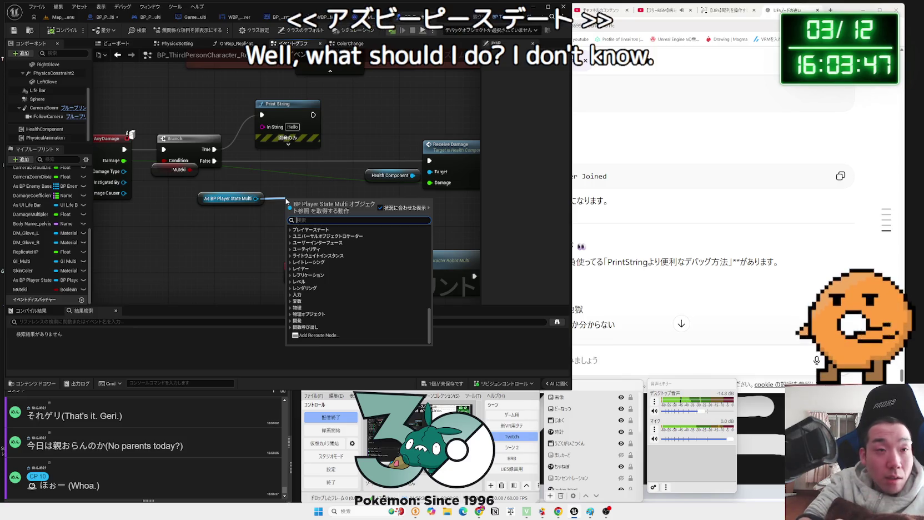
{"action": "left_click", "coordinate": [230, 198]}
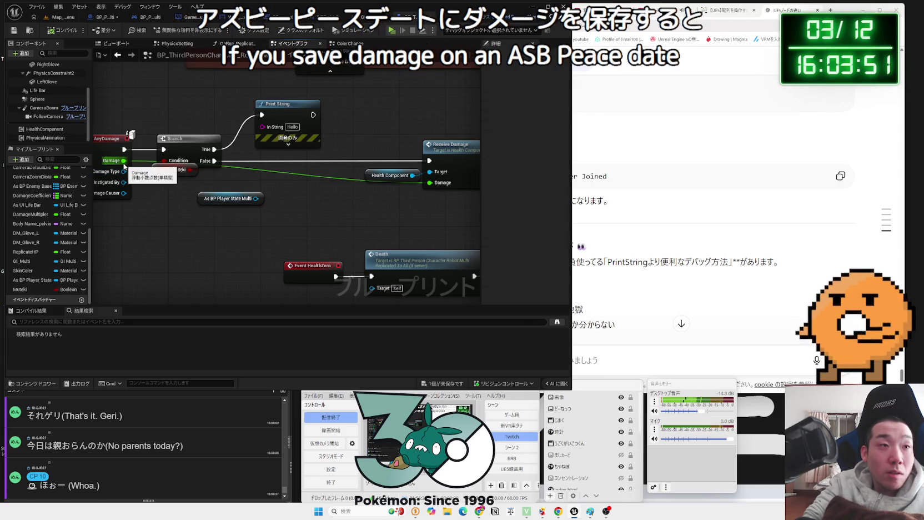
{"action": "left_click", "coordinate": [365, 18]}
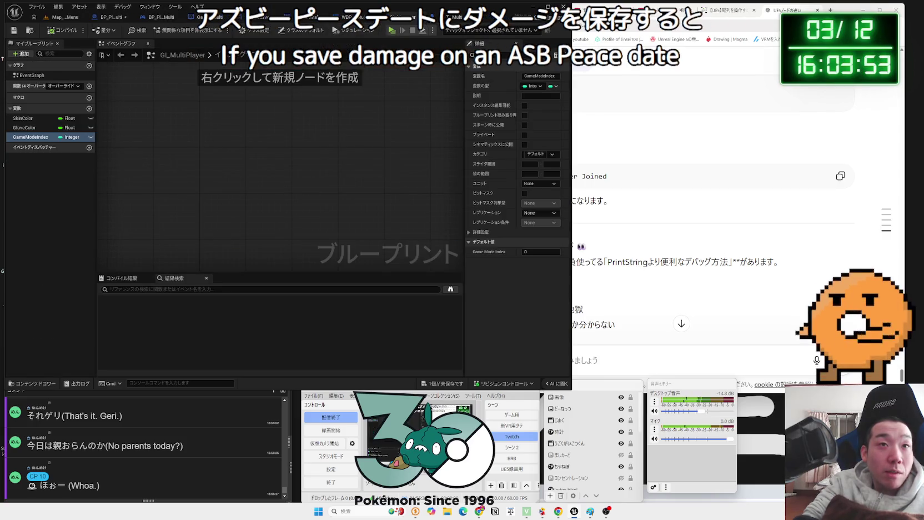
{"action": "left_click", "coordinate": [280, 18]}
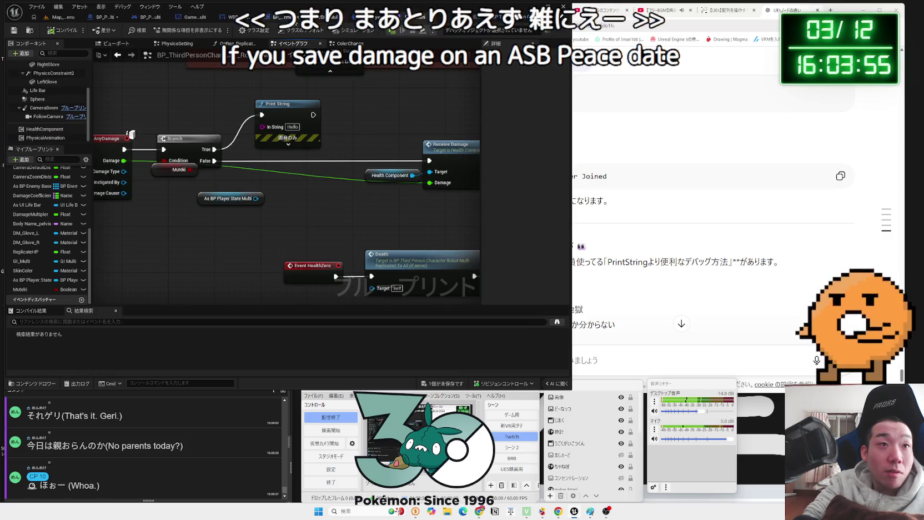
{"action": "left_click", "coordinate": [114, 17]}
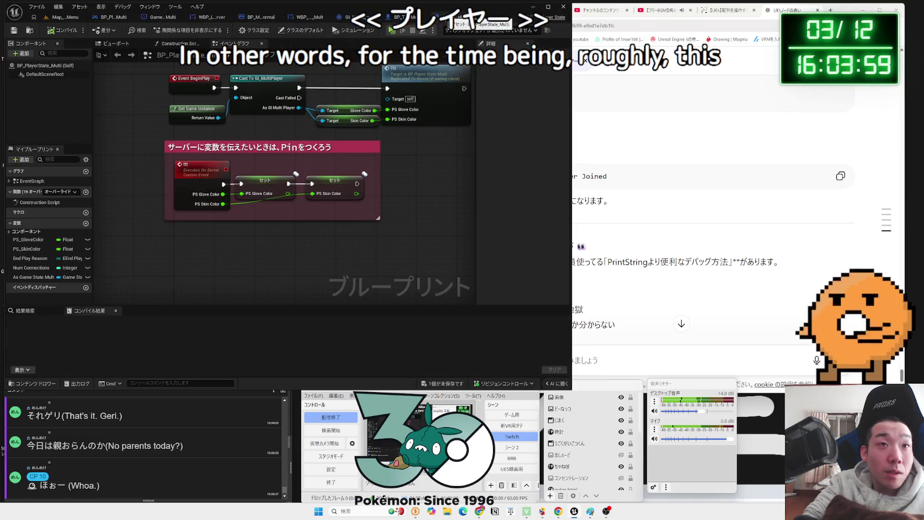
Delete the End Play Reason and Num Connections variables and compile.
{"action": "left_click", "coordinate": [31, 260]}
{"action": "right_click", "coordinate": [30, 260]}
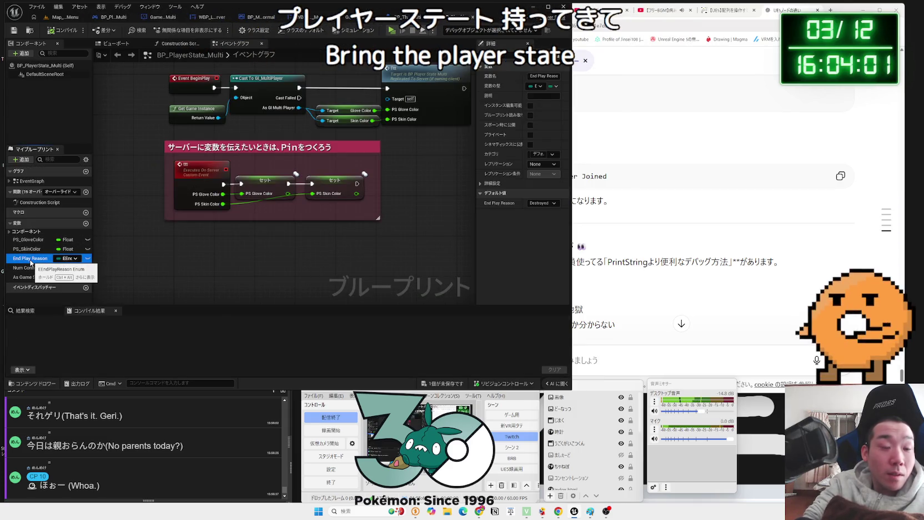
{"action": "left_click", "coordinate": [48, 281]}
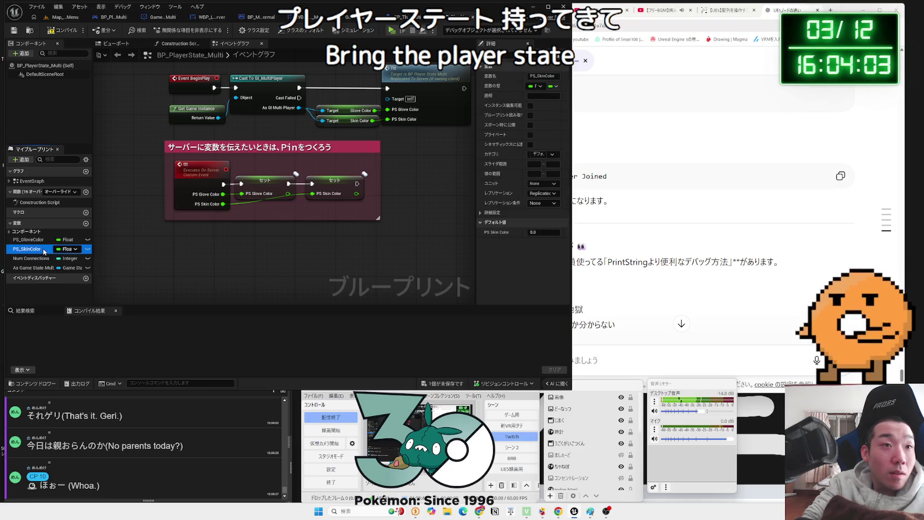
{"action": "left_click", "coordinate": [34, 258]}
{"action": "scroll", "coordinate": [194, 289], "scroll_direction": "down", "scroll_amount": 2}
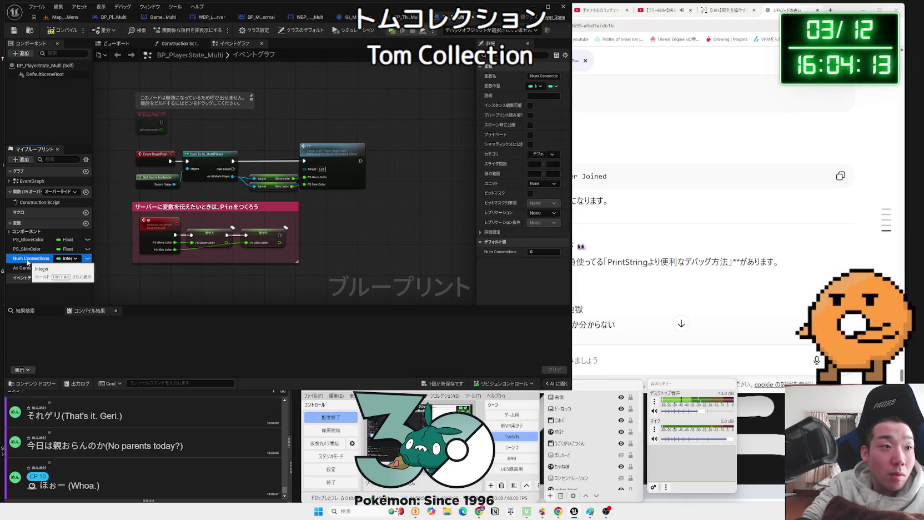
{"action": "key", "text": "Delete"}
{"action": "key", "text": "ctrl+z"}
{"action": "scroll", "coordinate": [102, 294], "scroll_direction": "down", "scroll_amount": 3}
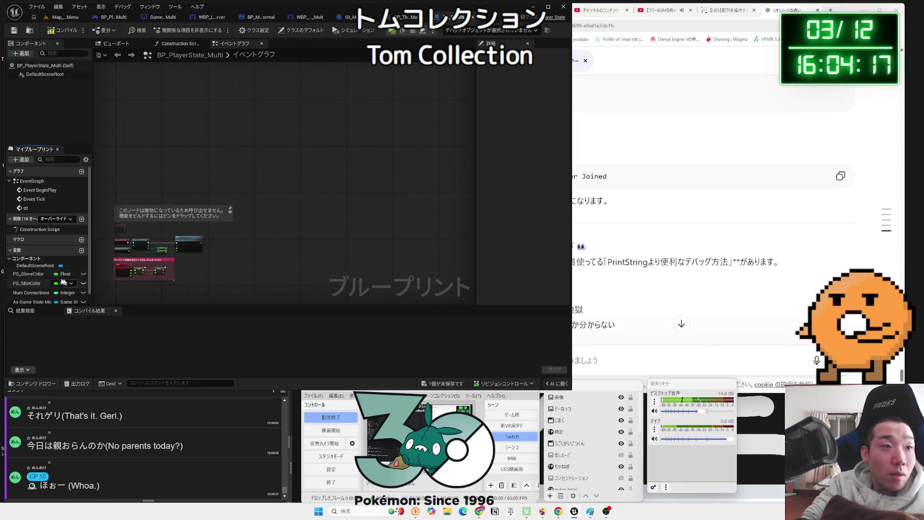
{"action": "scroll", "coordinate": [55, 278], "scroll_direction": "down", "scroll_amount": 1}
{"action": "left_click", "coordinate": [22, 280]}
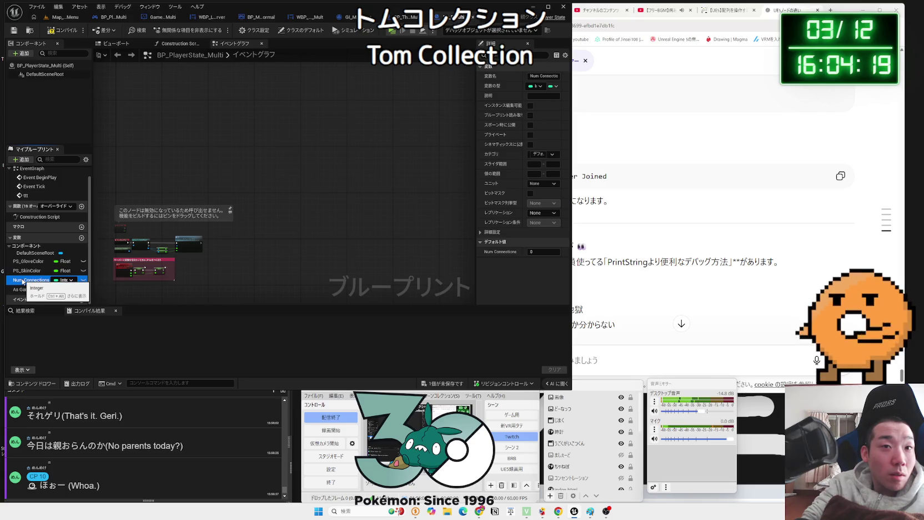
{"action": "key", "text": "Delete"}
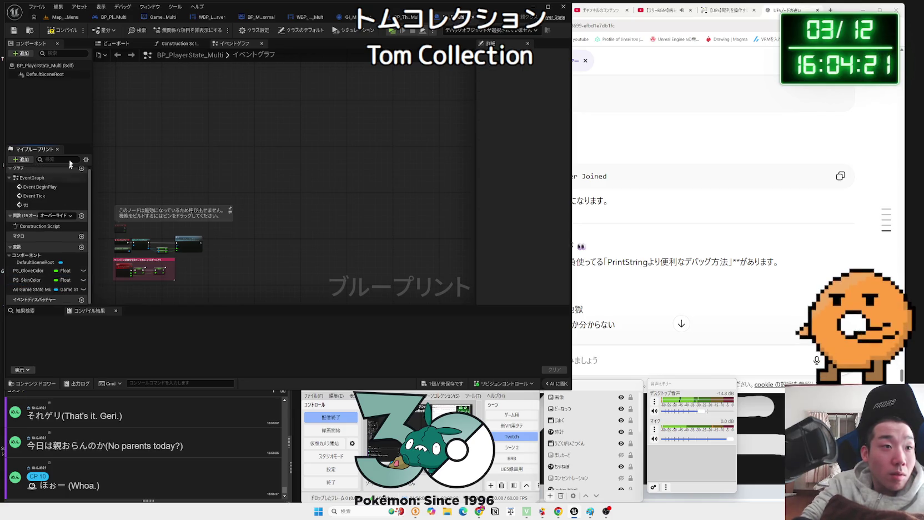
{"action": "left_click", "coordinate": [62, 30]}
Delete the As Game State Multi variable and save the player state blueprint.
{"action": "scroll", "coordinate": [153, 268], "scroll_direction": "up", "scroll_amount": 5}
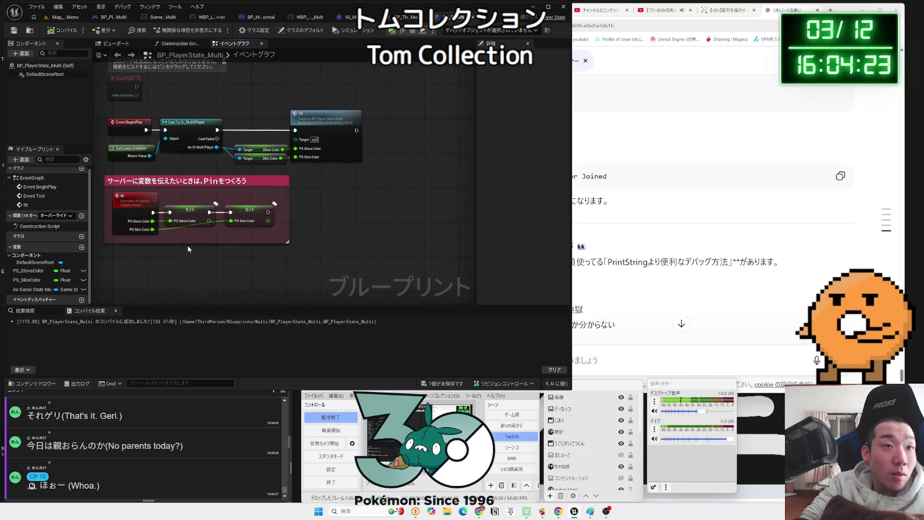
{"action": "left_click", "coordinate": [47, 290]}
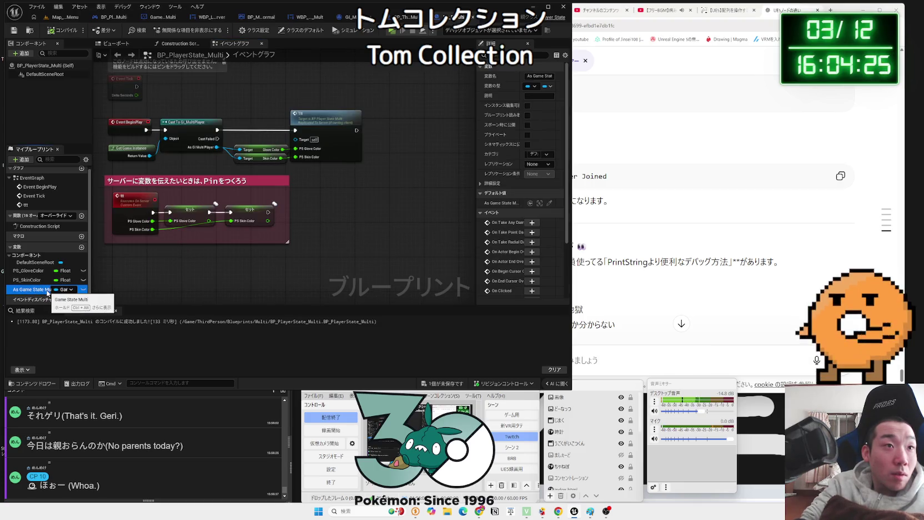
{"action": "key", "text": "Delete"}
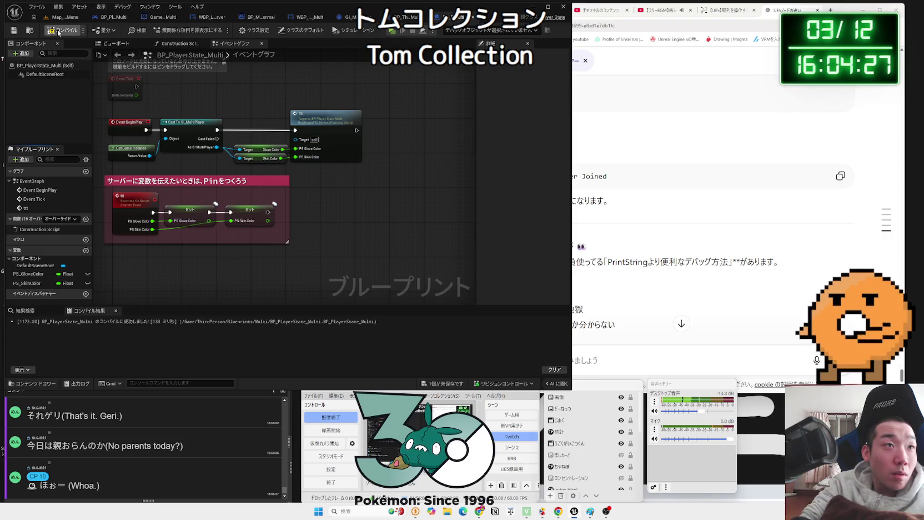
{"action": "key", "text": "ctrl+s"}
Glance at GI_MultiPlayer and return to the BP_PlayerState_Multi event graph.
{"action": "left_click_drag", "start_coordinate": [219, 262], "coordinate": [255, 214]}
{"action": "left_click", "coordinate": [349, 16]}
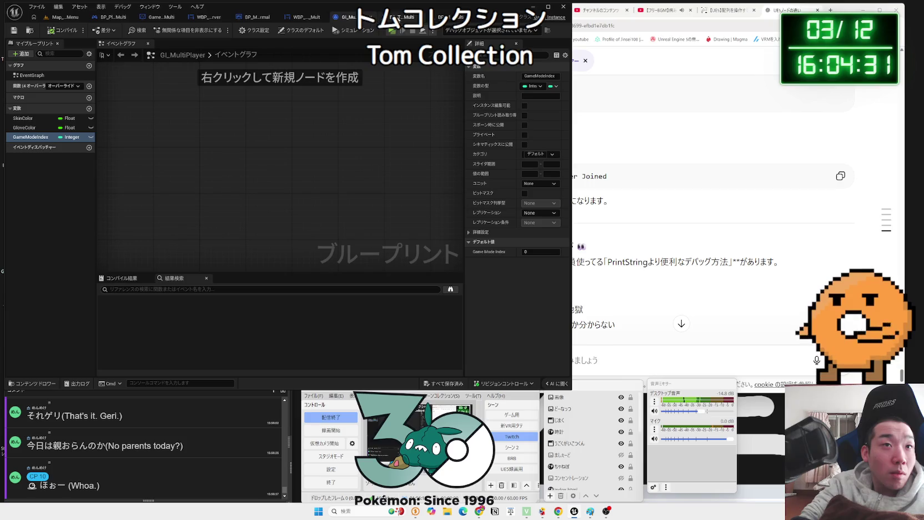
{"action": "left_click", "coordinate": [400, 17]}
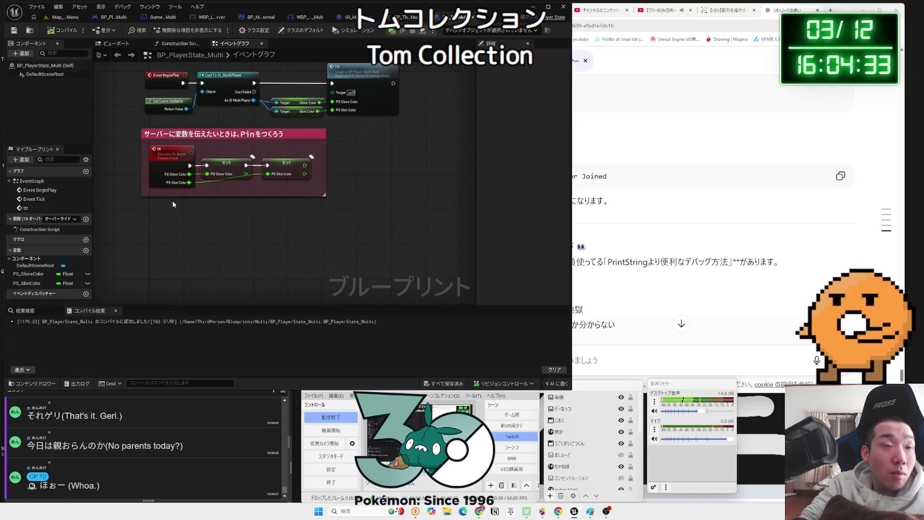
{"action": "scroll", "coordinate": [173, 204], "scroll_direction": "up", "scroll_amount": 1}
{"action": "right_click", "coordinate": [188, 234]}
{"action": "left_click", "coordinate": [78, 257]}
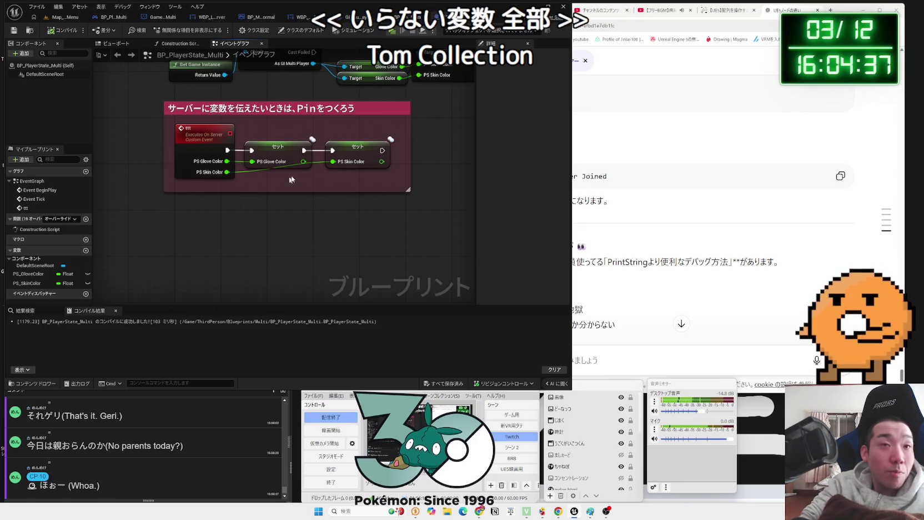
Create a Float variable and rename it from NewVar to Damage.
{"action": "left_click", "coordinate": [86, 250]}
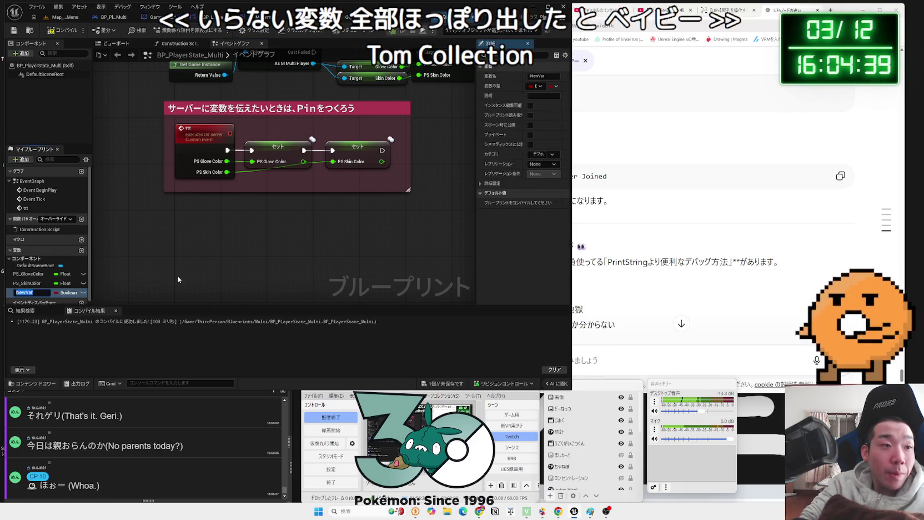
{"action": "left_click", "coordinate": [68, 293]}
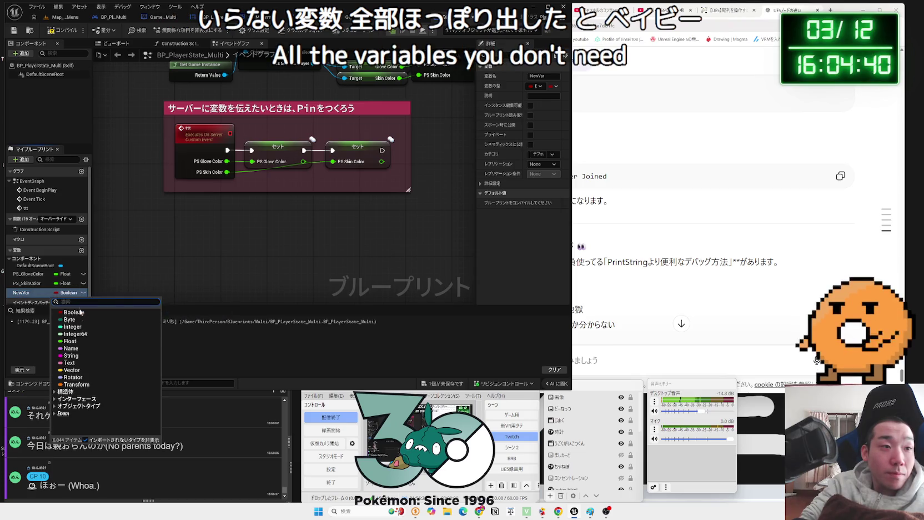
{"action": "left_click", "coordinate": [82, 341]}
{"action": "left_click", "coordinate": [33, 294]}
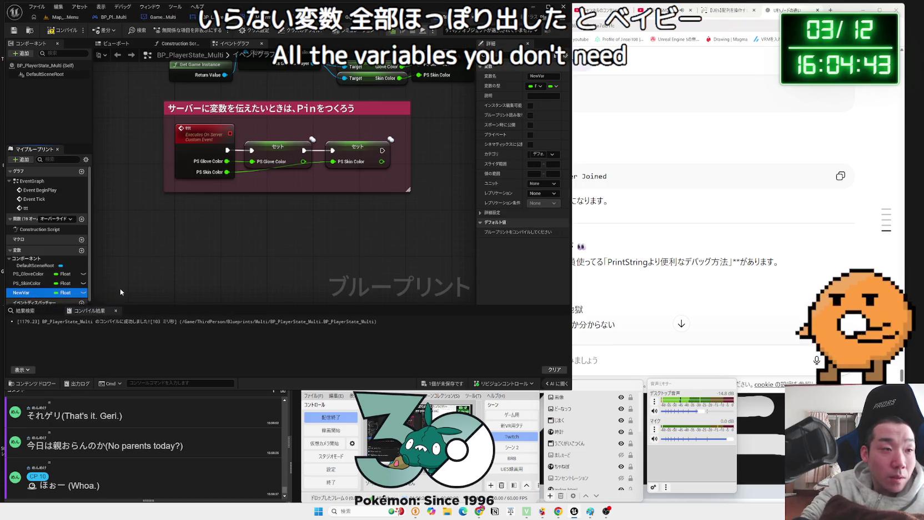
{"action": "key", "text": "F2"}
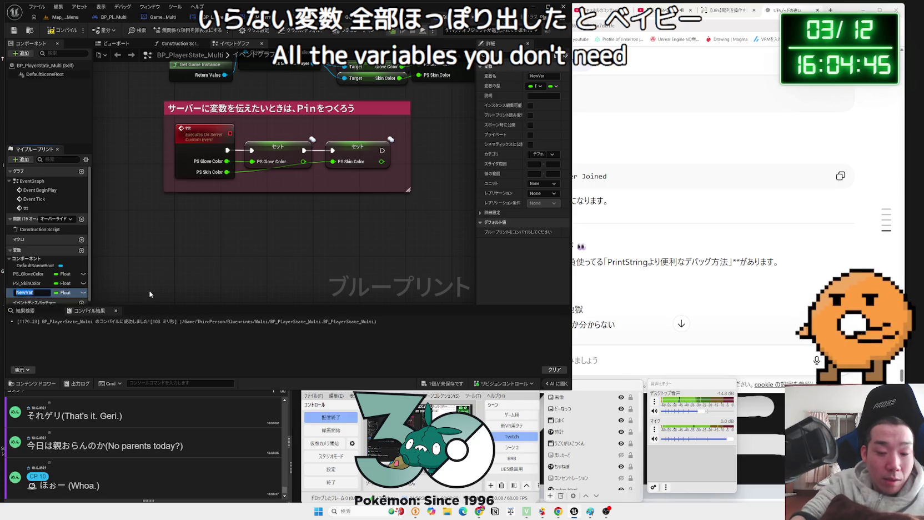
{"action": "key", "text": "BackSpace"}
{"action": "type", "text": "Damage"}
{"action": "key", "text": "Return"}
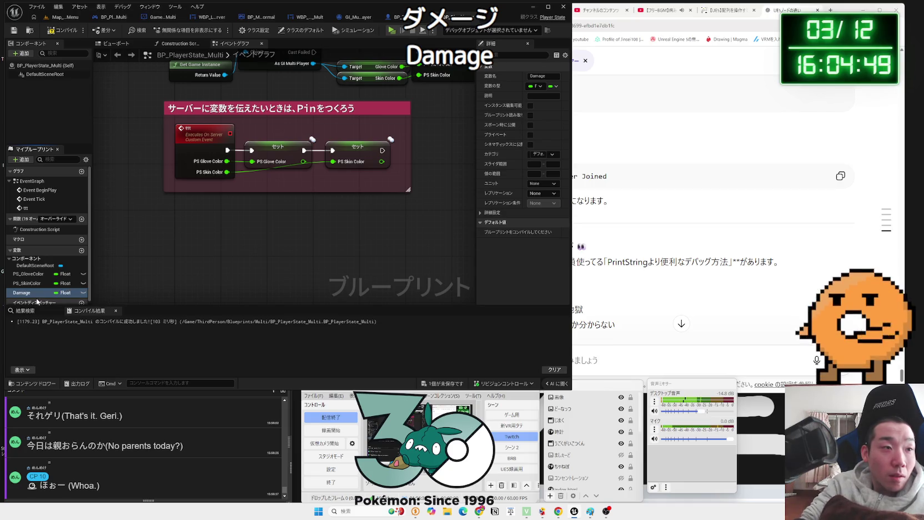
{"action": "left_click", "coordinate": [40, 293]}
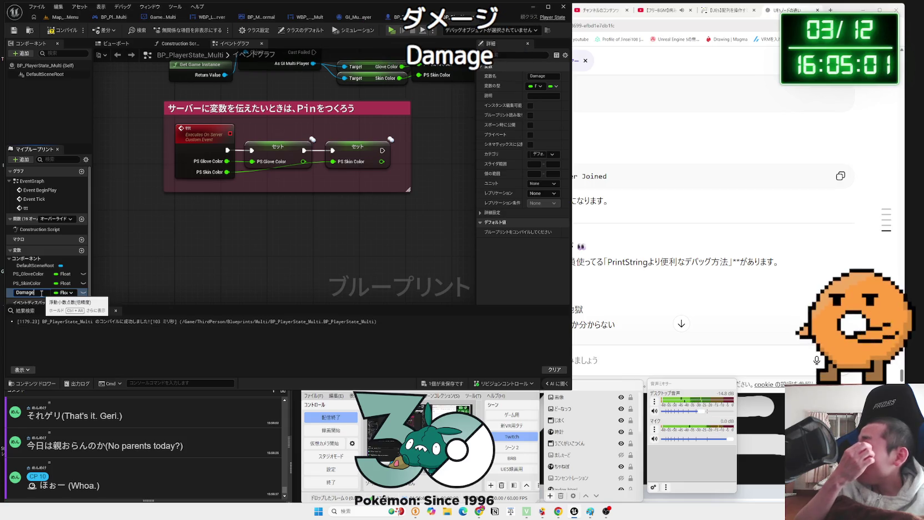
{"action": "left_click", "coordinate": [289, 213]}
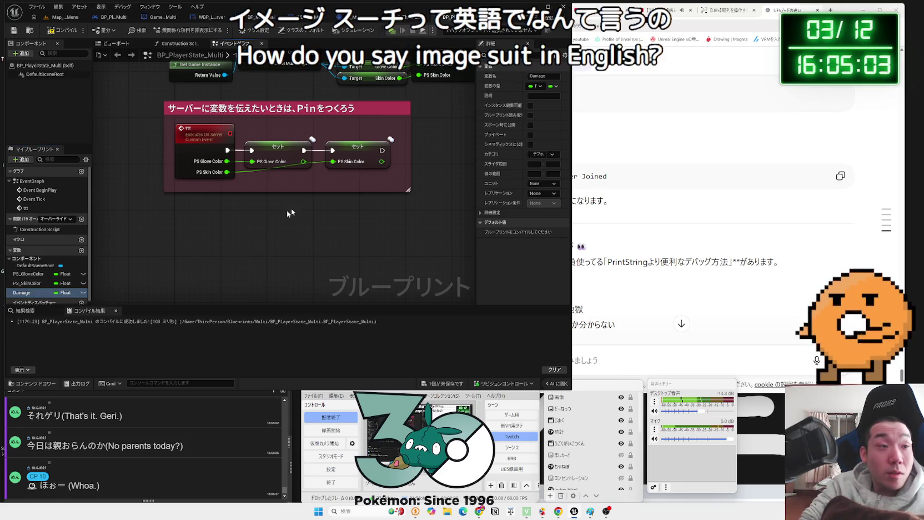
Search Google for ダメージ合計 with えいご added to find its English, 'Total damage'.
{"action": "left_click", "coordinate": [832, 10]}
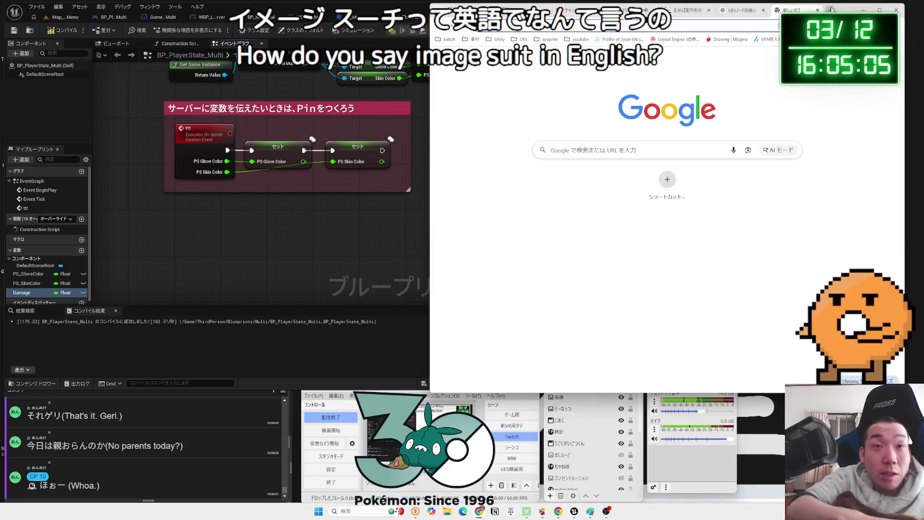
{"action": "type", "text": "ダメージご"}
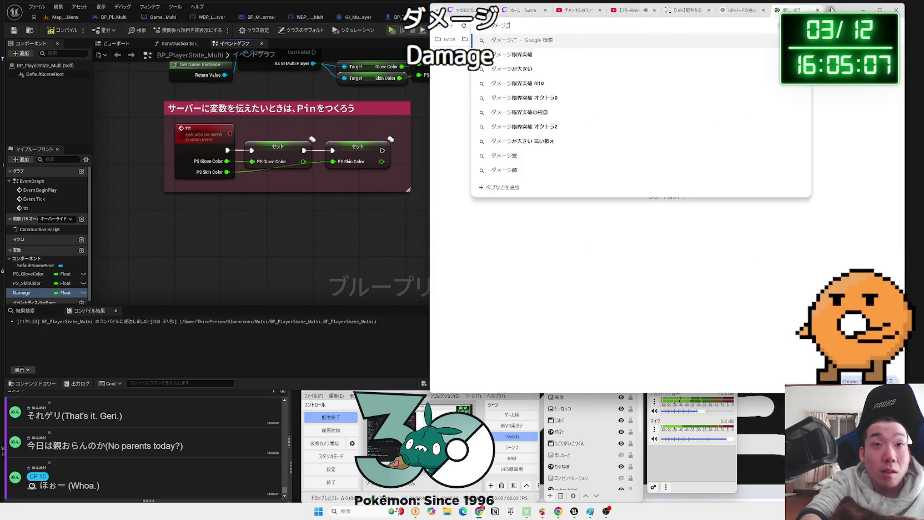
{"action": "type", "text": "合計"}
{"action": "key", "text": "Return"}
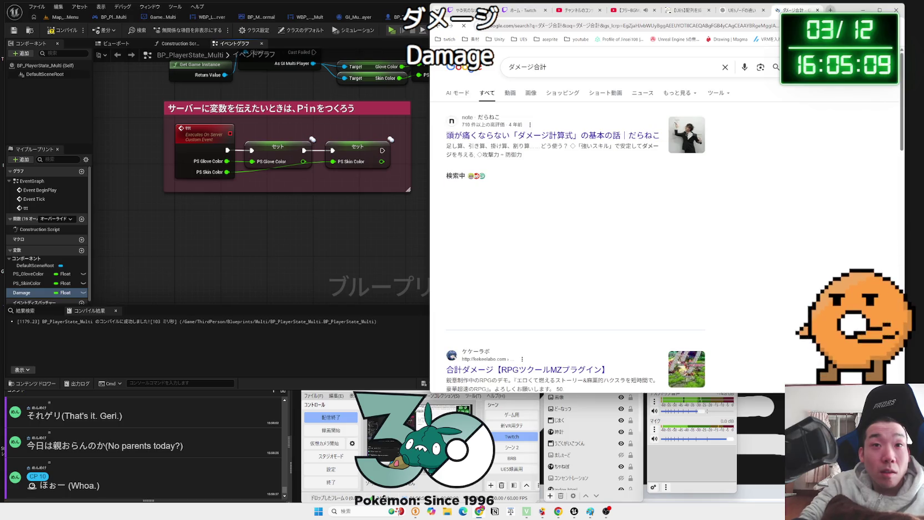
{"action": "left_click", "coordinate": [563, 135]}
{"action": "scroll", "coordinate": [600, 212], "scroll_direction": "down", "scroll_amount": 12}
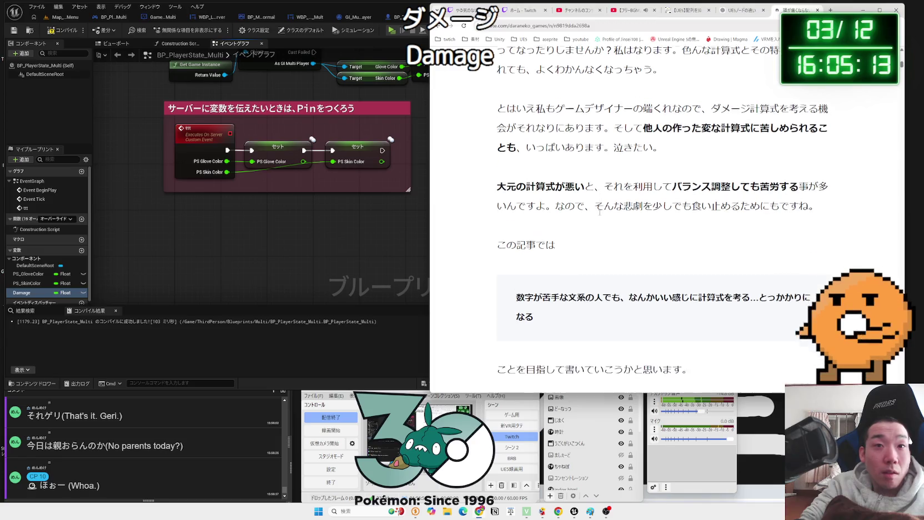
{"action": "key", "text": "alt+Left"}
{"action": "left_click", "coordinate": [580, 67]}
{"action": "type", "text": "えいご"}
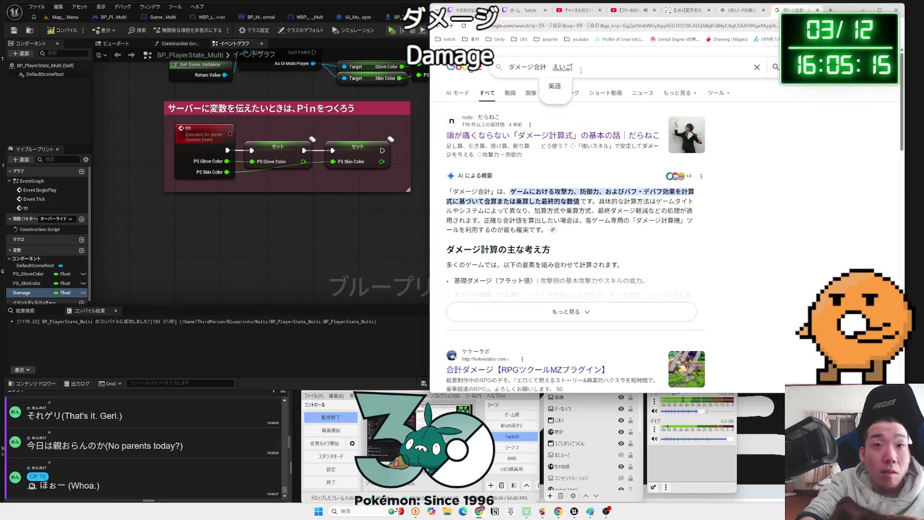
{"action": "key", "text": "Return"}
{"action": "key", "text": "Return"}
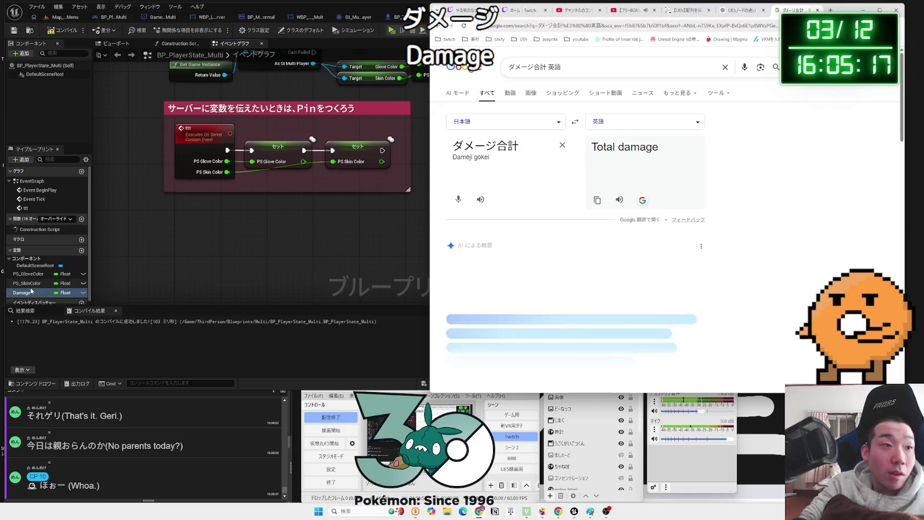
Back in Unreal, begin editing the Damage variable's name.
{"action": "left_click", "coordinate": [45, 292]}
{"action": "key", "text": "F2"}
{"action": "key", "text": "Home"}
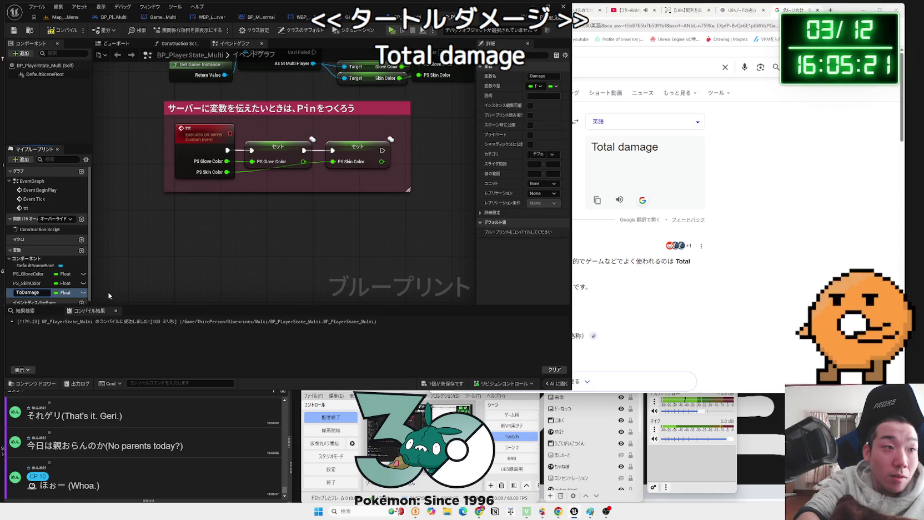
Rename the variable to TotalDamage and delete the unneeded TotalDamage getter from the graph.
{"action": "type", "text": "tal"}
{"action": "key", "text": "Return"}
{"action": "mouse_move", "coordinate": [33, 293]}
{"action": "left_mouse_down"}
{"action": "mouse_move", "coordinate": [228, 238]}
{"action": "mouse_move", "coordinate": [249, 257]}
{"action": "left_mouse_up"}
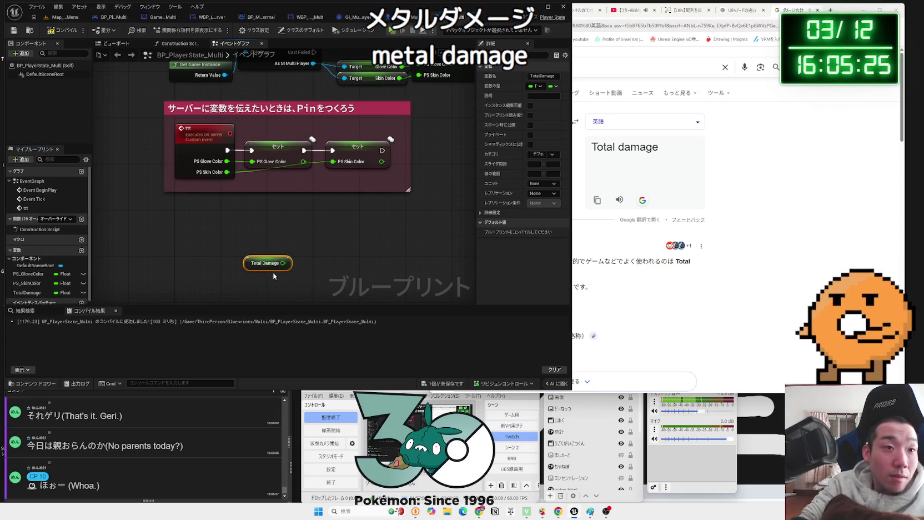
{"action": "left_click_drag", "start_coordinate": [287, 238], "coordinate": [263, 239]}
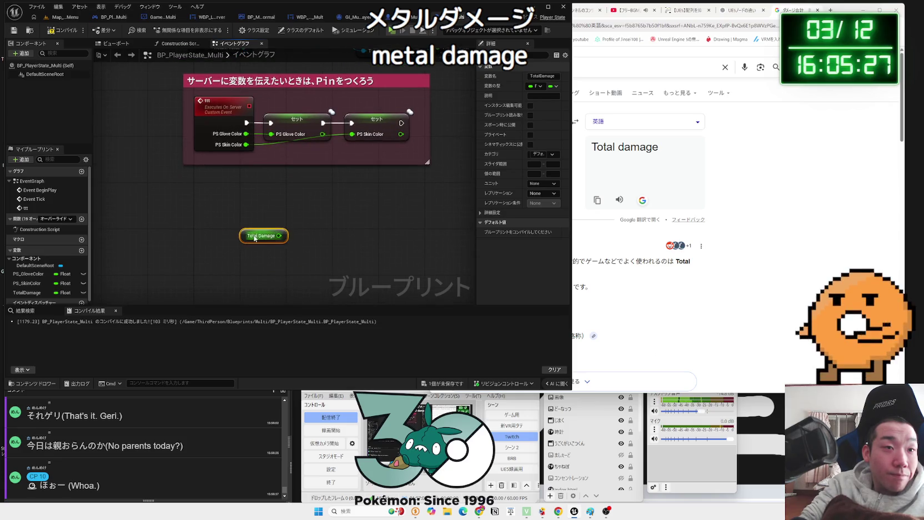
{"action": "right_click", "coordinate": [263, 238]}
{"action": "left_click", "coordinate": [247, 236]}
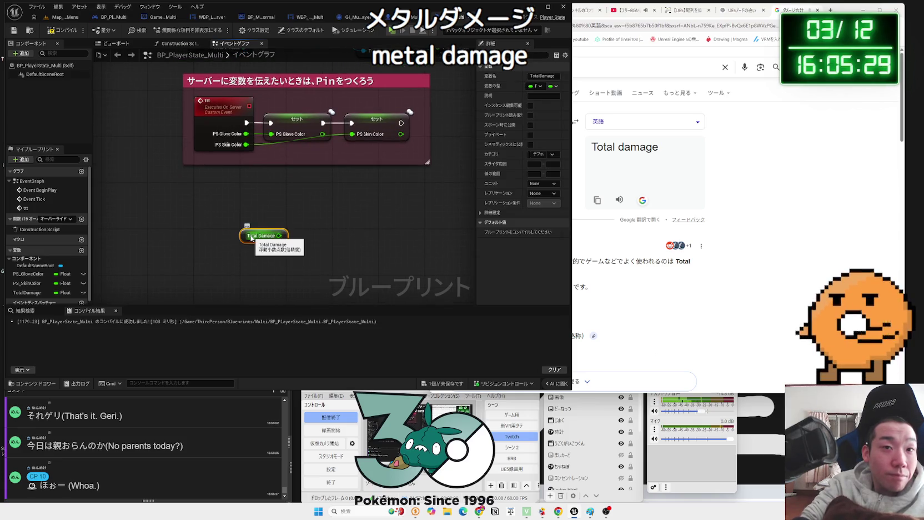
{"action": "key", "text": "Delete"}
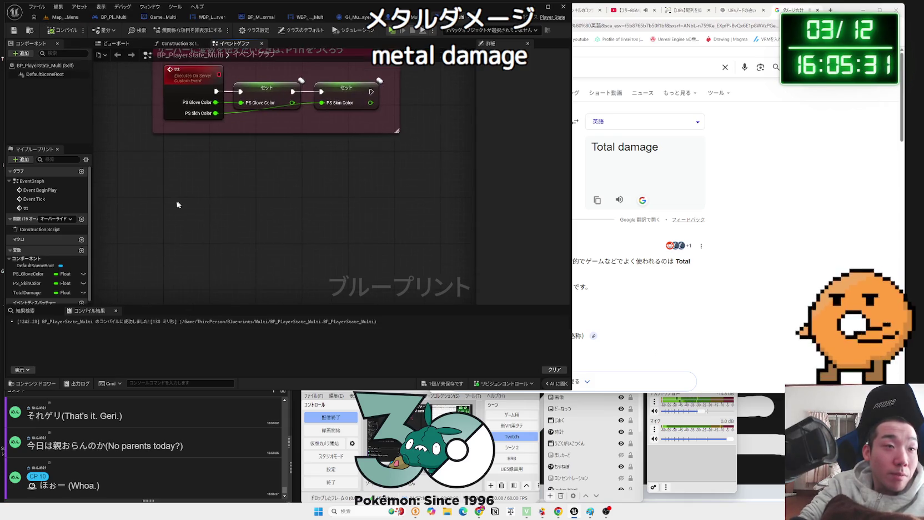
Add a custom event named AddTotalDamage to the graph.
{"action": "right_click", "coordinate": [175, 205]}
{"action": "type", "text": "t"}
{"action": "key", "text": "Return"}
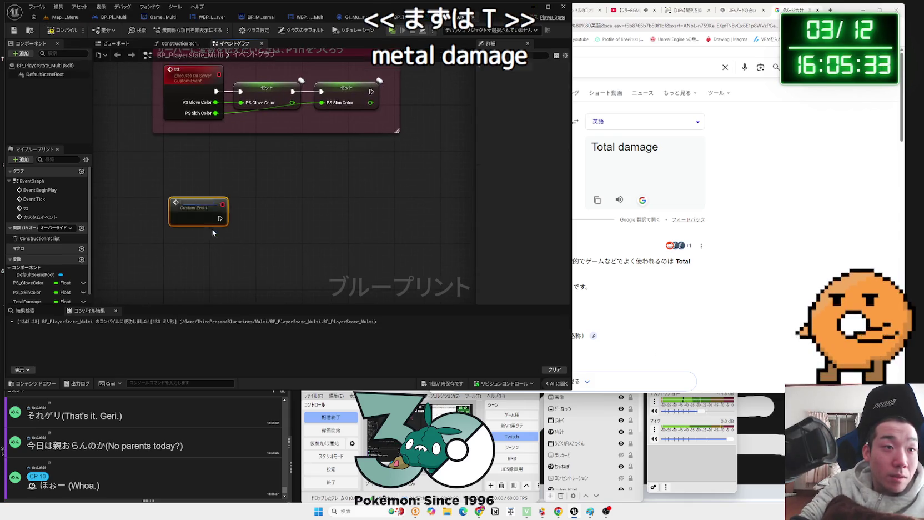
{"action": "key", "text": "BackSpace"}
{"action": "type", "text": "AddTota"}
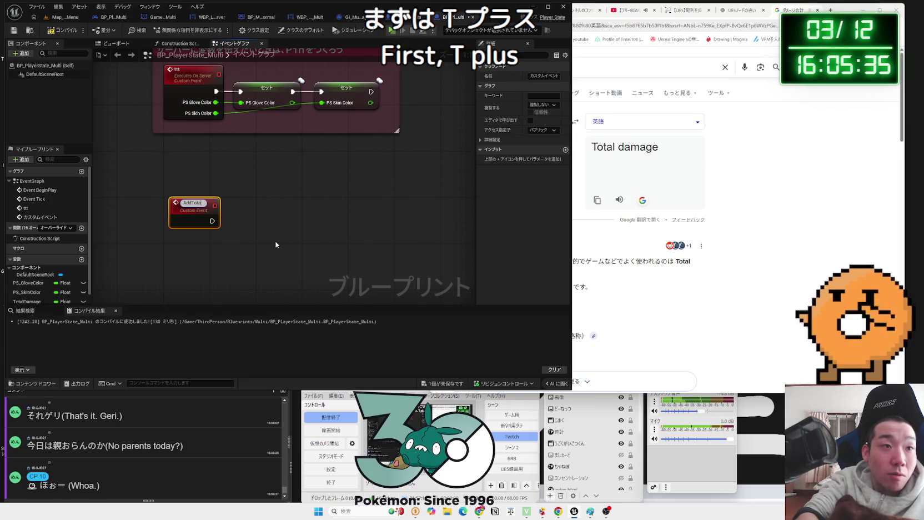
{"action": "type", "text": "lDamage"}
{"action": "key", "text": "Return"}
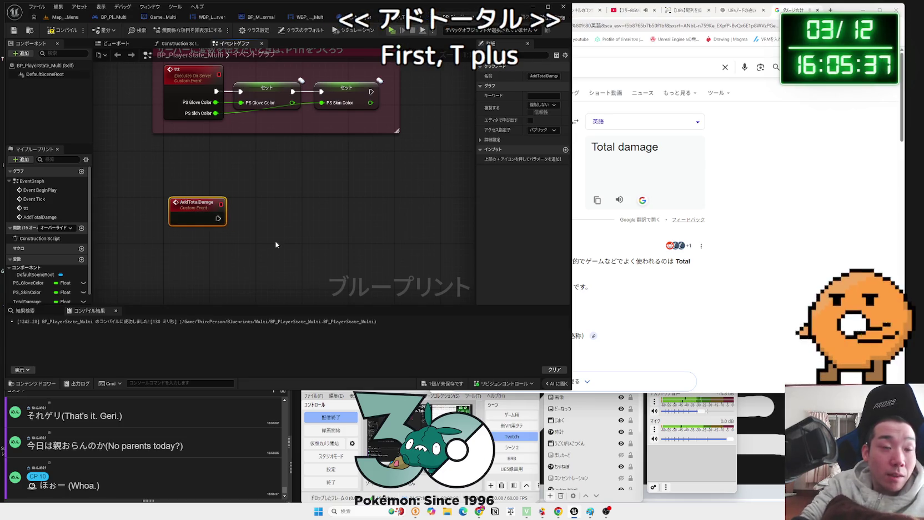
Give AddTotalDamage a Float input parameter named Damage.
{"action": "left_click", "coordinate": [566, 150]}
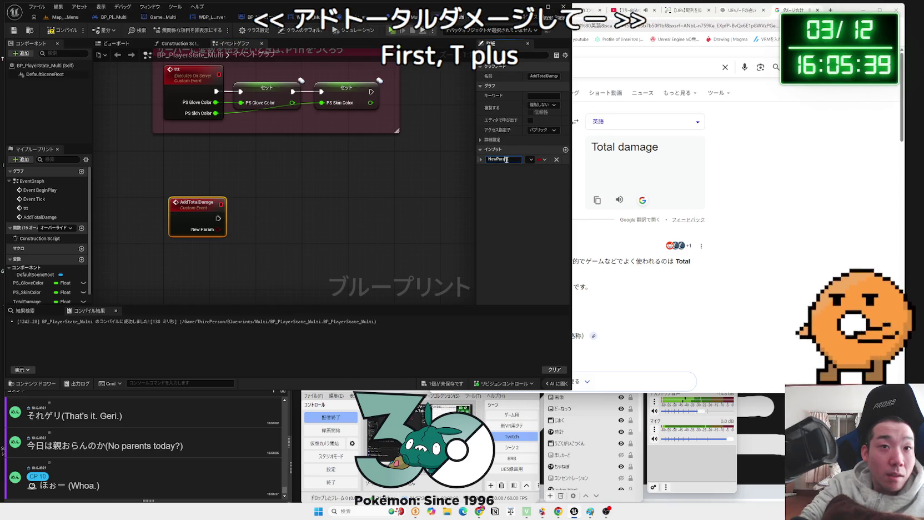
{"action": "type", "text": "Damage"}
{"action": "key", "text": "Return"}
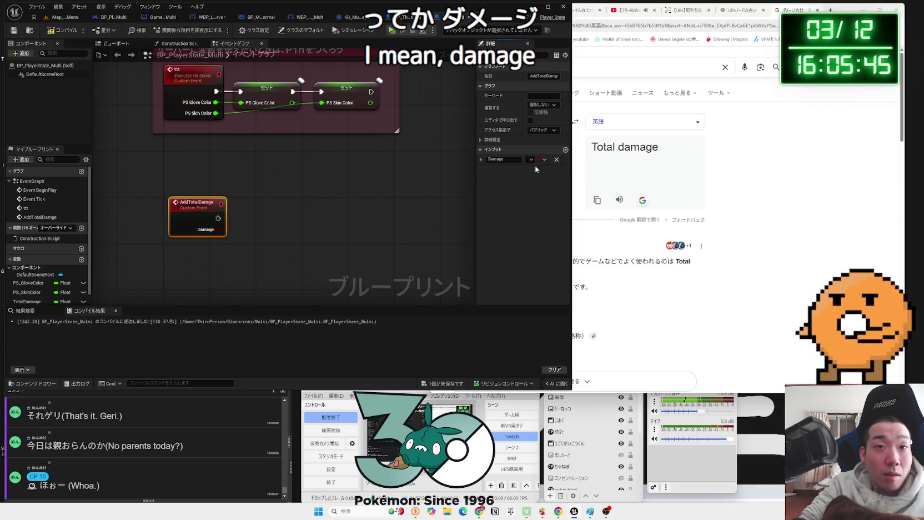
{"action": "left_click", "coordinate": [546, 160]}
{"action": "left_click", "coordinate": [545, 171]}
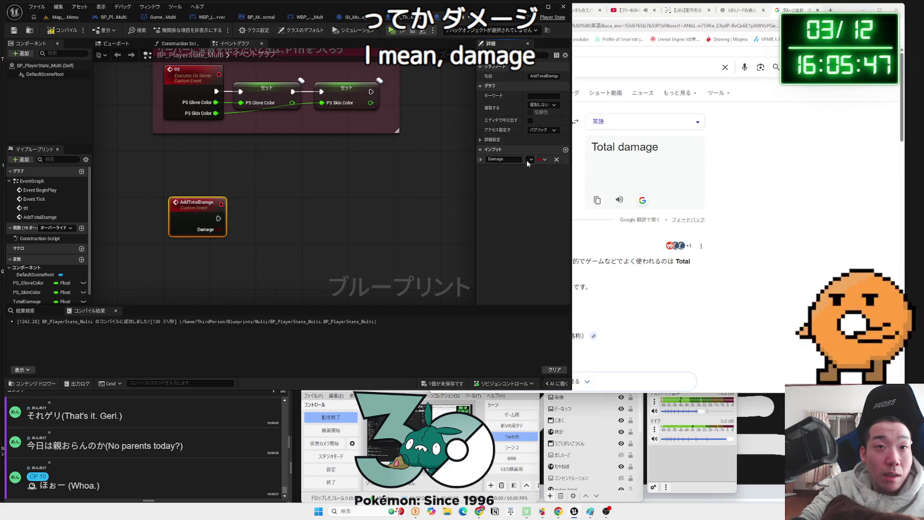
{"action": "left_click", "coordinate": [539, 159]}
{"action": "left_click", "coordinate": [542, 202]}
{"action": "left_click", "coordinate": [539, 159]}
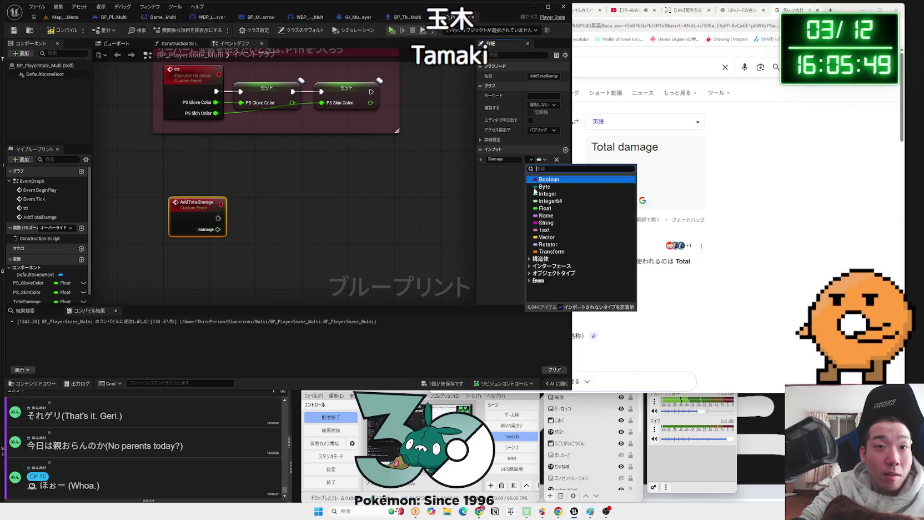
{"action": "left_click", "coordinate": [542, 204]}
Add a Set TotalDamage node and wire the AddTotalDamage event's execution into it.
{"action": "left_click_drag", "start_coordinate": [242, 239], "coordinate": [194, 231]}
{"action": "left_click_drag", "start_coordinate": [27, 301], "coordinate": [227, 220]}
{"action": "left_click", "coordinate": [247, 239]}
{"action": "mouse_move", "coordinate": [171, 208]}
{"action": "left_mouse_down"}
{"action": "mouse_move", "coordinate": [228, 203]}
{"action": "mouse_move", "coordinate": [265, 216]}
{"action": "mouse_move", "coordinate": [222, 236]}
{"action": "left_mouse_up"}
Add an Add (+) node feeding the Set node's Total Damage pin.
{"action": "type", "text": "++"}
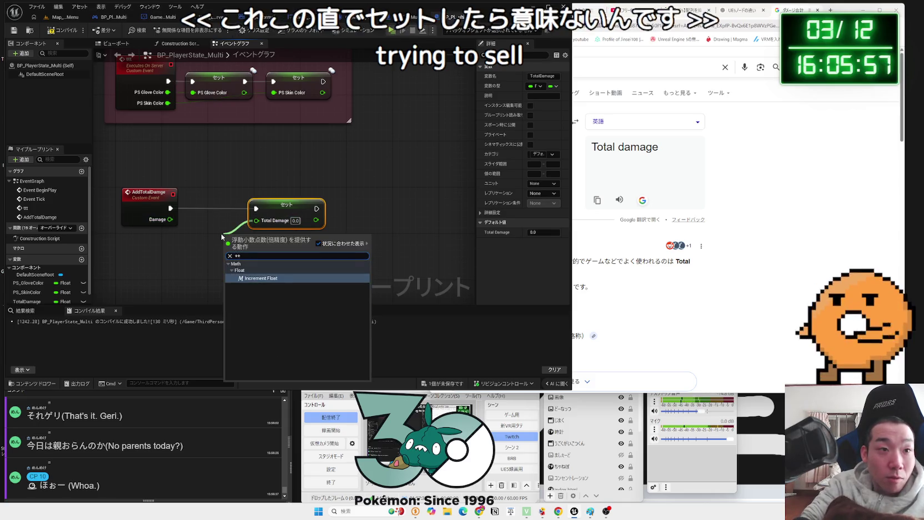
{"action": "key", "text": "Escape"}
{"action": "left_click_drag", "start_coordinate": [258, 222], "coordinate": [233, 238]}
{"action": "type", "text": "+"}
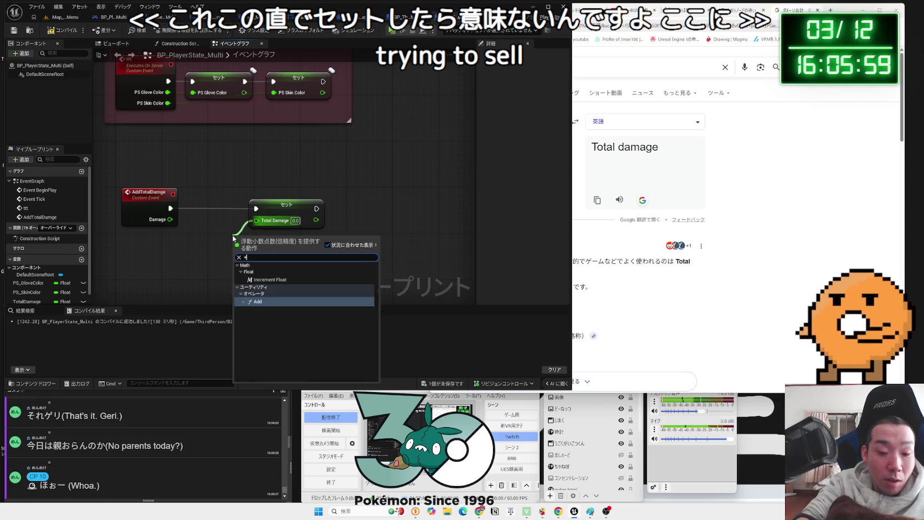
{"action": "left_click", "coordinate": [242, 288]}
Connect Damage and a TotalDamage getter into the Add node's inputs.
{"action": "mouse_move", "coordinate": [28, 302]}
{"action": "left_mouse_down"}
{"action": "mouse_move", "coordinate": [220, 264]}
{"action": "mouse_move", "coordinate": [199, 260]}
{"action": "left_mouse_up"}
{"action": "mouse_move", "coordinate": [170, 219]}
{"action": "left_mouse_down"}
{"action": "mouse_move", "coordinate": [234, 241]}
{"action": "mouse_move", "coordinate": [199, 239]}
{"action": "mouse_move", "coordinate": [203, 255]}
{"action": "left_mouse_up"}
{"action": "left_click_drag", "start_coordinate": [289, 204], "coordinate": [300, 204]}
{"action": "left_click", "coordinate": [313, 252]}
Save and compile the blueprint, then move the AddTotalDamage nodes upward.
{"action": "left_click", "coordinate": [453, 384]}
{"action": "left_click", "coordinate": [512, 339]}
{"action": "left_click", "coordinate": [59, 31]}
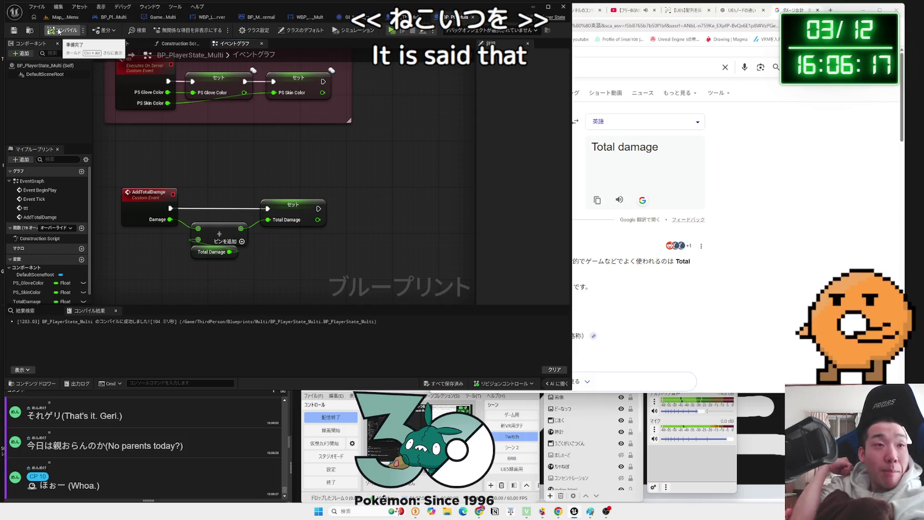
{"action": "mouse_move", "coordinate": [177, 118]}
{"action": "left_mouse_down"}
{"action": "mouse_move", "coordinate": [172, 144]}
{"action": "mouse_move", "coordinate": [164, 73]}
{"action": "left_mouse_up"}
{"action": "left_click", "coordinate": [168, 137]}
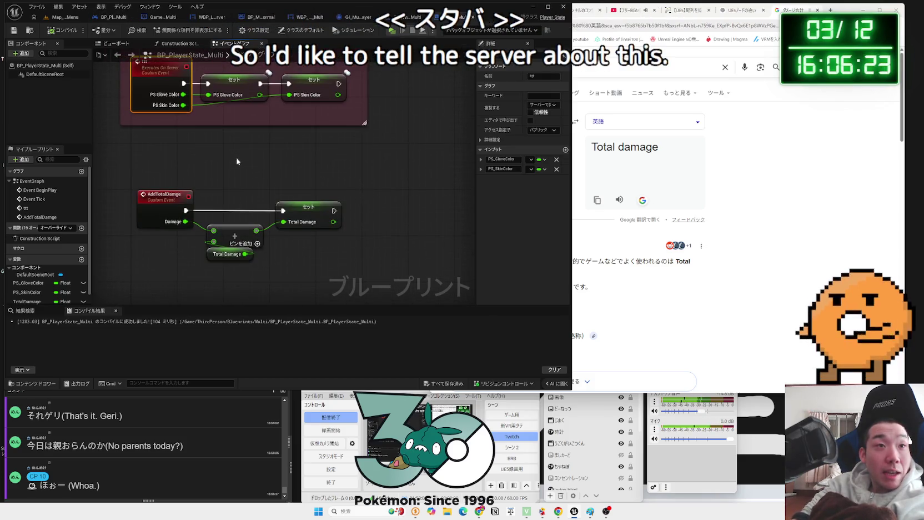
{"action": "left_click_drag", "start_coordinate": [167, 195], "coordinate": [160, 161]}
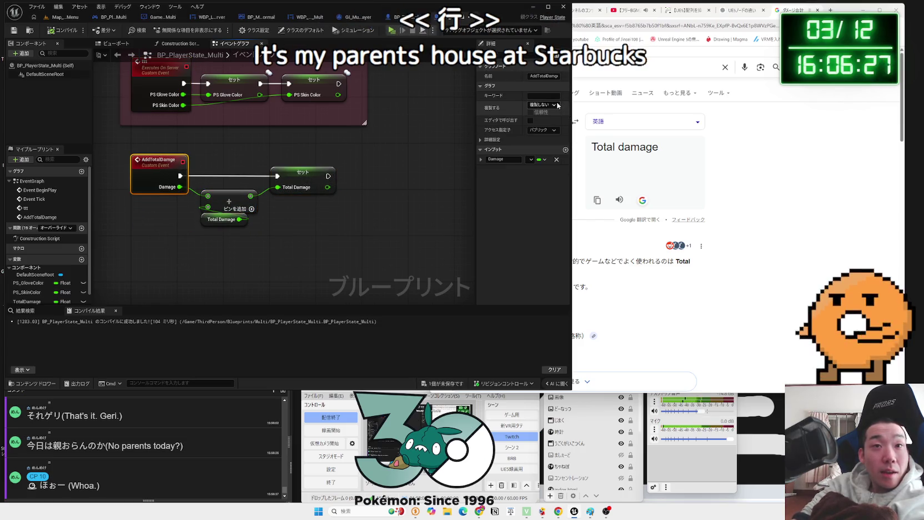
Set the AddTotalDamage event's Replicates option to Run on Server.
{"action": "left_click", "coordinate": [558, 105]}
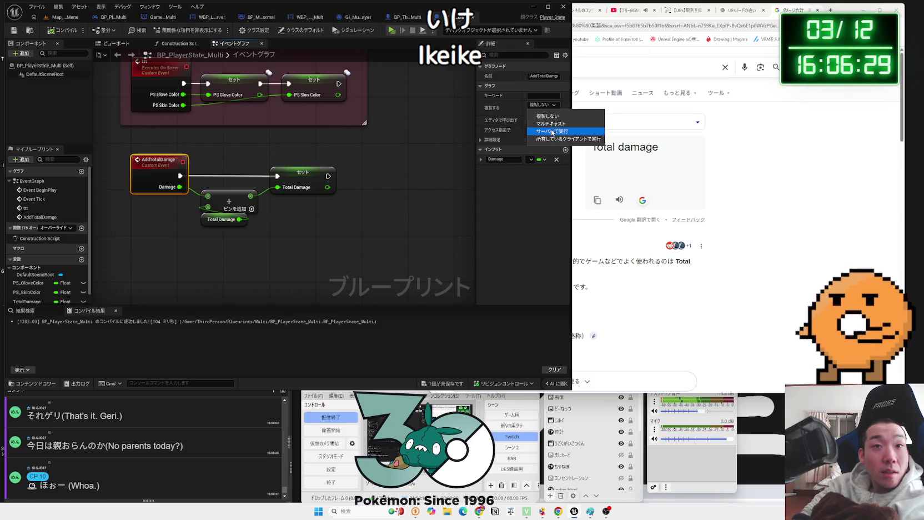
{"action": "left_click", "coordinate": [556, 131]}
{"action": "left_click", "coordinate": [261, 155]}
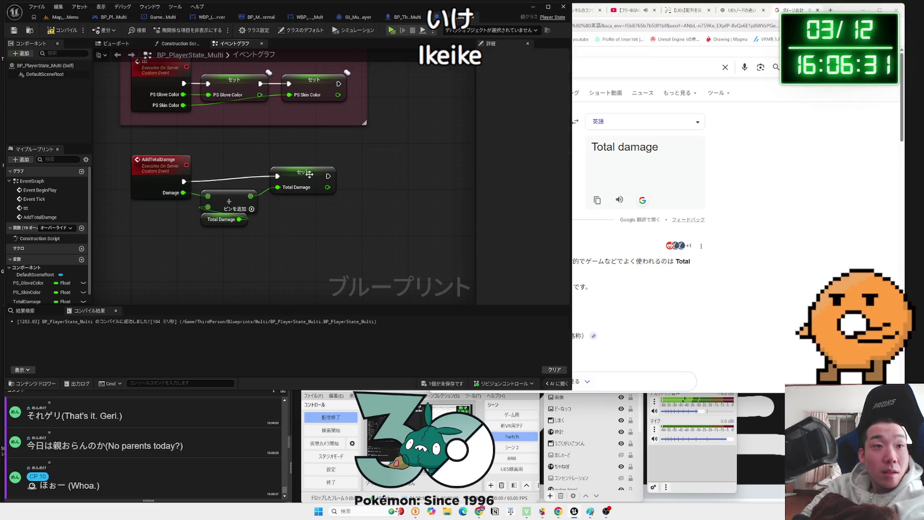
{"action": "left_click_drag", "start_coordinate": [309, 174], "coordinate": [310, 180]}
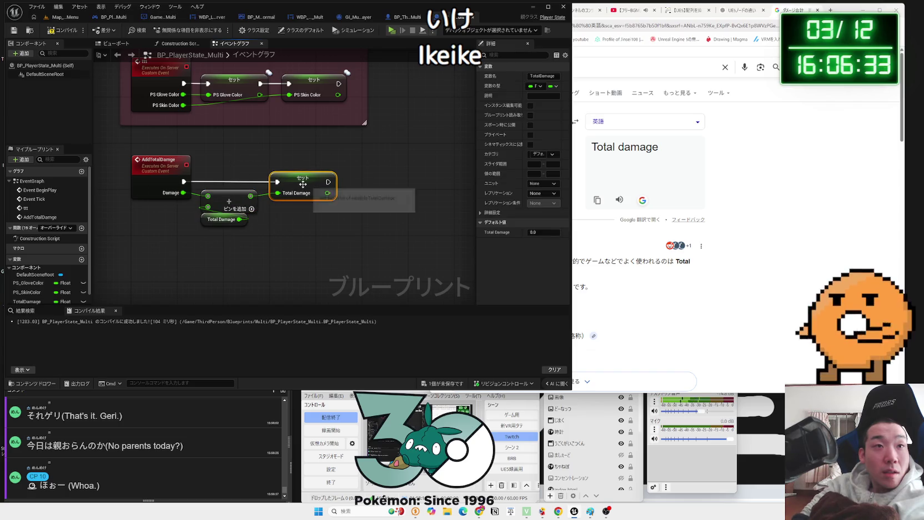
{"action": "left_click", "coordinate": [304, 184]}
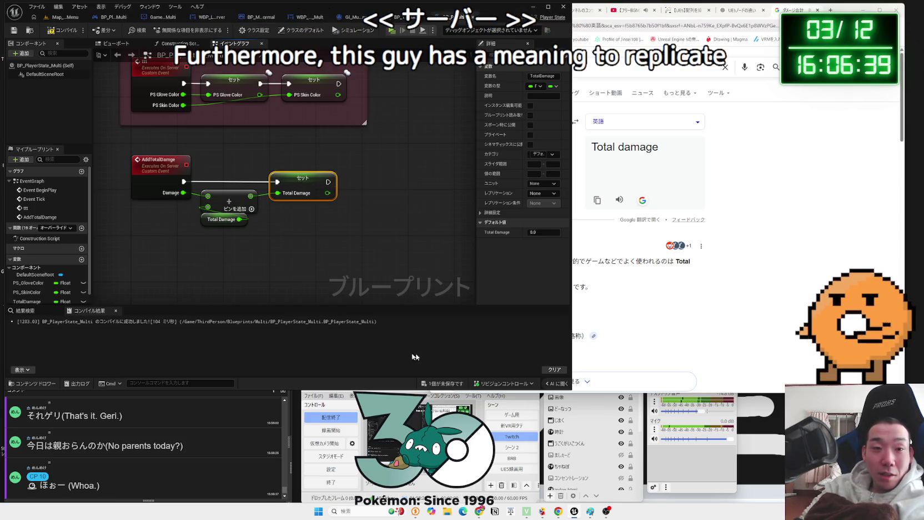
Save the blueprint with Ctrl+S and compile it again.
{"action": "key", "text": "ctrl+s"}
{"action": "left_click_drag", "start_coordinate": [319, 209], "coordinate": [349, 291]}
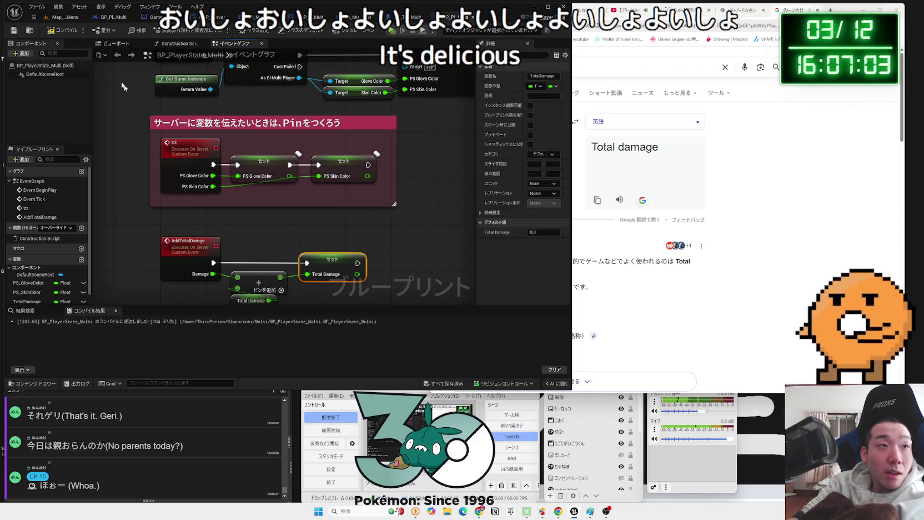
{"action": "left_click", "coordinate": [56, 29]}
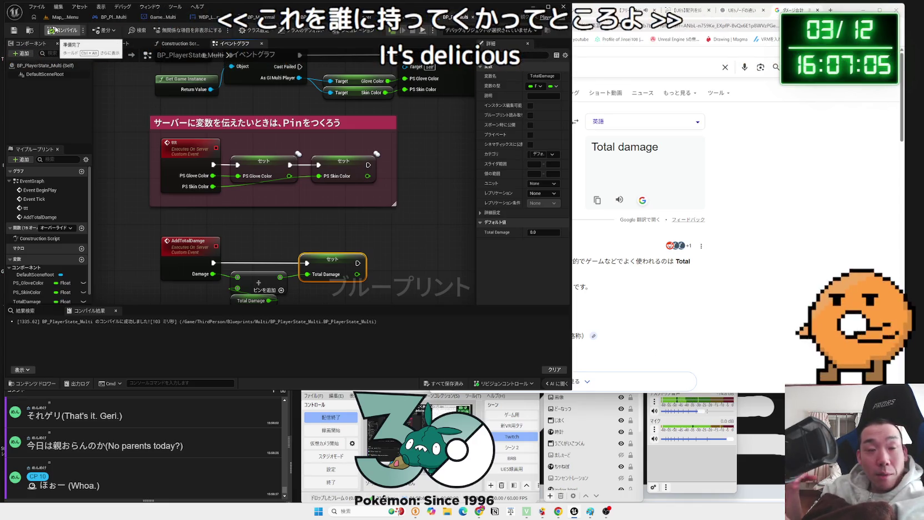
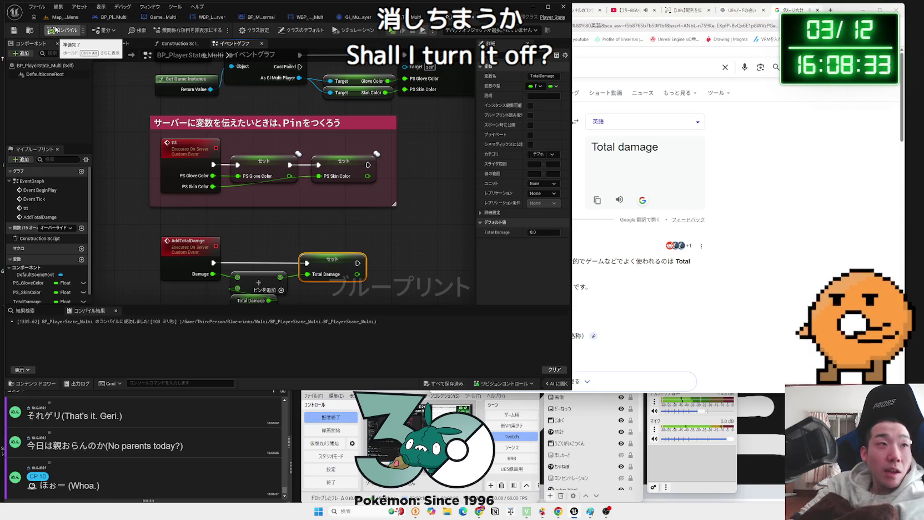
Delete the AddTotalDamage event node group from the player-state graph.
{"action": "left_click_drag", "start_coordinate": [222, 217], "coordinate": [254, 165]}
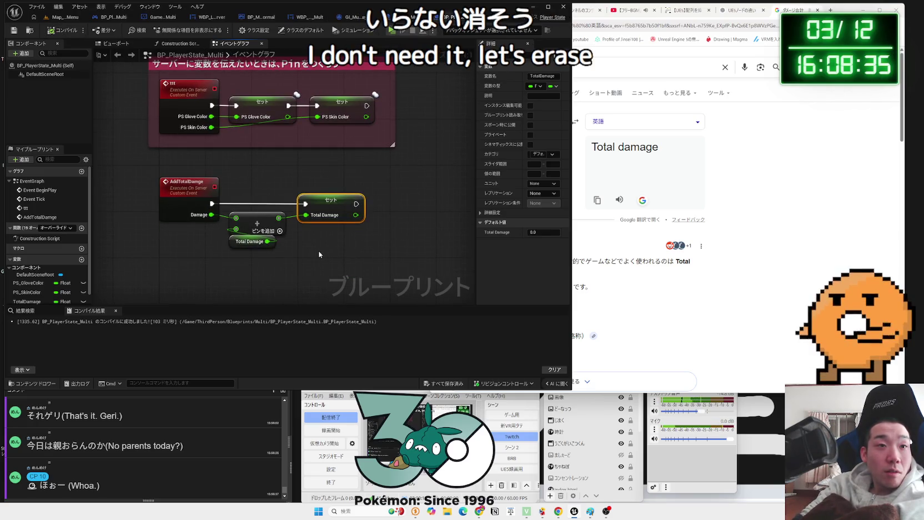
{"action": "left_click_drag", "start_coordinate": [368, 273], "coordinate": [194, 171]}
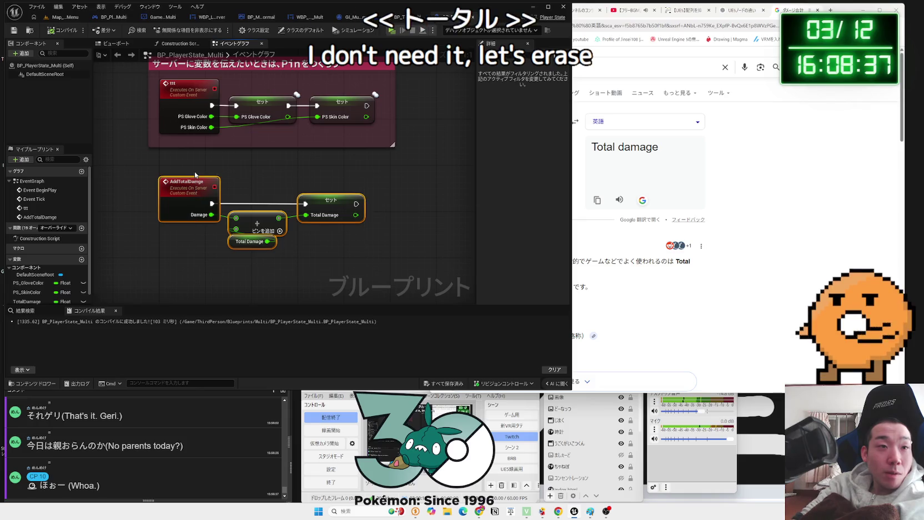
{"action": "key", "text": "Delete"}
Delete the TotalDamage variable and save BP_PlayerState_Multi.
{"action": "left_click", "coordinate": [28, 289]}
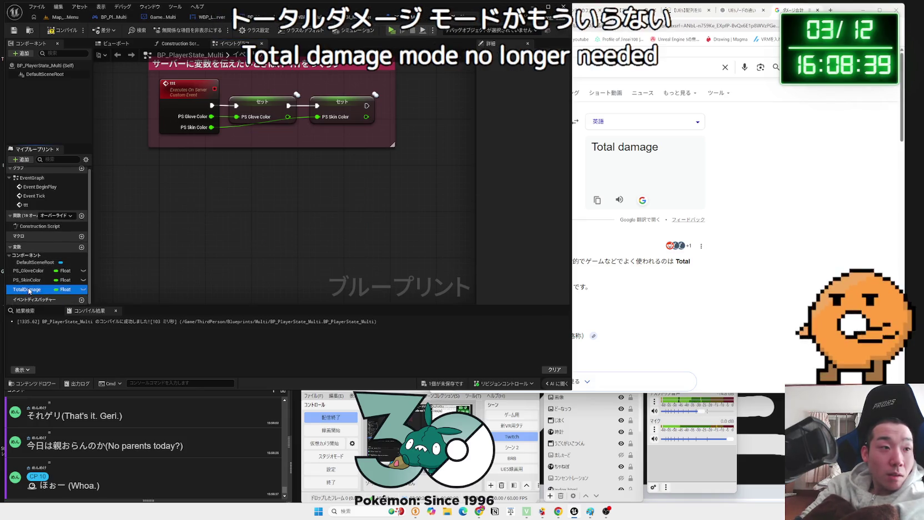
{"action": "key", "text": "Delete"}
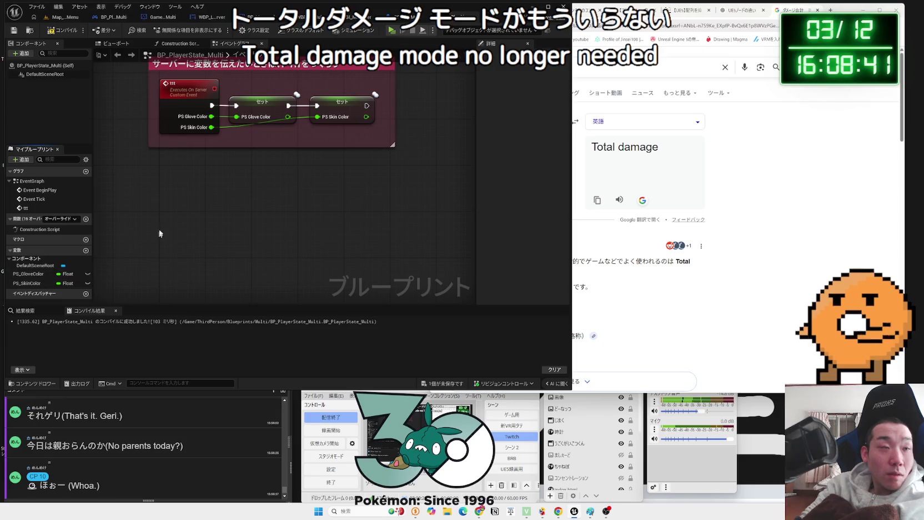
{"action": "key", "text": "ctrl+s"}
{"action": "left_click", "coordinate": [453, 22]}
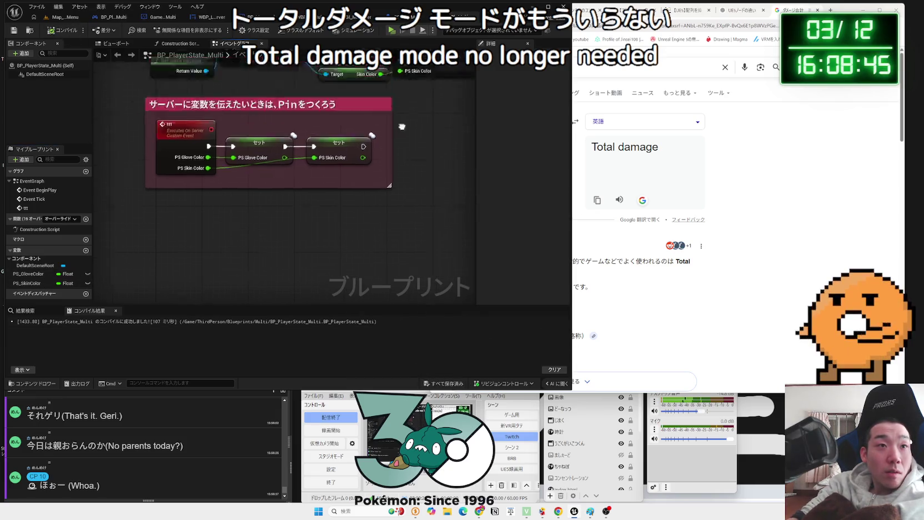
In the robot character graph, delete the Branch, Print String, Muteki and As BP Player State Multi nodes.
{"action": "left_click", "coordinate": [360, 19]}
{"action": "left_click", "coordinate": [360, 19]}
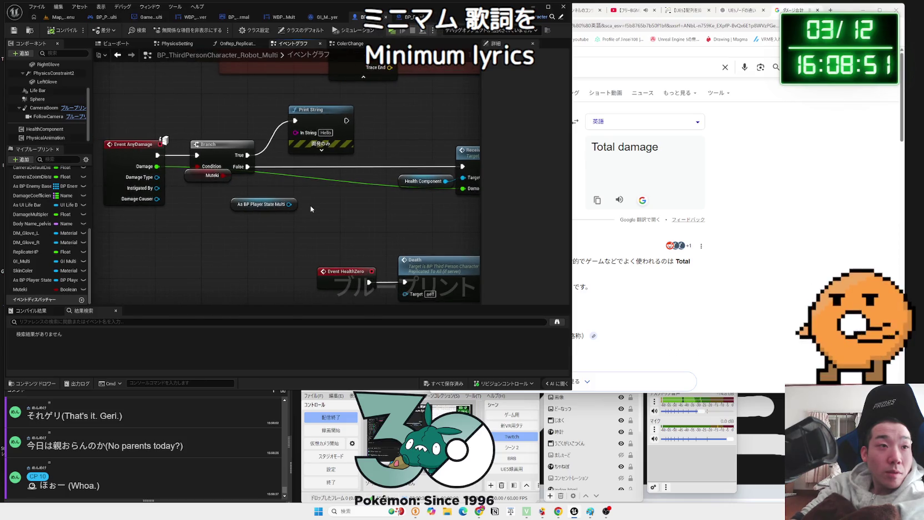
{"action": "left_click_drag", "start_coordinate": [229, 138], "coordinate": [306, 190]}
{"action": "key", "text": "Delete"}
{"action": "left_click", "coordinate": [263, 206]}
{"action": "key", "text": "Delete"}
Wire Event AnyDamage directly into Receive Damage and save the character blueprint.
{"action": "left_click_drag", "start_coordinate": [136, 144], "coordinate": [330, 157]}
{"action": "left_click_drag", "start_coordinate": [269, 169], "coordinate": [377, 169]}
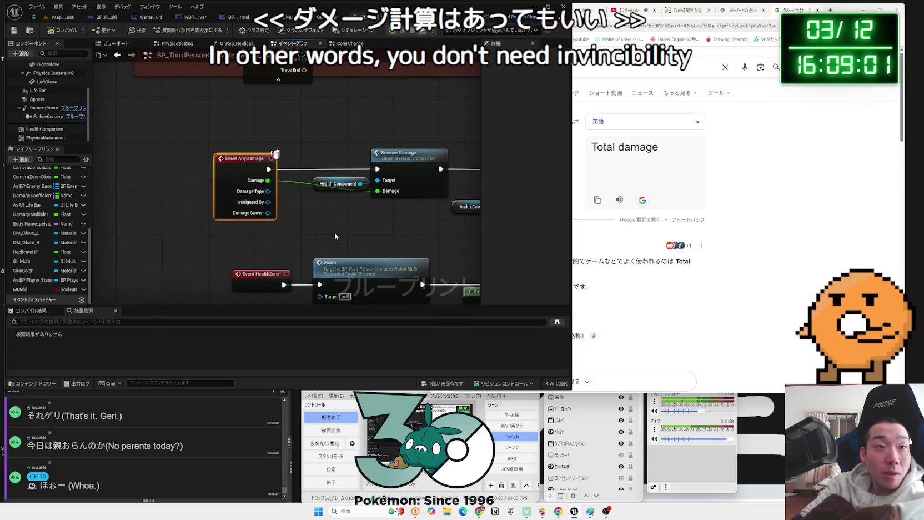
{"action": "scroll", "coordinate": [335, 232], "scroll_direction": "down", "scroll_amount": 1}
{"action": "left_click_drag", "start_coordinate": [335, 232], "coordinate": [267, 231]}
{"action": "left_click", "coordinate": [441, 384]}
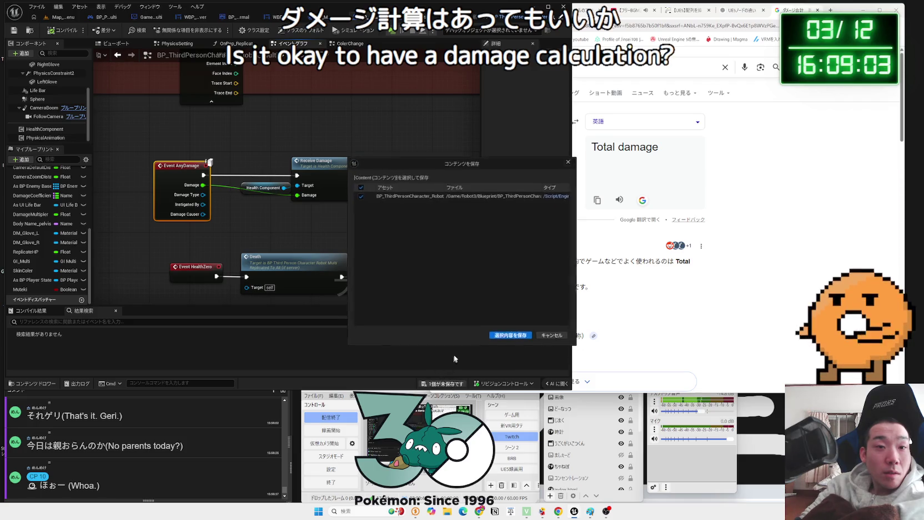
{"action": "left_click", "coordinate": [503, 338]}
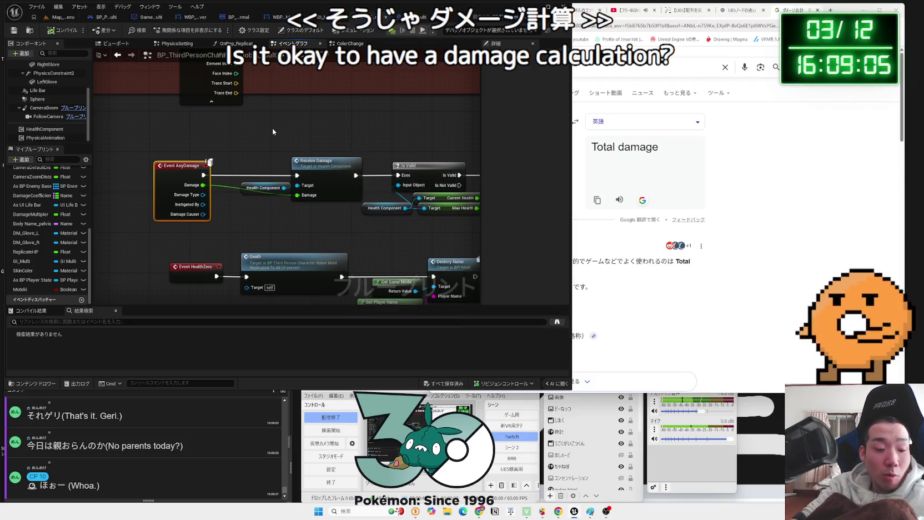
Undo twice to restore the invincibility check and return to BP_PlayerState_Multi.
{"action": "key", "text": "ctrl+z"}
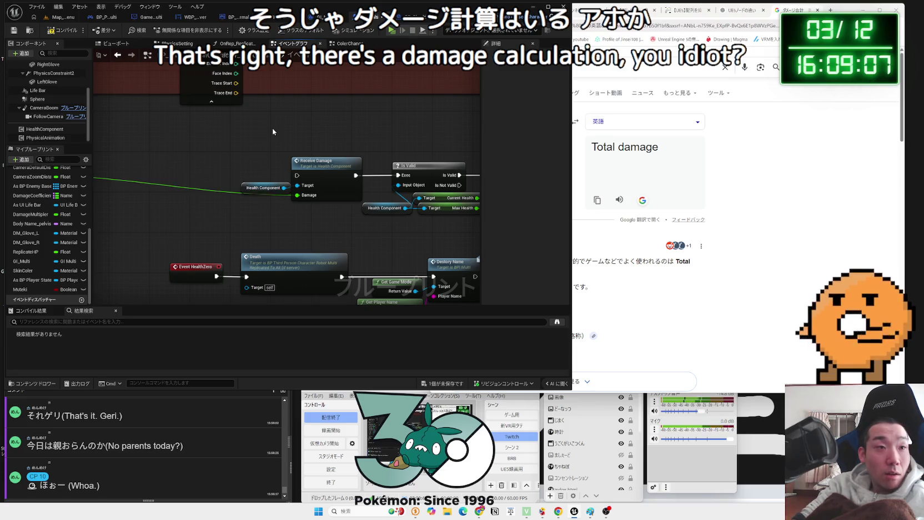
{"action": "key", "text": "ctrl+z"}
{"action": "key", "text": "ctrl+z"}
{"action": "key", "text": "ctrl+z"}
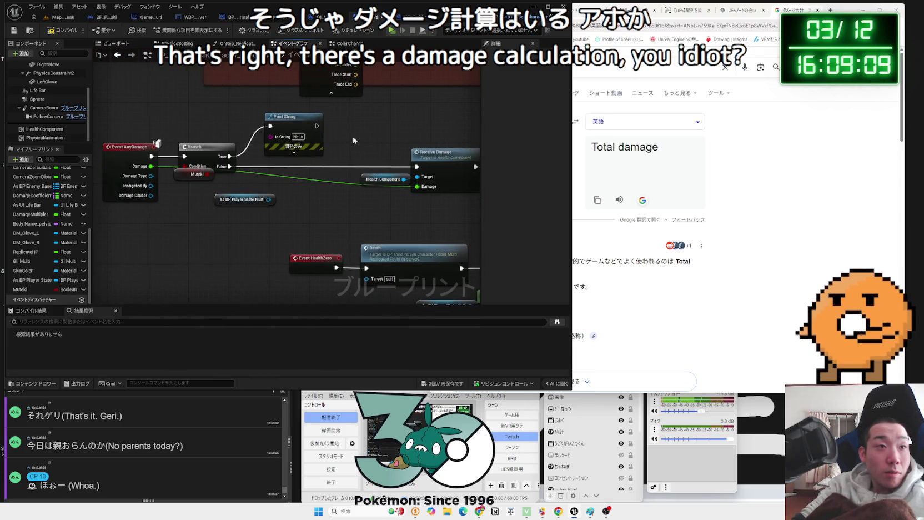
{"action": "left_click", "coordinate": [415, 19]}
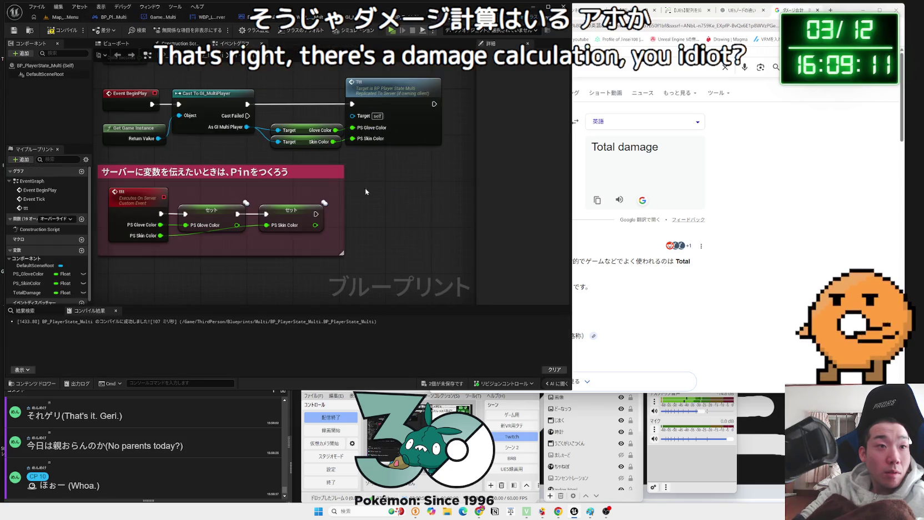
Undo to bring back the AddTotalDamage event and save BP_PlayerState_Multi.
{"action": "key", "text": "ctrl+z"}
{"action": "key", "text": "ctrl+shift+s"}
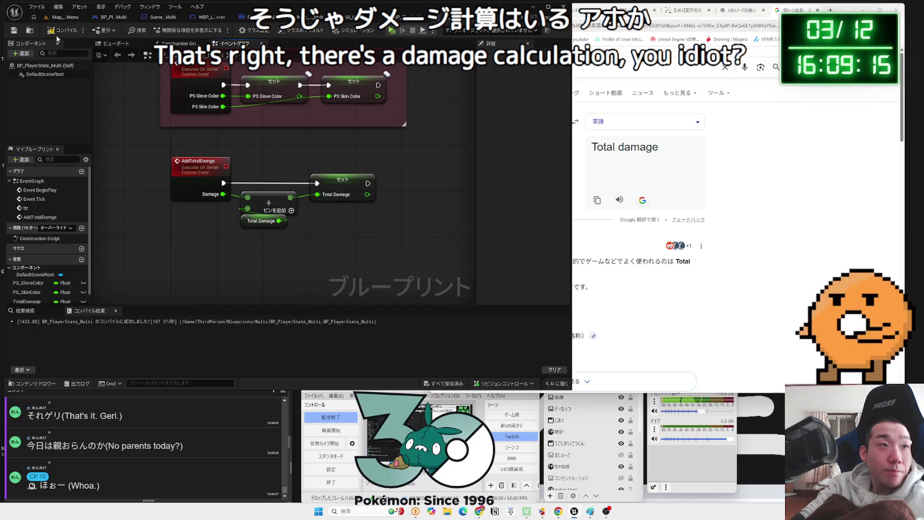
{"action": "left_click", "coordinate": [112, 17]}
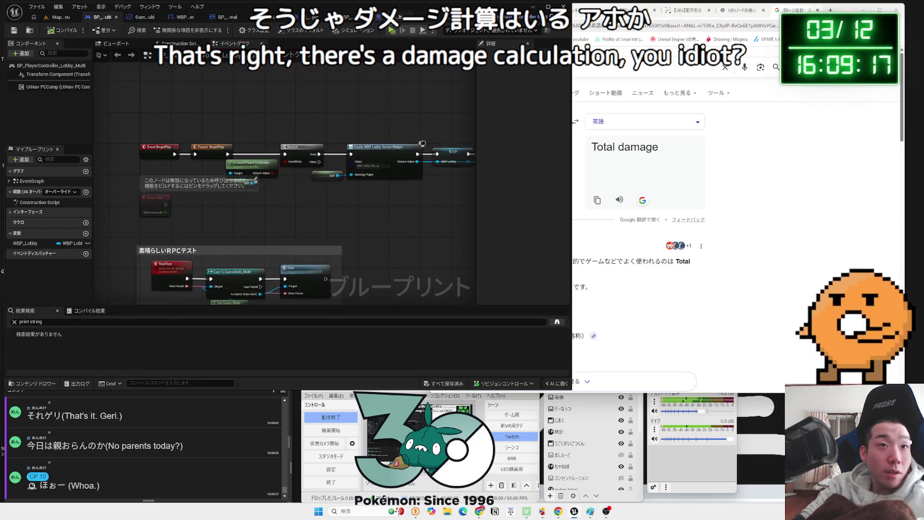
{"action": "left_click", "coordinate": [379, 18]}
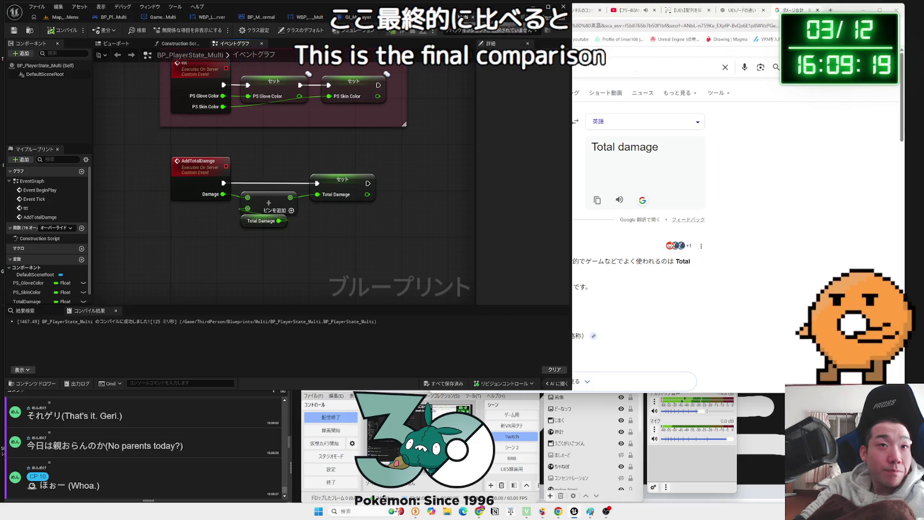
In the robot character graph, delete the Branch, Print String, Muteki and As BP Player State Multi nodes.
{"action": "left_click", "coordinate": [374, 17]}
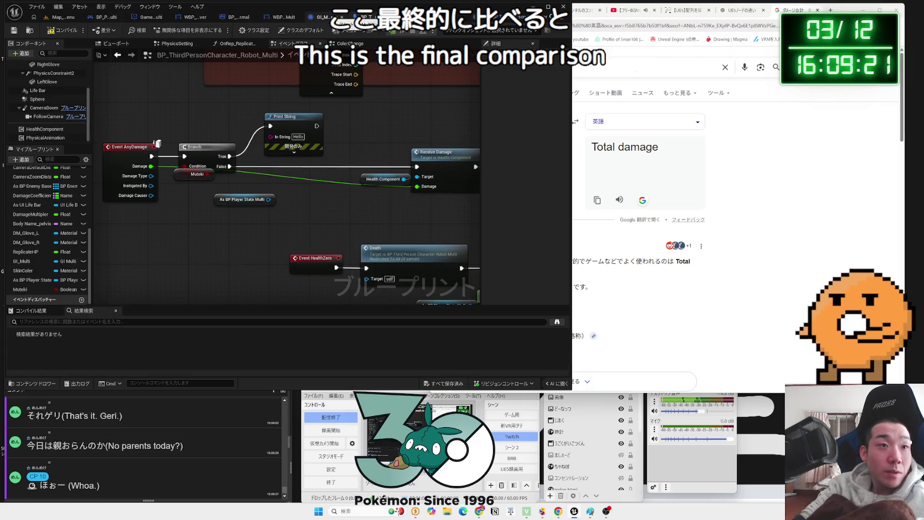
{"action": "left_click_drag", "start_coordinate": [209, 115], "coordinate": [280, 180]}
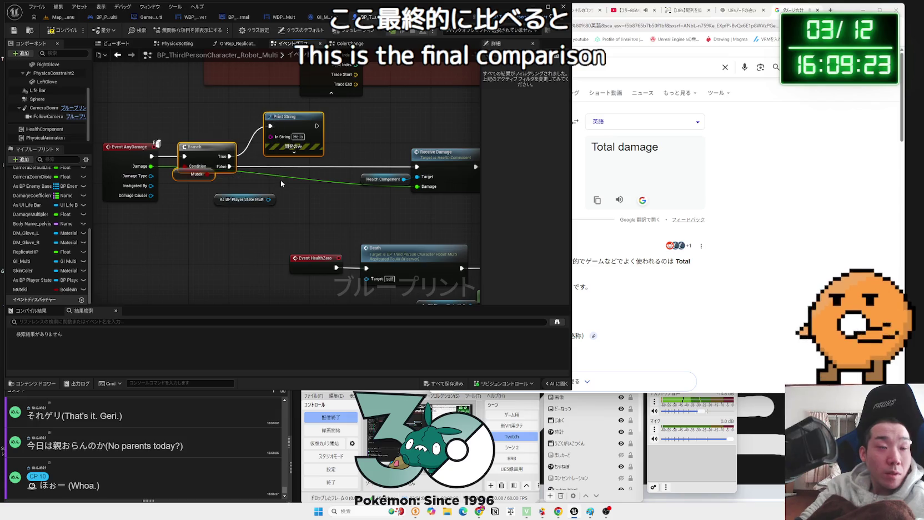
{"action": "key", "text": "Delete"}
{"action": "mouse_move", "coordinate": [139, 147]}
{"action": "left_mouse_down"}
{"action": "mouse_move", "coordinate": [363, 179]}
{"action": "mouse_move", "coordinate": [428, 177]}
{"action": "mouse_move", "coordinate": [418, 166]}
{"action": "left_mouse_up"}
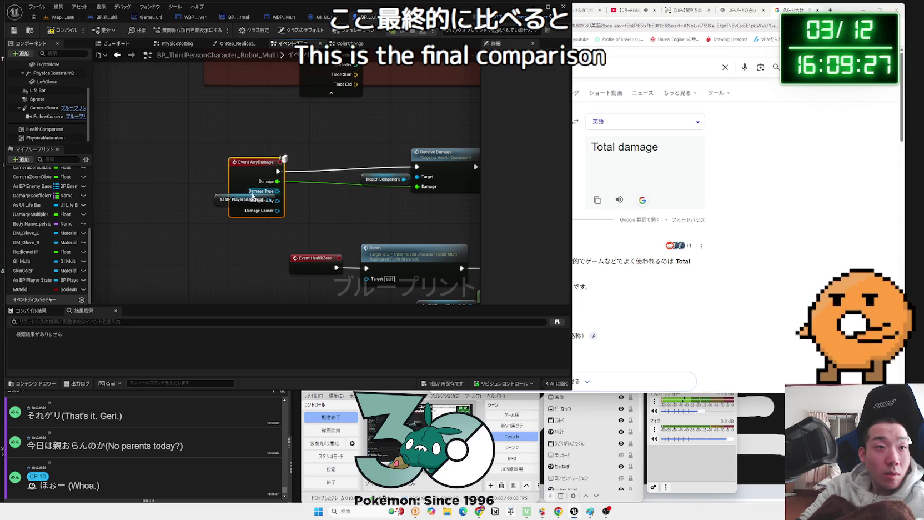
{"action": "left_click", "coordinate": [210, 203]}
{"action": "key", "text": "Delete"}
Place Event AnyDamage next to Receive Damage and save the character blueprint.
{"action": "left_click_drag", "start_coordinate": [249, 169], "coordinate": [281, 163]}
{"action": "left_click_drag", "start_coordinate": [446, 296], "coordinate": [334, 303]}
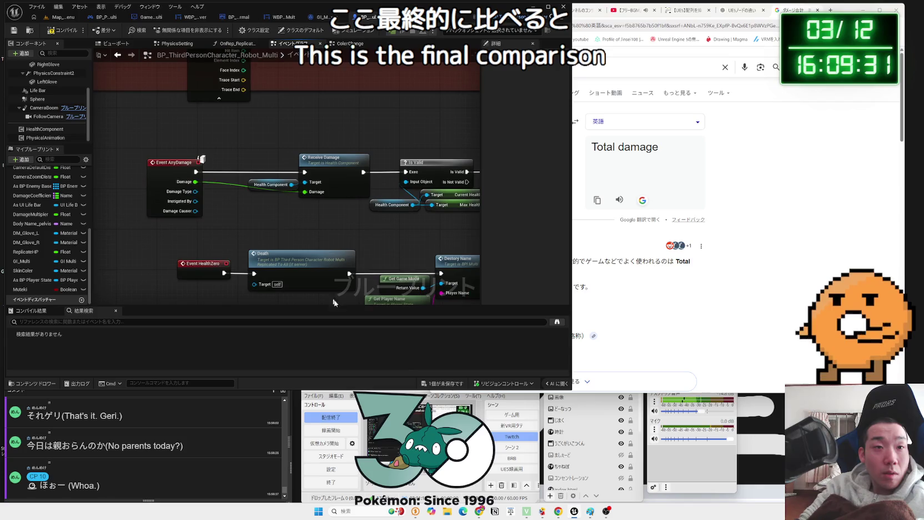
{"action": "left_click", "coordinate": [445, 384]}
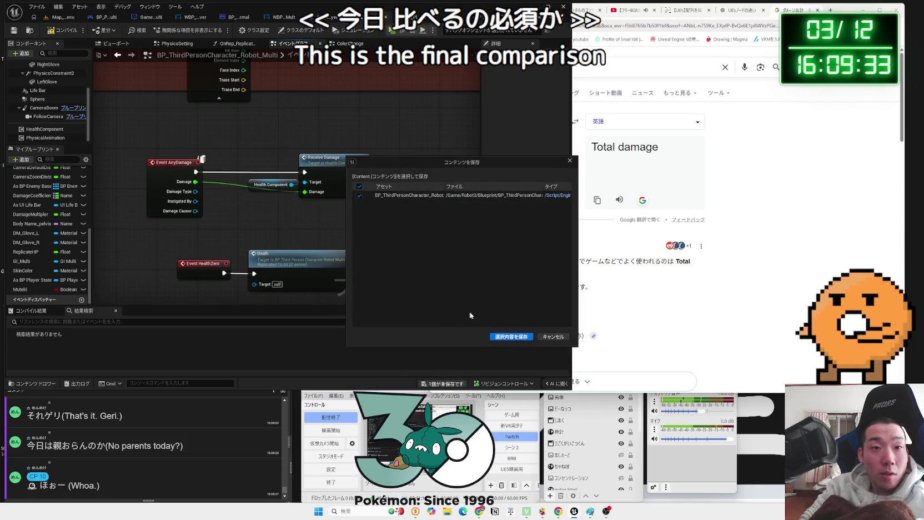
{"action": "left_click", "coordinate": [497, 333]}
{"action": "left_click_drag", "start_coordinate": [184, 166], "coordinate": [205, 169]}
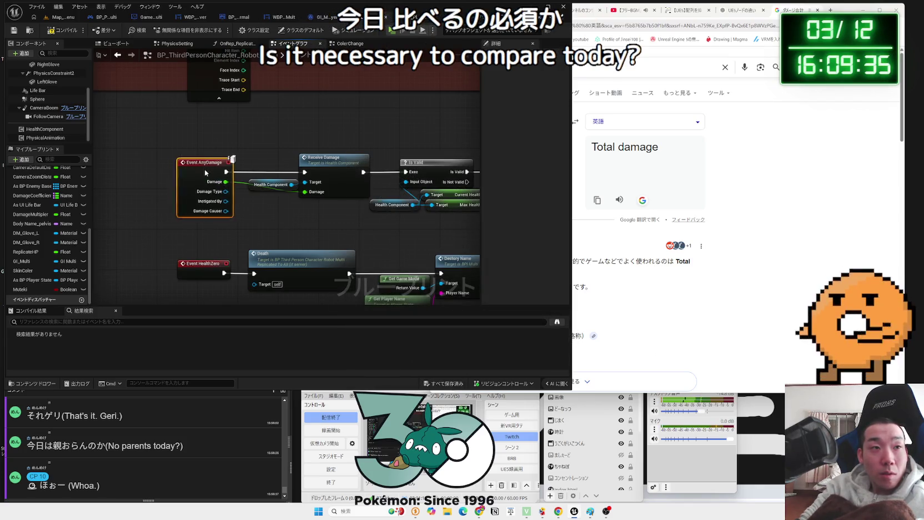
{"action": "left_click", "coordinate": [162, 152]}
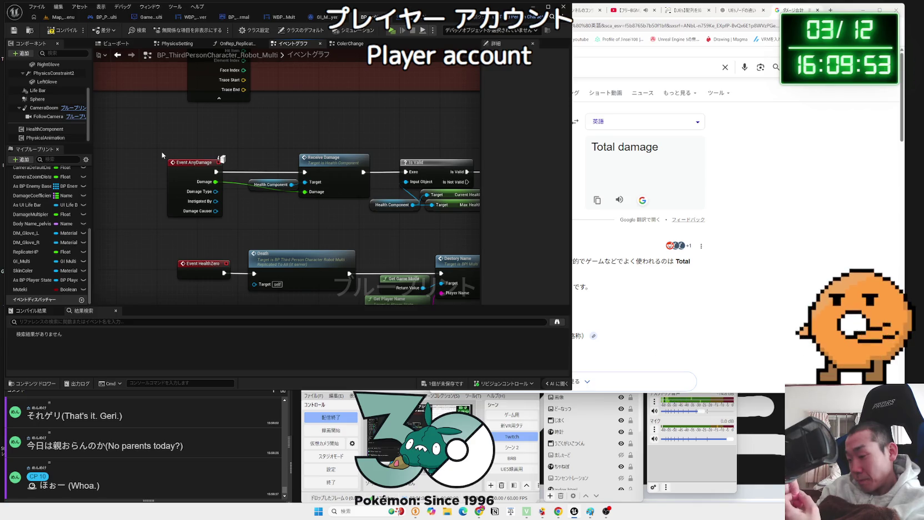
Save the character blueprint and shift Event AnyDamage left to make room.
{"action": "mouse_move", "coordinate": [161, 151]}
{"action": "left_mouse_down"}
{"action": "mouse_move", "coordinate": [165, 176]}
{"action": "mouse_move", "coordinate": [203, 128]}
{"action": "left_mouse_up"}
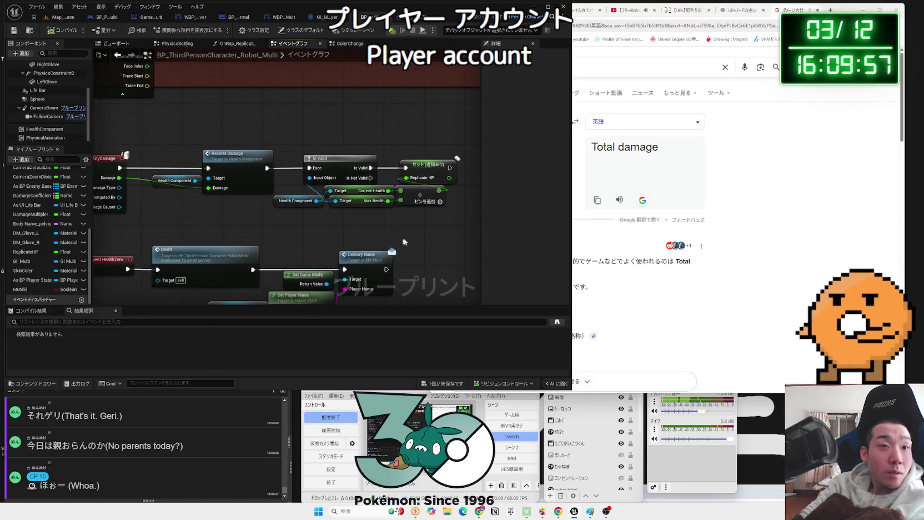
{"action": "mouse_move", "coordinate": [464, 225]}
{"action": "left_mouse_down"}
{"action": "mouse_move", "coordinate": [107, 140]}
{"action": "mouse_move", "coordinate": [158, 145]}
{"action": "mouse_move", "coordinate": [127, 144]}
{"action": "mouse_move", "coordinate": [453, 231]}
{"action": "mouse_move", "coordinate": [415, 175]}
{"action": "left_mouse_up"}
{"action": "left_click", "coordinate": [154, 165]}
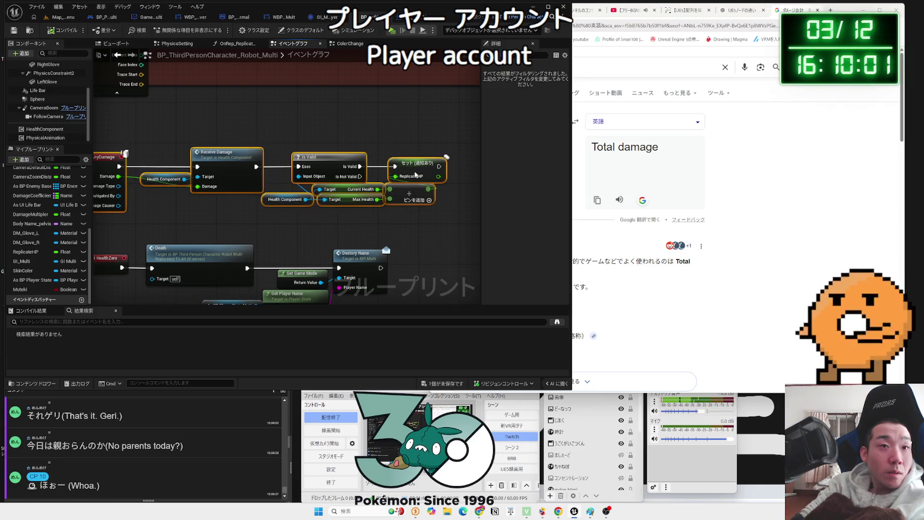
{"action": "left_click", "coordinate": [315, 150]}
{"action": "key", "text": "ctrl+s"}
{"action": "left_click_drag", "start_coordinate": [291, 248], "coordinate": [336, 256]}
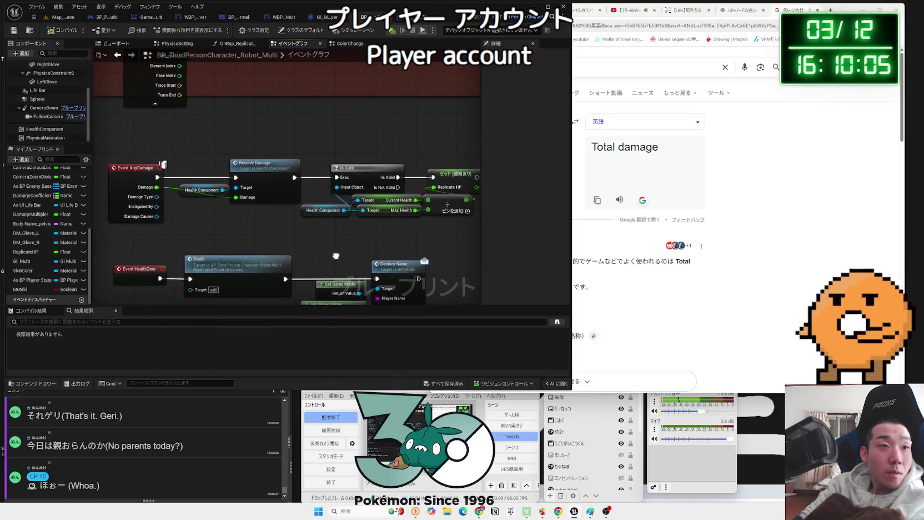
{"action": "scroll", "coordinate": [337, 255], "scroll_direction": "down", "scroll_amount": 5}
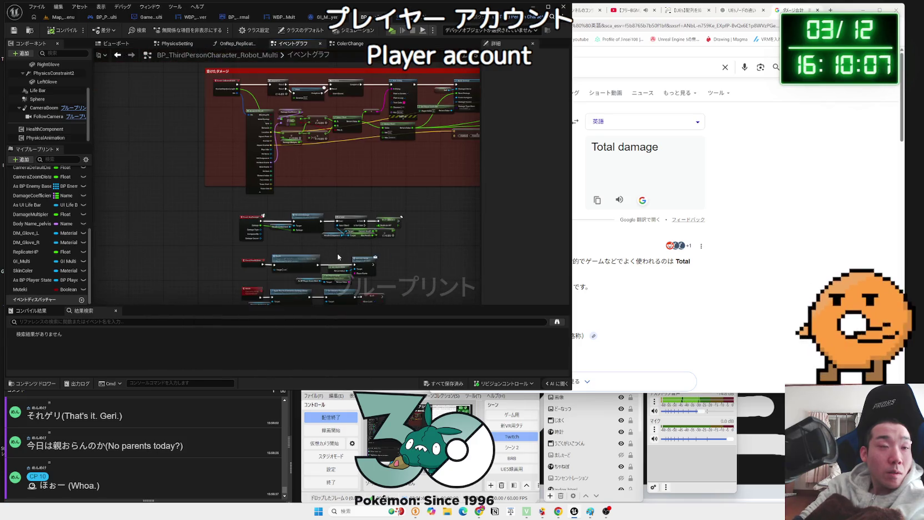
{"action": "scroll", "coordinate": [321, 227], "scroll_direction": "up", "scroll_amount": 4}
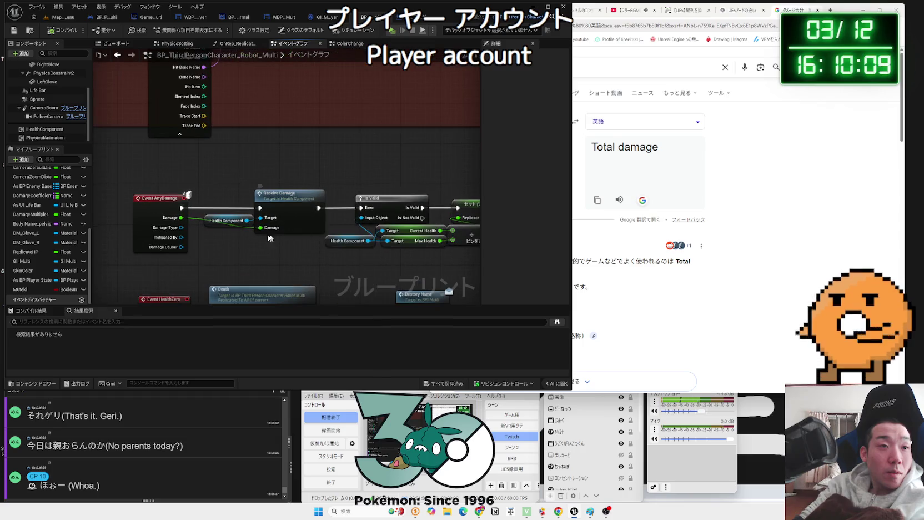
{"action": "left_click_drag", "start_coordinate": [256, 206], "coordinate": [175, 203]}
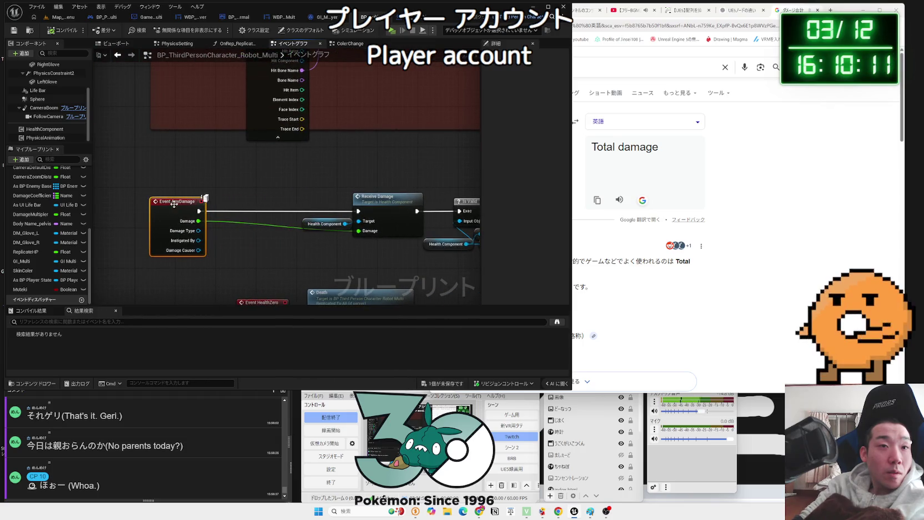
Add a player state getter and create an Add Total Damage call from it.
{"action": "mouse_move", "coordinate": [33, 280]}
{"action": "left_mouse_down"}
{"action": "mouse_move", "coordinate": [97, 282]}
{"action": "mouse_move", "coordinate": [228, 248]}
{"action": "left_mouse_up"}
{"action": "left_click", "coordinate": [244, 257]}
{"action": "left_click_drag", "start_coordinate": [178, 201], "coordinate": [141, 201]}
{"action": "mouse_move", "coordinate": [245, 246]}
{"action": "left_mouse_down"}
{"action": "mouse_move", "coordinate": [204, 246]}
{"action": "mouse_move", "coordinate": [247, 237]}
{"action": "left_mouse_up"}
{"action": "scroll", "coordinate": [211, 250], "scroll_direction": "up", "scroll_amount": 1}
{"action": "type", "text": "set"}
{"action": "scroll", "coordinate": [288, 292], "scroll_direction": "down", "scroll_amount": 5}
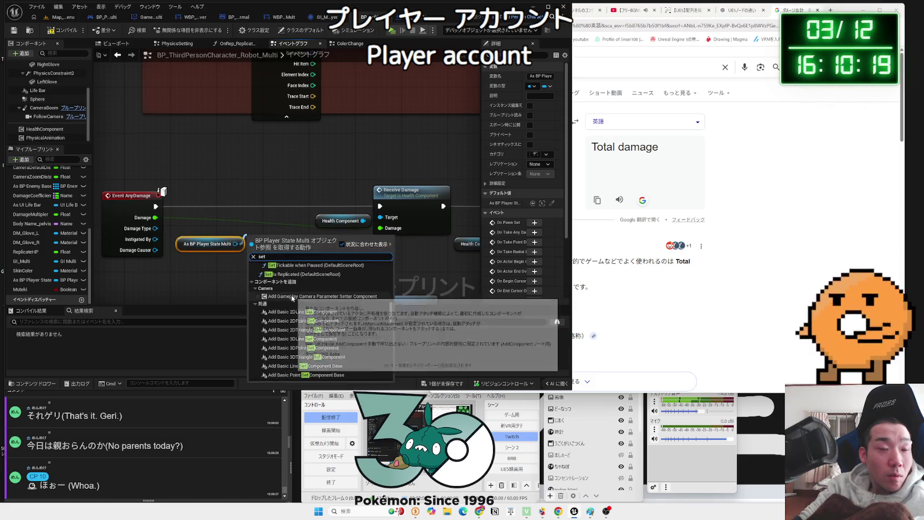
{"action": "key", "text": "Escape"}
{"action": "mouse_move", "coordinate": [240, 244]}
{"action": "left_mouse_down"}
{"action": "mouse_move", "coordinate": [266, 240]}
{"action": "mouse_move", "coordinate": [264, 204]}
{"action": "mouse_move", "coordinate": [237, 190]}
{"action": "left_mouse_up"}
{"action": "type", "text": "total"}
{"action": "left_click", "coordinate": [300, 282]}
Route Event AnyDamage through Add Total Damage into Receive Damage, feed in Damage, and save.
{"action": "left_click_drag", "start_coordinate": [159, 206], "coordinate": [201, 201]}
{"action": "key", "text": "q"}
{"action": "left_click_drag", "start_coordinate": [283, 206], "coordinate": [380, 206]}
{"action": "left_click_drag", "start_coordinate": [156, 217], "coordinate": [201, 228]}
{"action": "left_click", "coordinate": [171, 127]}
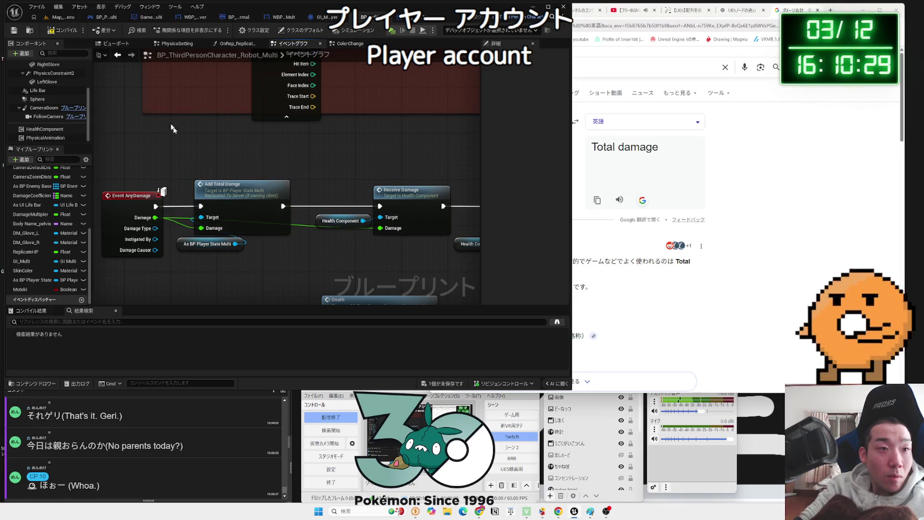
{"action": "left_click", "coordinate": [456, 383]}
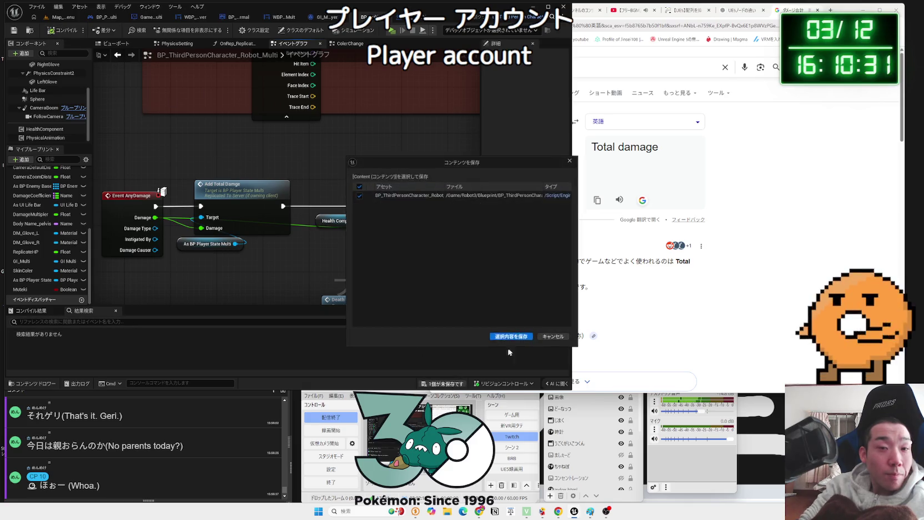
{"action": "left_click", "coordinate": [511, 336]}
{"action": "left_click", "coordinate": [265, 199]}
{"action": "left_click_drag", "start_coordinate": [194, 243], "coordinate": [218, 242]}
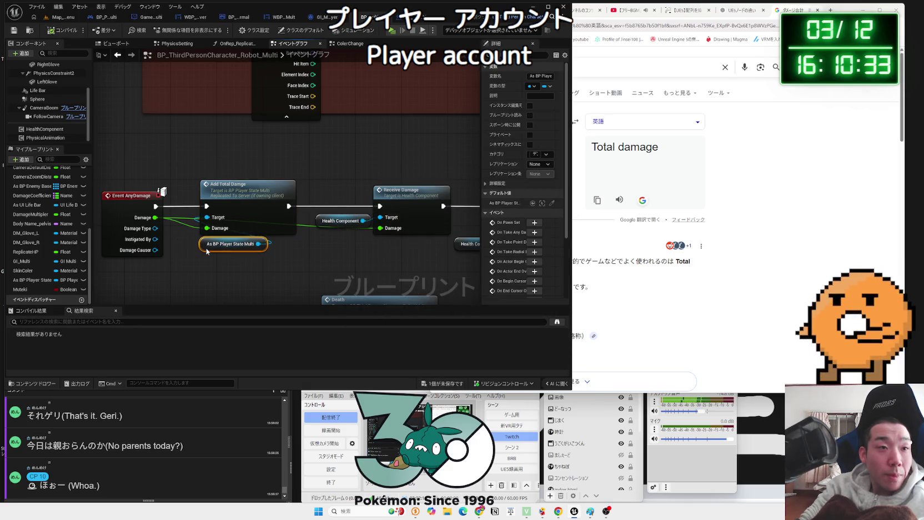
Save all unsaved assets and inspect the AddTotalDamge event in BP_PlayerState_Multi.
{"action": "left_click", "coordinate": [442, 383]}
{"action": "left_click", "coordinate": [508, 332]}
{"action": "double_click", "coordinate": [247, 189]}
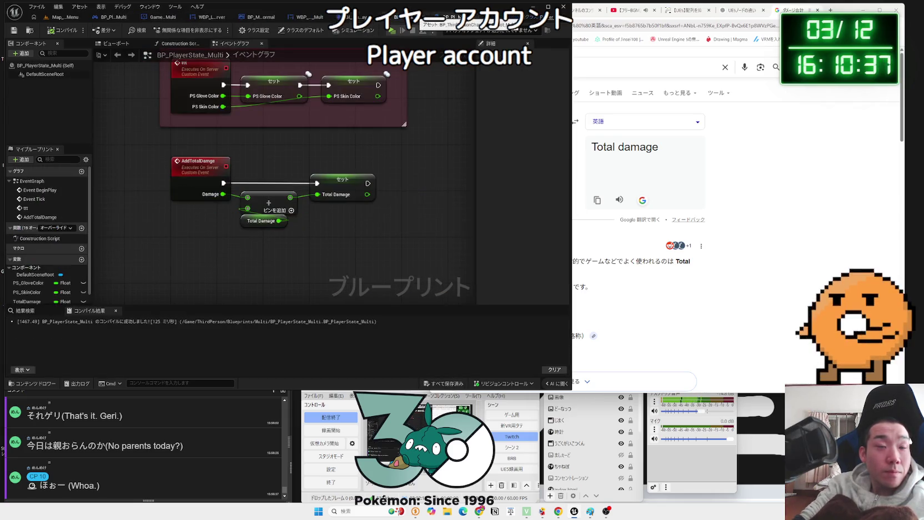
{"action": "scroll", "coordinate": [350, 202], "scroll_direction": "up", "scroll_amount": 2}
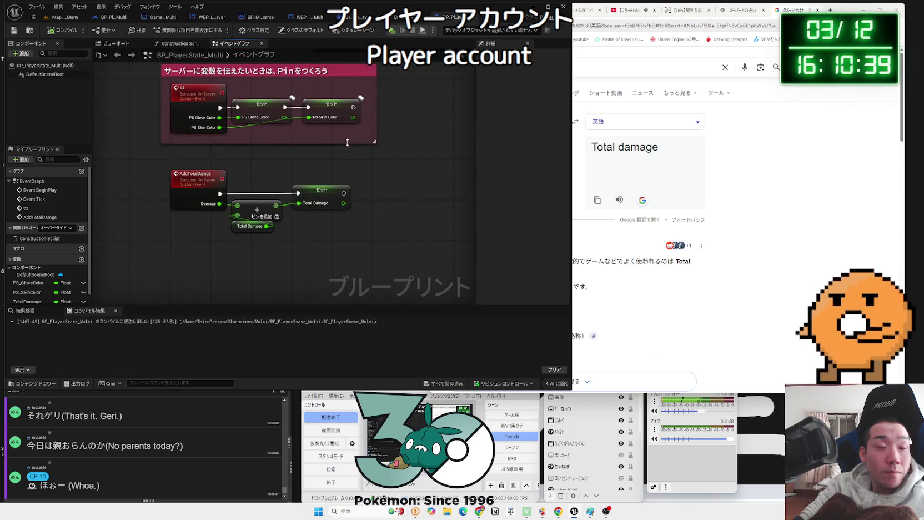
{"action": "key", "text": "alt+Tab"}
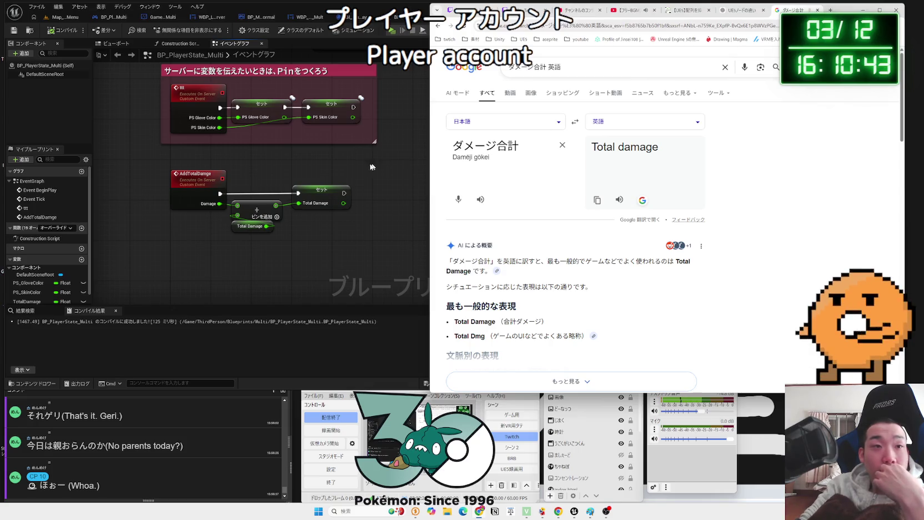
{"action": "left_click", "coordinate": [371, 167]}
{"action": "left_click_drag", "start_coordinate": [341, 174], "coordinate": [315, 201]}
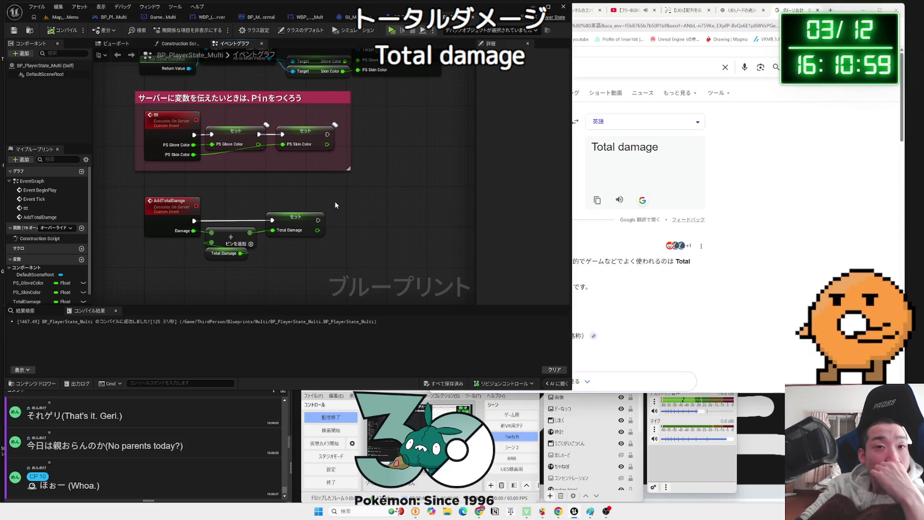
{"action": "left_click_drag", "start_coordinate": [336, 203], "coordinate": [353, 240]}
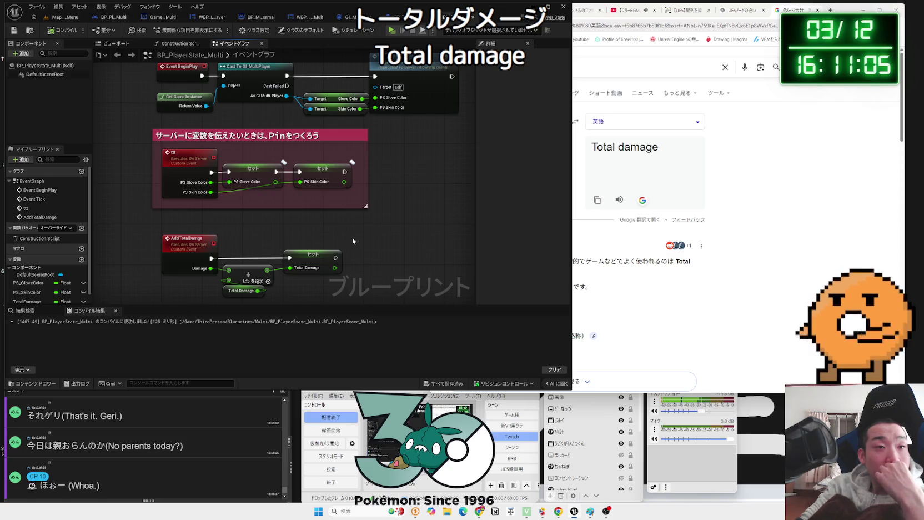
{"action": "left_click", "coordinate": [175, 240]}
{"action": "left_click", "coordinate": [276, 240]}
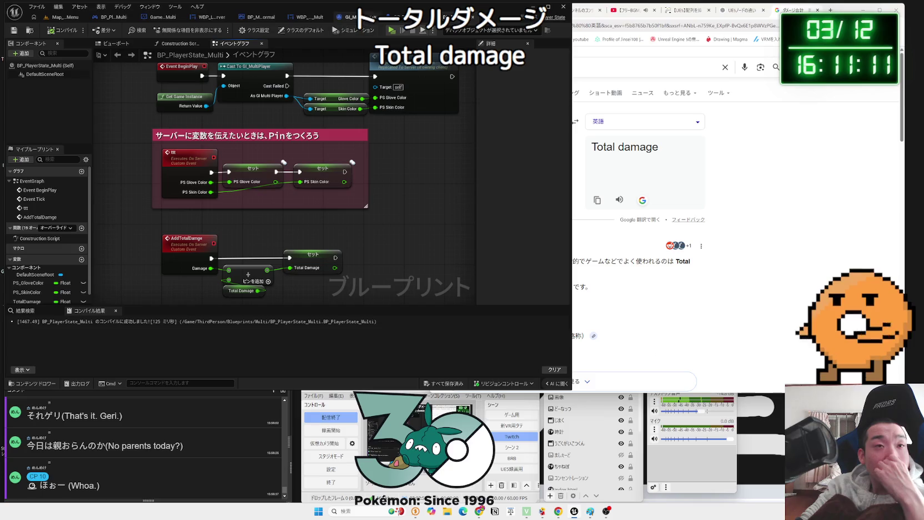
Look over GI_MultiPlayer and the robot character, ending on WBP_Lobby_Server.
{"action": "left_click", "coordinate": [348, 17]}
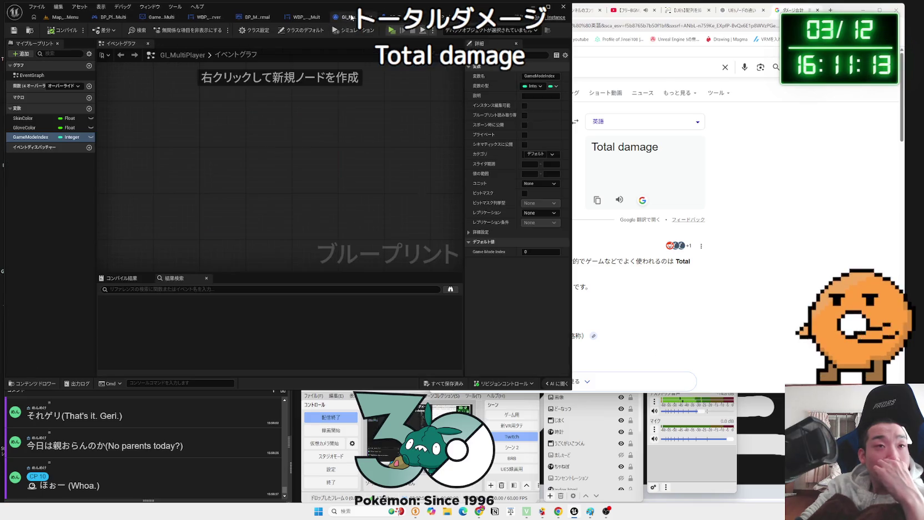
{"action": "left_click", "coordinate": [402, 21]}
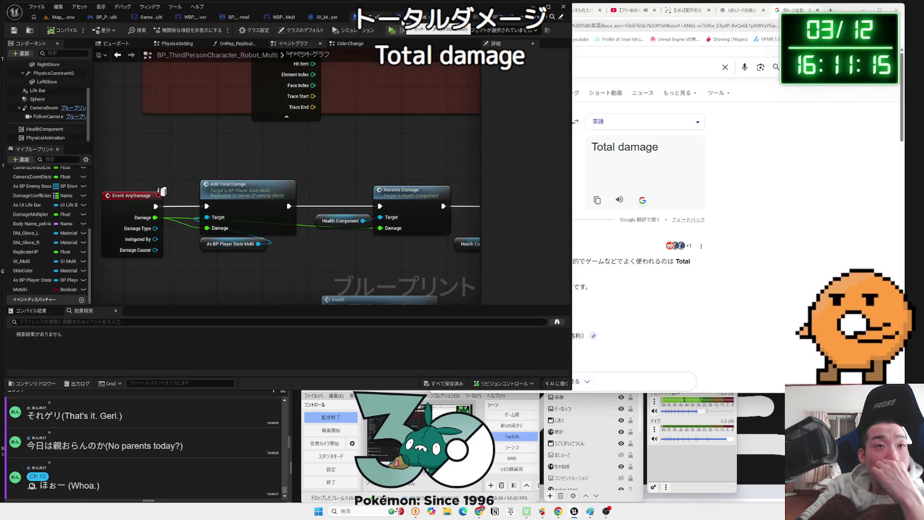
{"action": "left_click", "coordinate": [338, 17]}
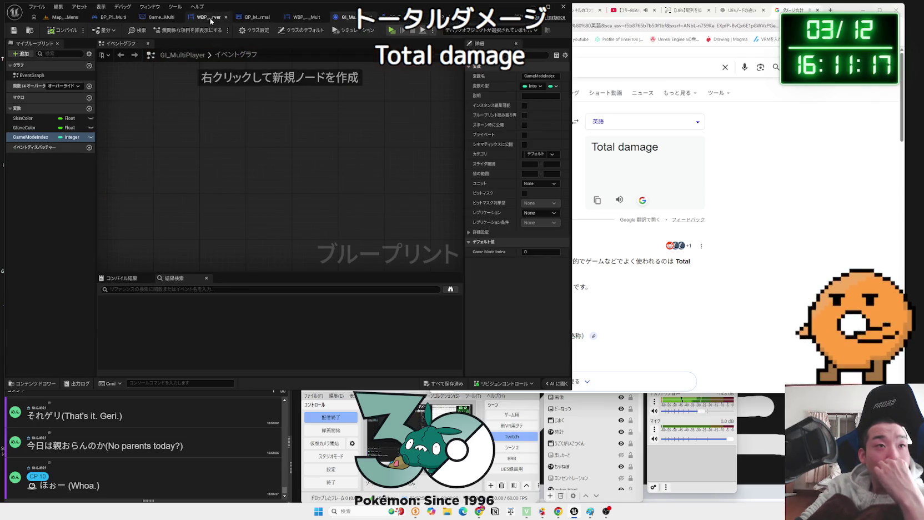
{"action": "left_click", "coordinate": [211, 18]}
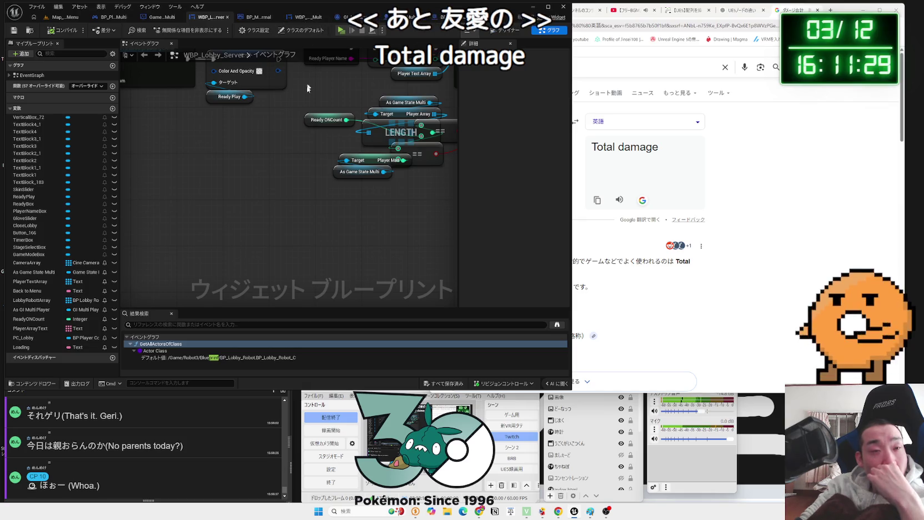
Inspect the StageSelectBox On Value Changed chain with its Delay and Stageselect call, then switch to BP_PlayerState_Multi.
{"action": "key", "text": "Home"}
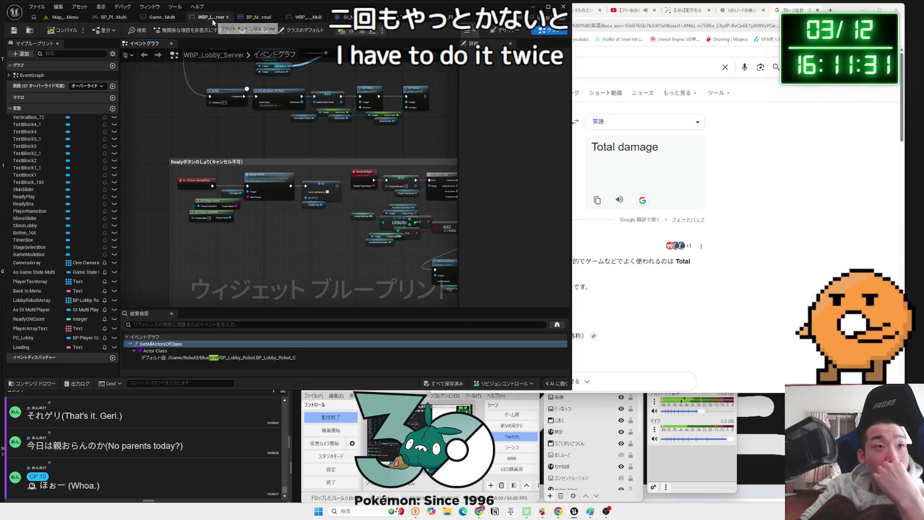
{"action": "left_click_drag", "start_coordinate": [334, 156], "coordinate": [301, 159]}
{"action": "scroll", "coordinate": [301, 159], "scroll_direction": "down", "scroll_amount": 4}
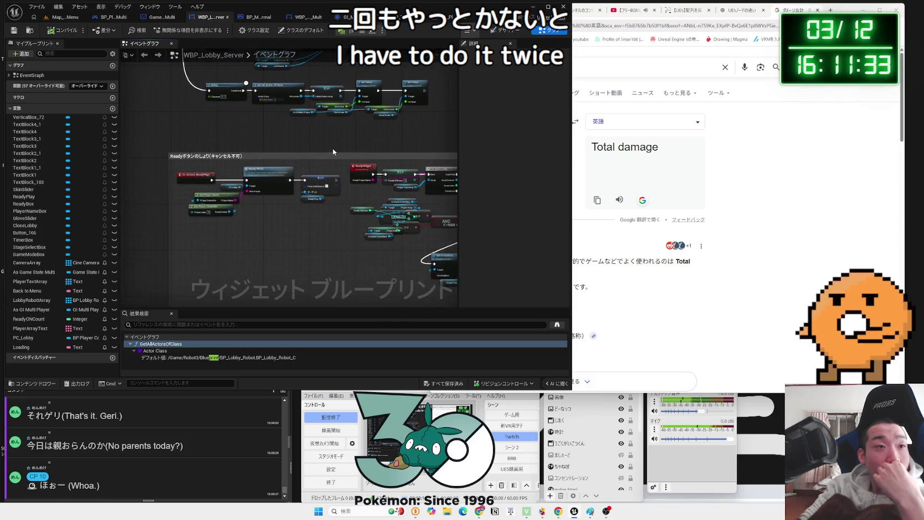
{"action": "scroll", "coordinate": [286, 180], "scroll_direction": "up", "scroll_amount": 5}
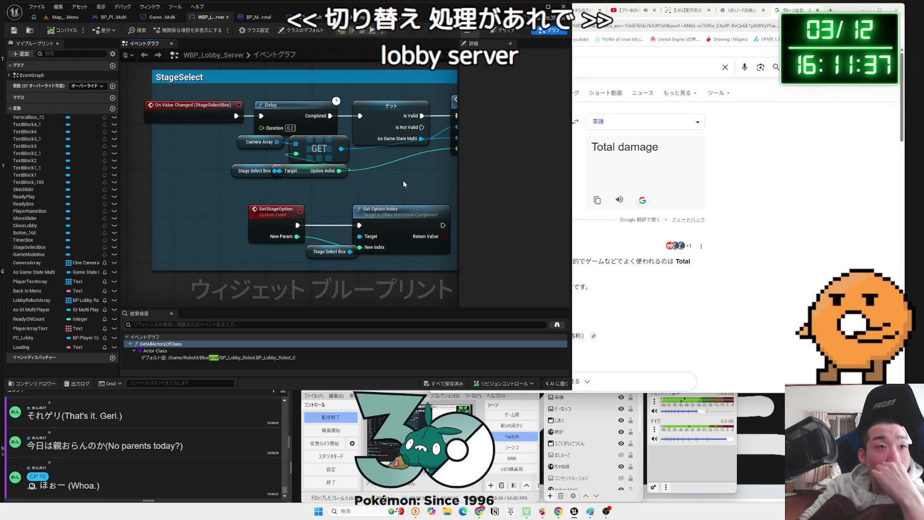
{"action": "left_click_drag", "start_coordinate": [215, 112], "coordinate": [217, 115]}
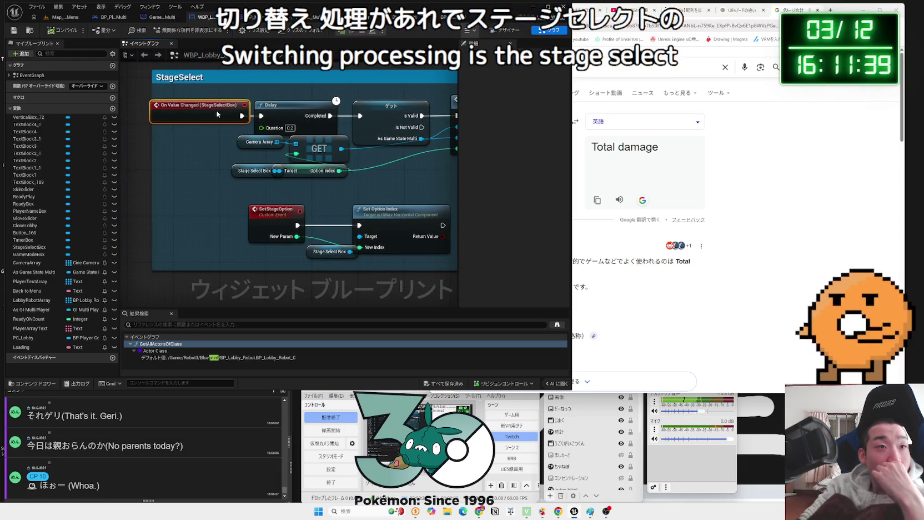
{"action": "left_click_drag", "start_coordinate": [396, 169], "coordinate": [320, 174]}
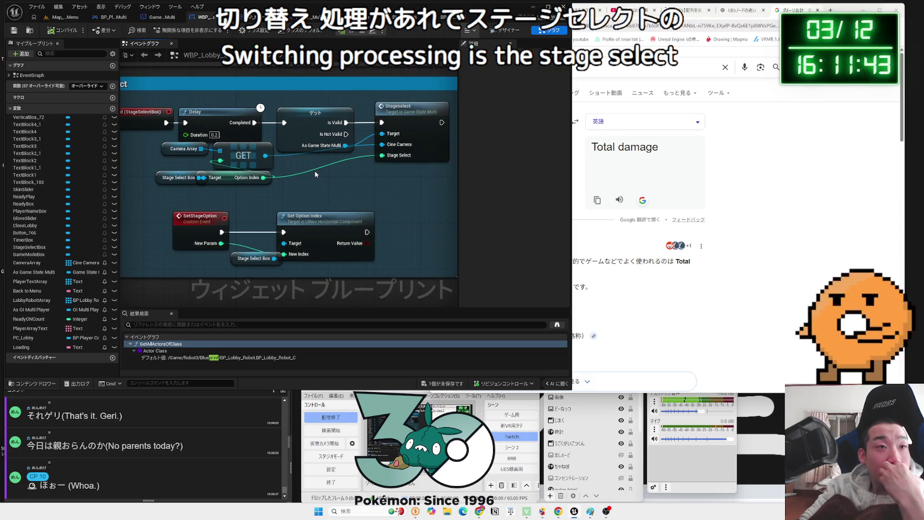
{"action": "left_click", "coordinate": [244, 114]}
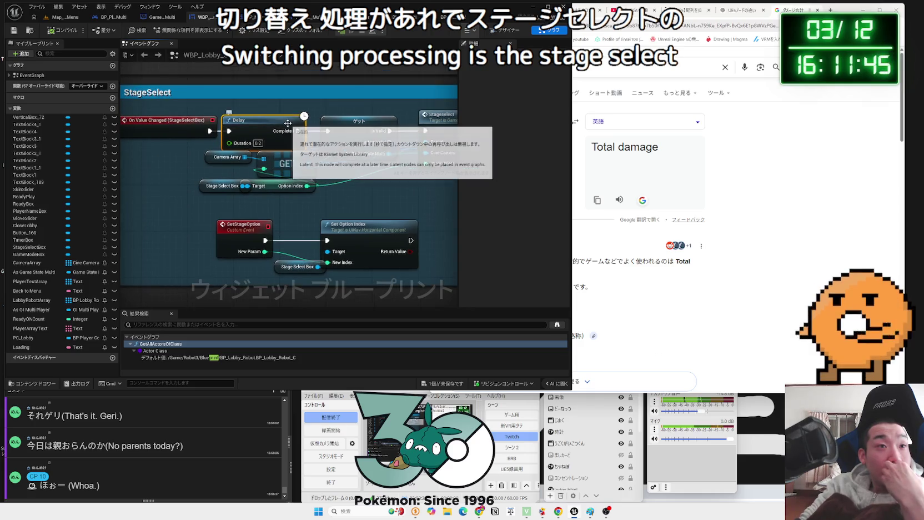
{"action": "left_click_drag", "start_coordinate": [406, 178], "coordinate": [360, 149]}
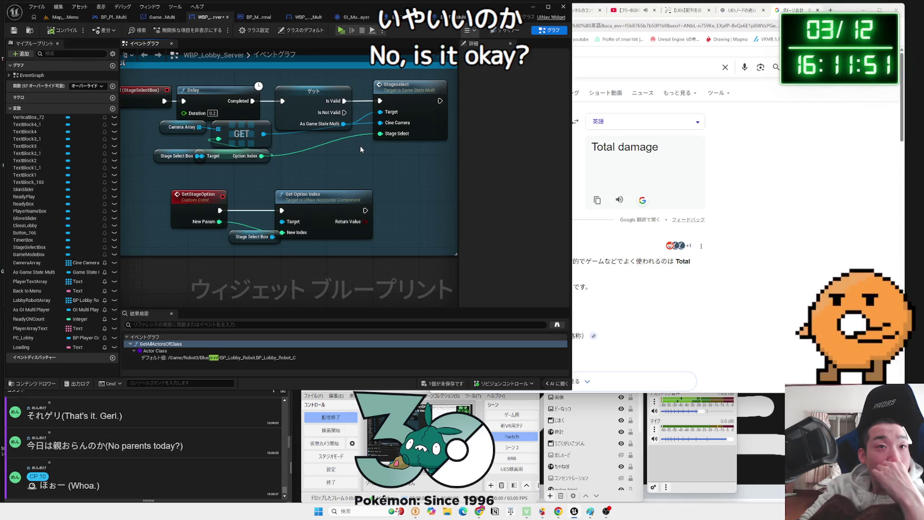
{"action": "left_click", "coordinate": [399, 91]}
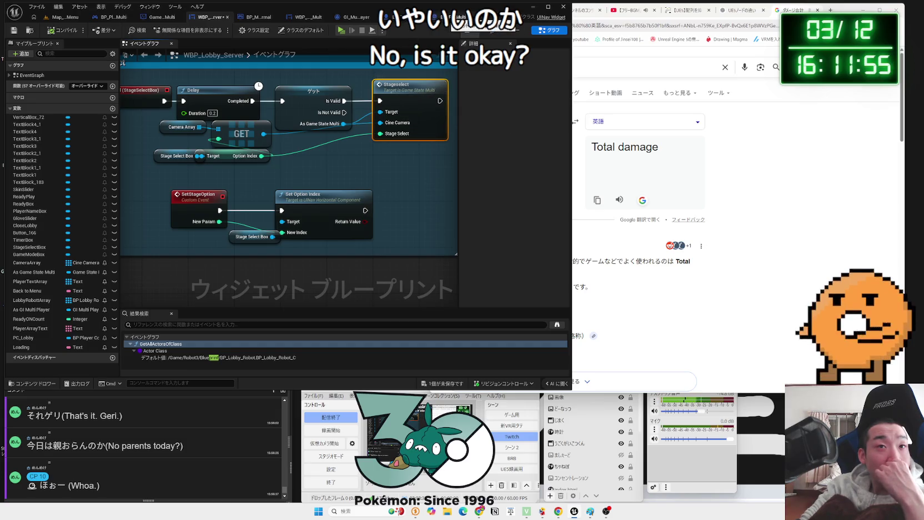
{"action": "left_click", "coordinate": [461, 16]}
{"action": "scroll", "coordinate": [387, 165], "scroll_direction": "down", "scroll_amount": 2}
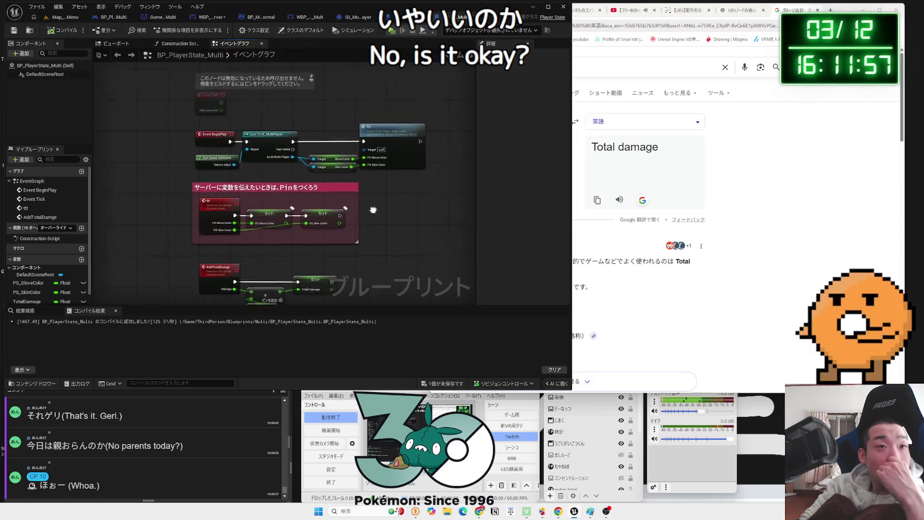
In GameState_Multi, select the Stageselect event with its Stage Select and Current Cine Camera setters.
{"action": "mouse_move", "coordinate": [387, 165]}
{"action": "left_mouse_down"}
{"action": "mouse_move", "coordinate": [399, 87]}
{"action": "mouse_move", "coordinate": [382, 124]}
{"action": "left_mouse_up"}
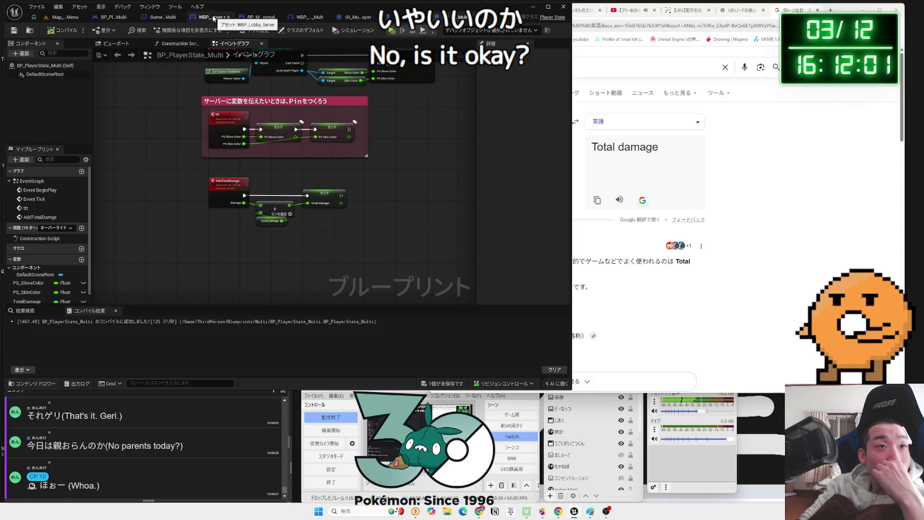
{"action": "left_click", "coordinate": [161, 17]}
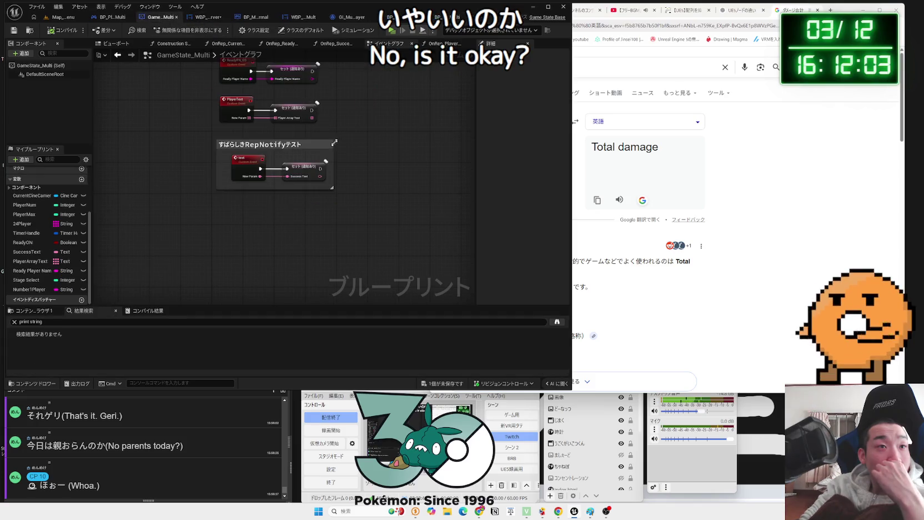
{"action": "scroll", "coordinate": [340, 170], "scroll_direction": "up", "scroll_amount": 4}
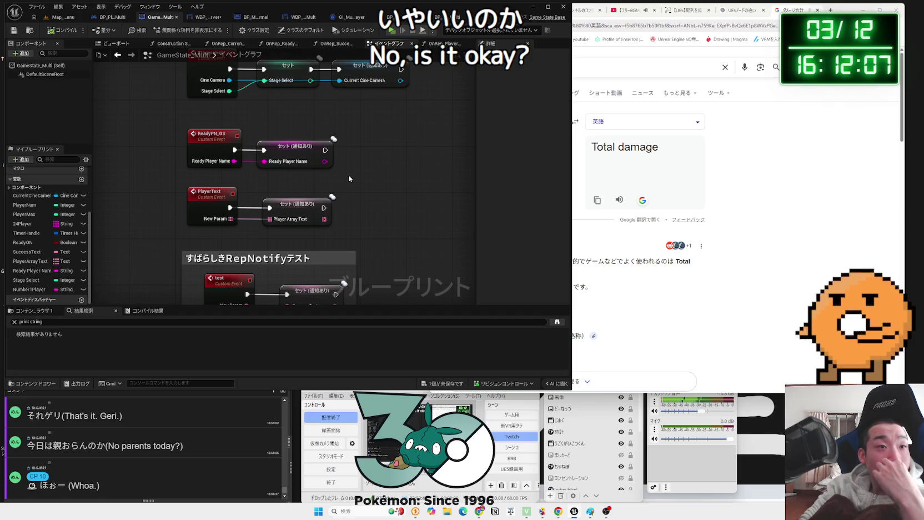
{"action": "scroll", "coordinate": [350, 177], "scroll_direction": "down", "scroll_amount": 4}
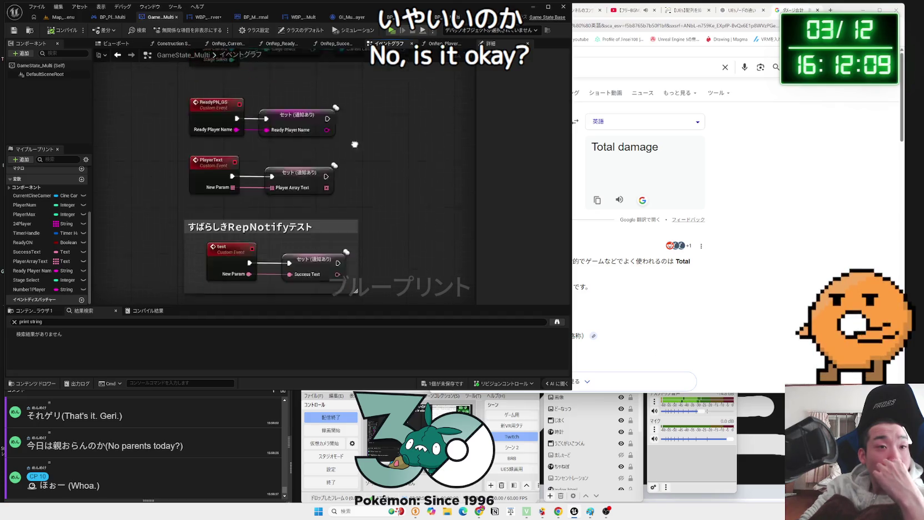
{"action": "scroll", "coordinate": [358, 169], "scroll_direction": "up", "scroll_amount": 3}
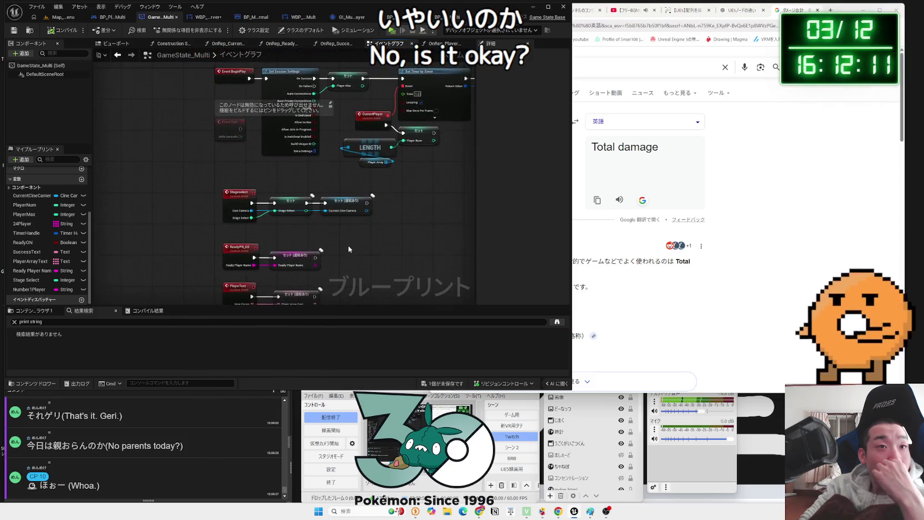
{"action": "left_click_drag", "start_coordinate": [381, 225], "coordinate": [168, 165]}
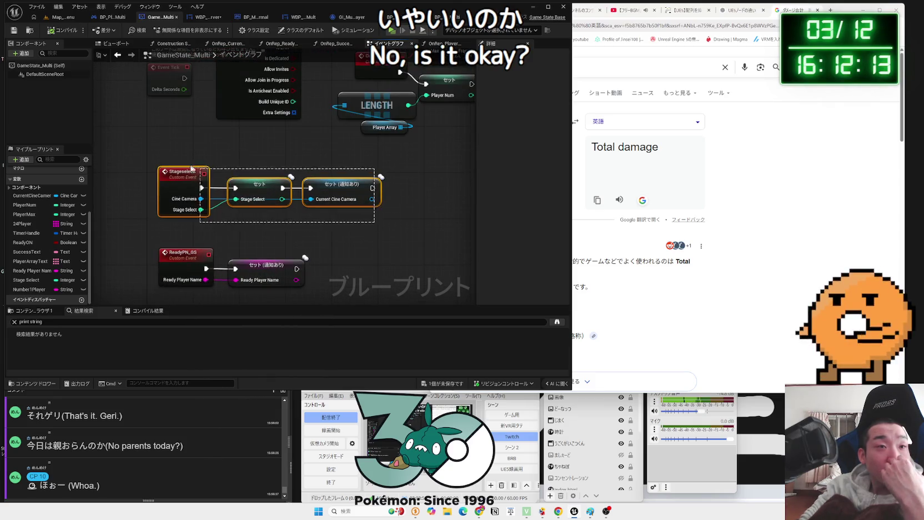
{"action": "type", "text": "c"}
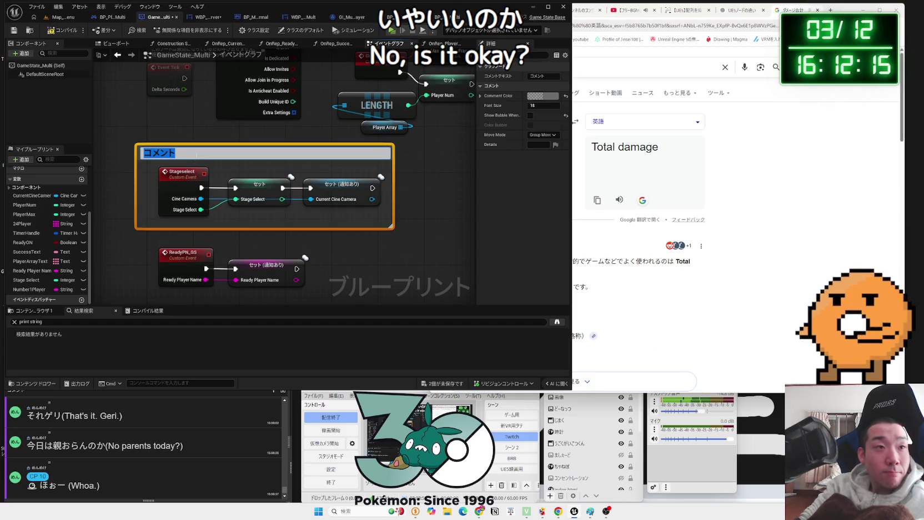
{"action": "type", "text": "Sta"}
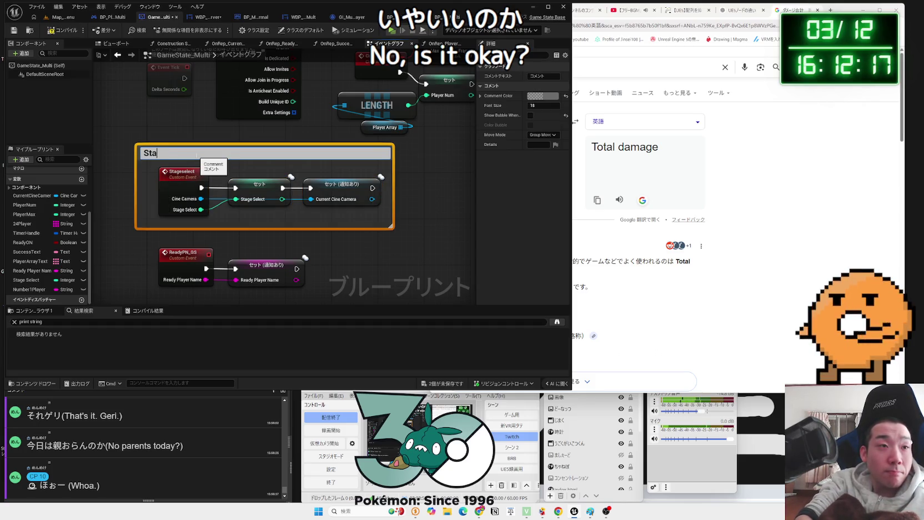
{"action": "type", "text": "Selec"}
{"action": "key", "text": "Return"}
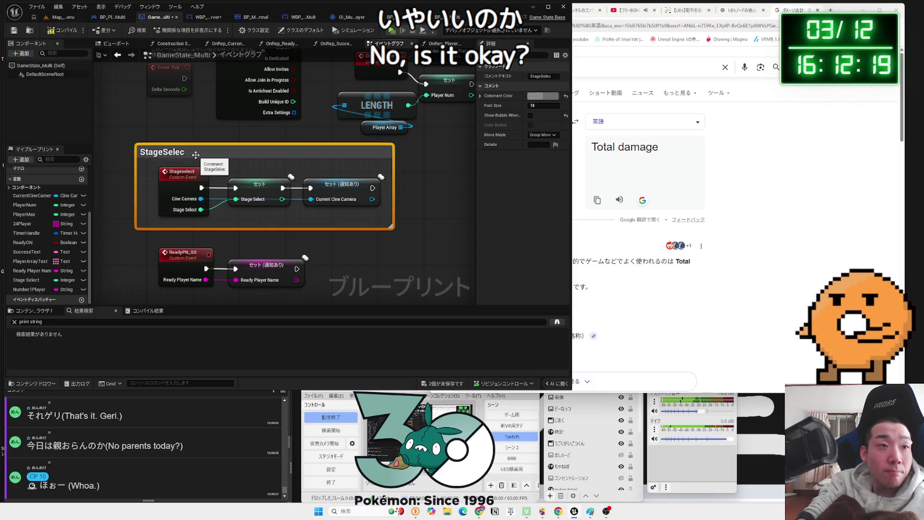
{"action": "double_click", "coordinate": [206, 152]}
{"action": "type", "text": "t"}
{"action": "left_click", "coordinate": [233, 218]}
{"action": "left_click", "coordinate": [233, 218]}
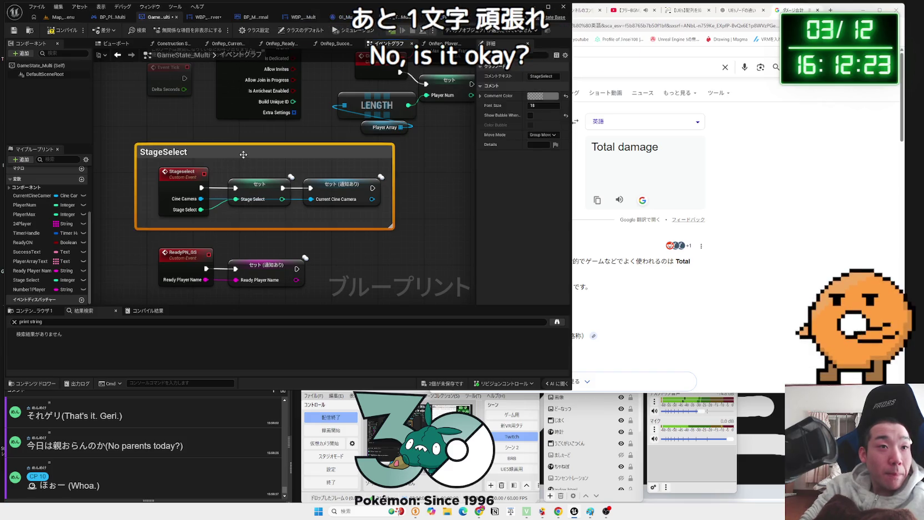
{"action": "left_click", "coordinate": [543, 96]}
{"action": "left_click", "coordinate": [632, 250]}
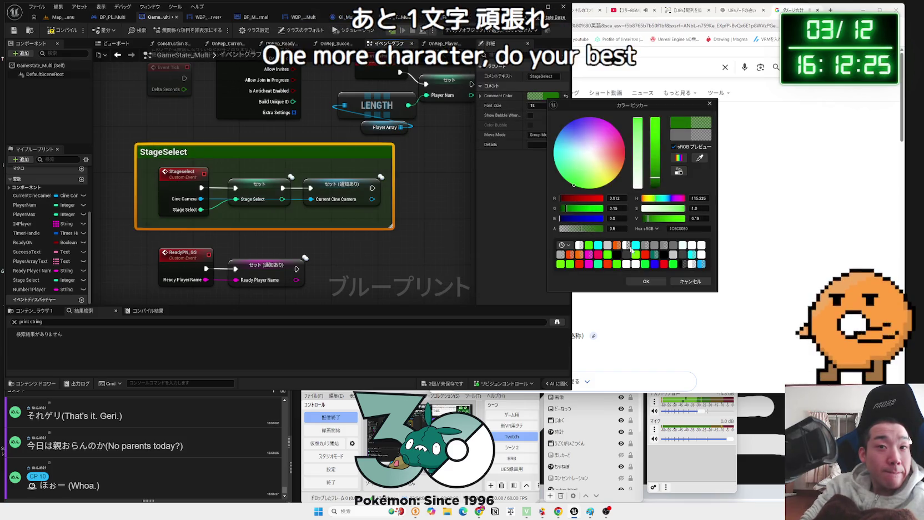
{"action": "left_click", "coordinate": [643, 281]}
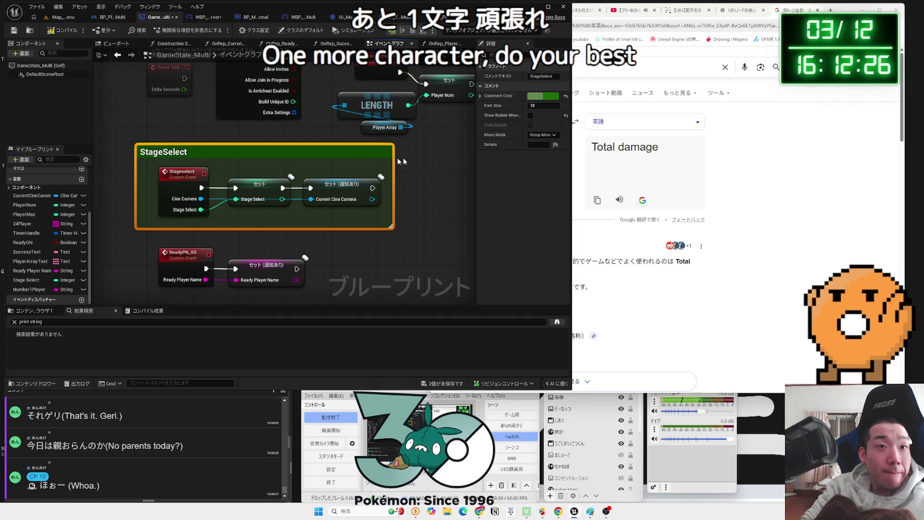
{"action": "left_click", "coordinate": [543, 96]}
{"action": "left_click_drag", "start_coordinate": [660, 156], "coordinate": [661, 125]}
{"action": "left_click", "coordinate": [657, 279]}
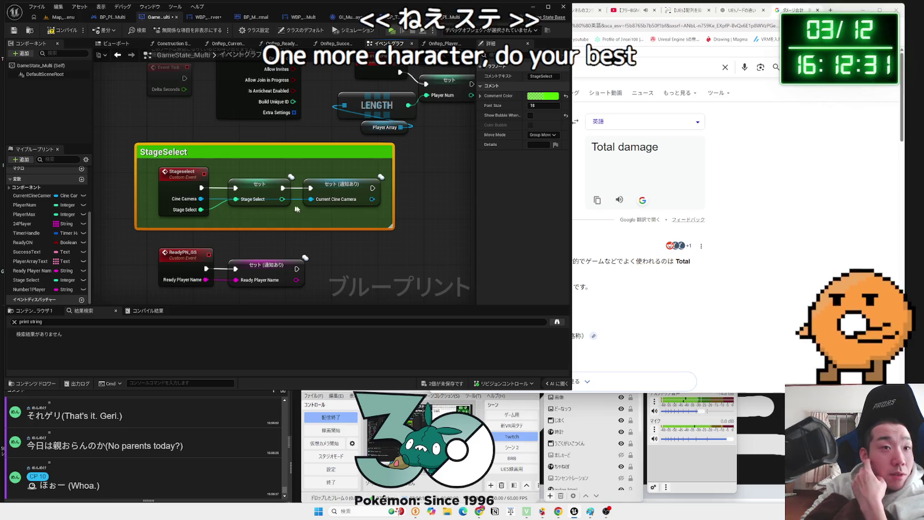
{"action": "left_click", "coordinate": [349, 260]}
{"action": "left_click_drag", "start_coordinate": [349, 260], "coordinate": [367, 139]}
{"action": "scroll", "coordinate": [353, 203], "scroll_direction": "down", "scroll_amount": 2}
{"action": "mouse_move", "coordinate": [401, 233]}
{"action": "left_mouse_down"}
{"action": "mouse_move", "coordinate": [276, 111]}
{"action": "mouse_move", "coordinate": [255, 111]}
{"action": "mouse_move", "coordinate": [294, 188]}
{"action": "left_mouse_up"}
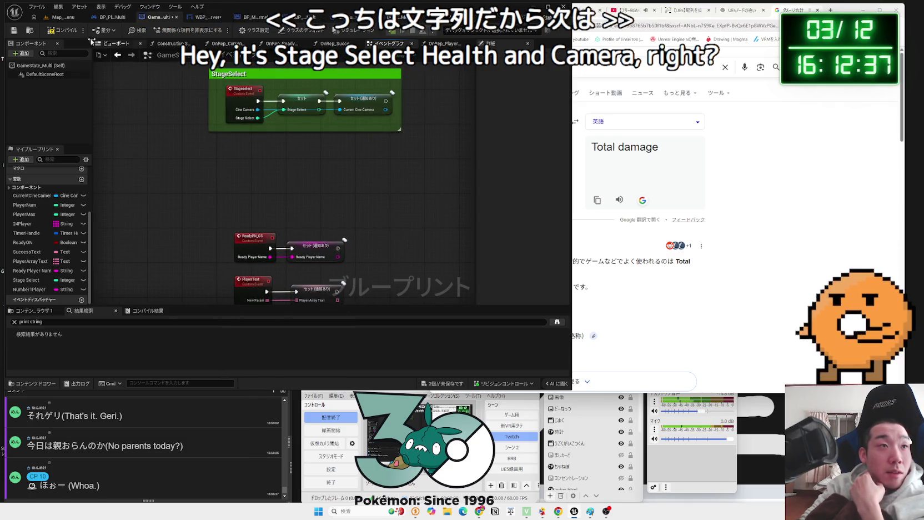
Search the graph for 'Game mode' without adding a node, then list the unsaved assets.
{"action": "scroll", "coordinate": [259, 167], "scroll_direction": "up", "scroll_amount": 2}
{"action": "right_click", "coordinate": [226, 147]}
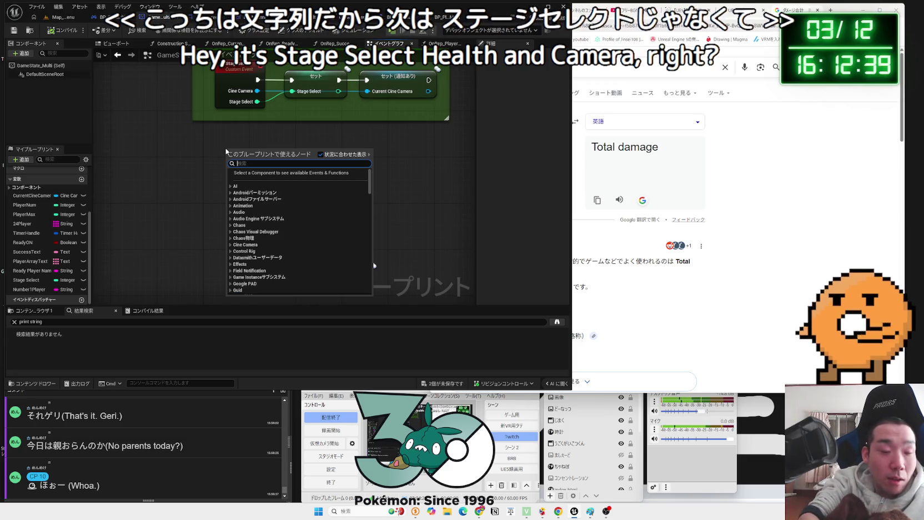
{"action": "type", "text": "Game mode"}
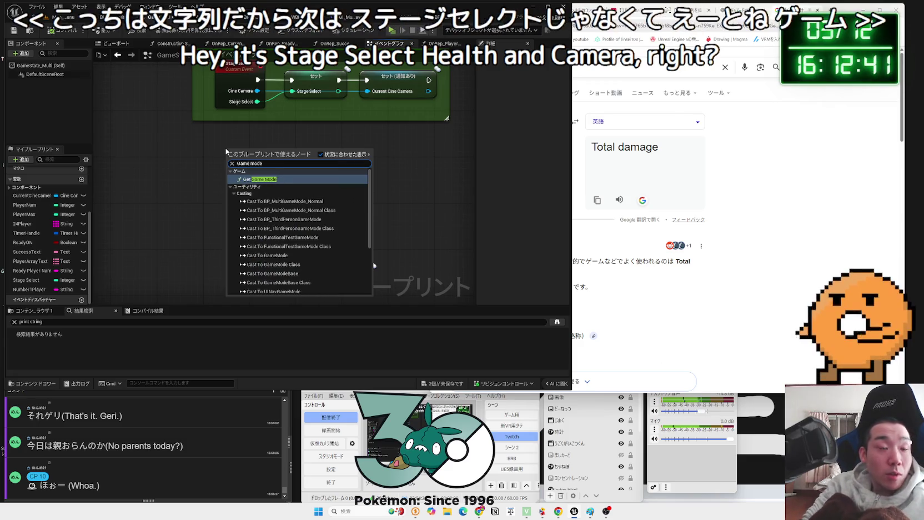
{"action": "left_click", "coordinate": [194, 154]}
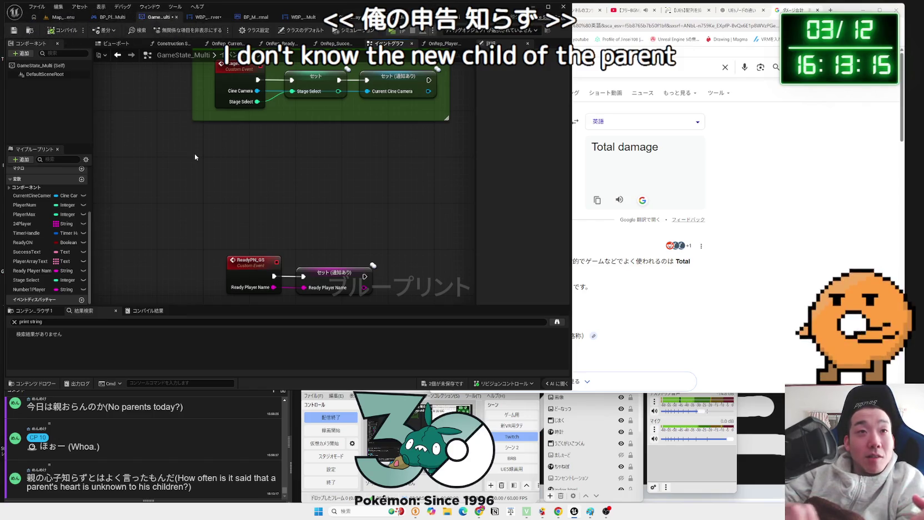
{"action": "left_click", "coordinate": [448, 384]}
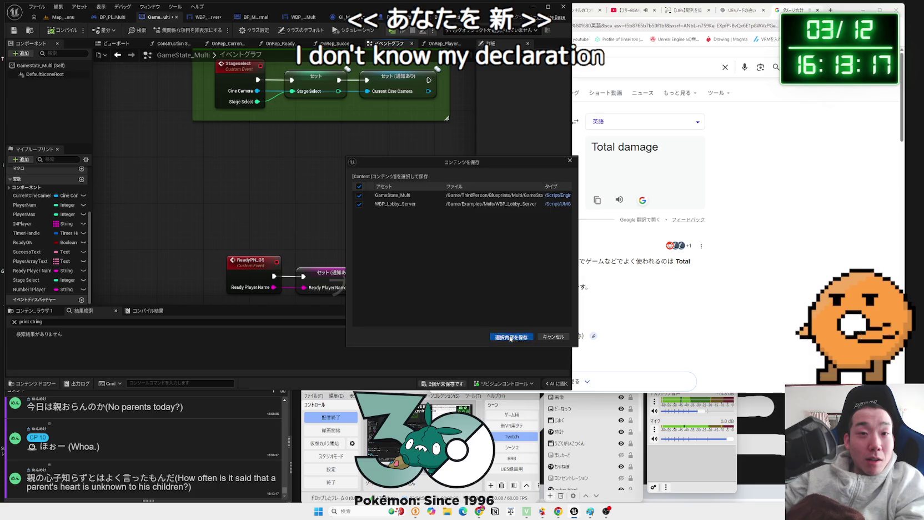
{"action": "left_click", "coordinate": [511, 337]}
{"action": "key", "text": "ctrl+Tab"}
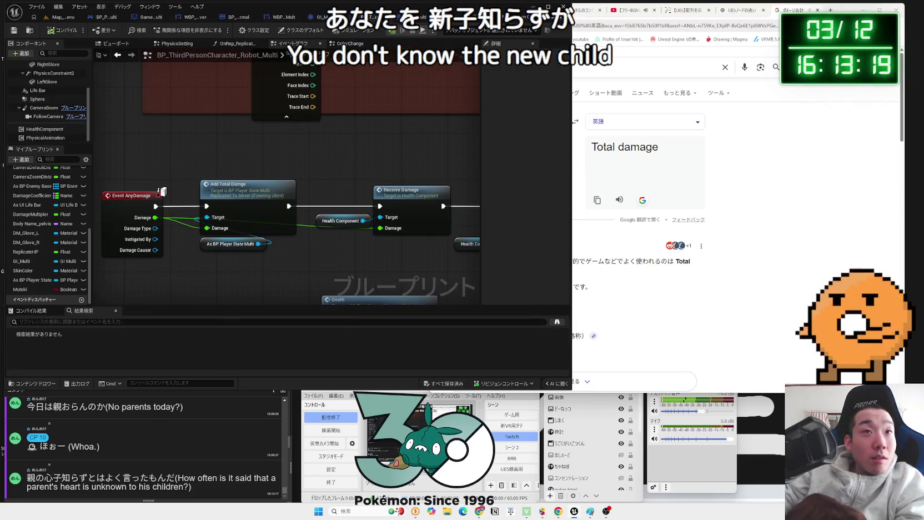
{"action": "key", "text": "ctrl+Tab"}
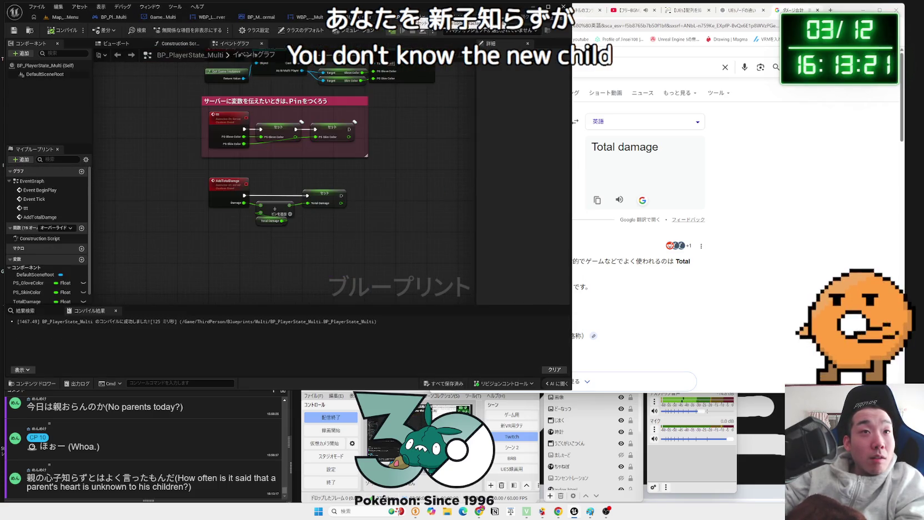
{"action": "key", "text": "ctrl+Tab"}
{"action": "left_click", "coordinate": [326, 17]}
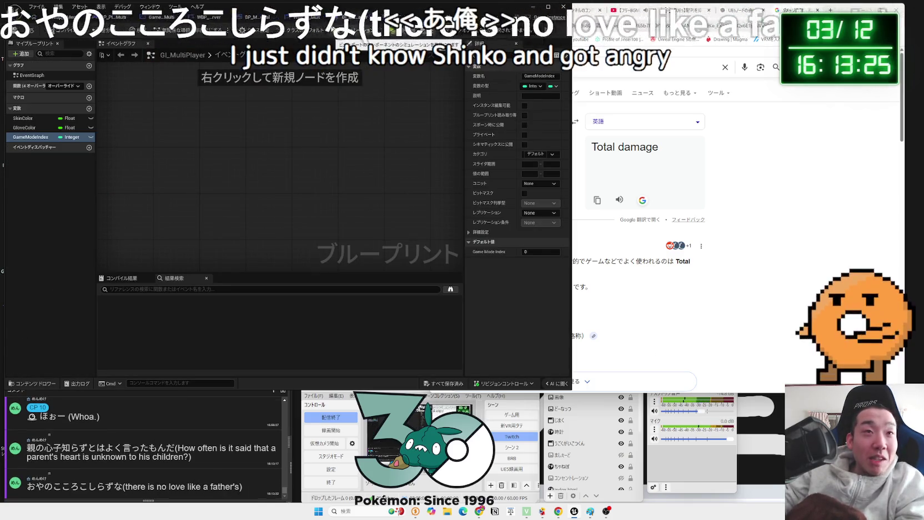
{"action": "left_click", "coordinate": [305, 18]}
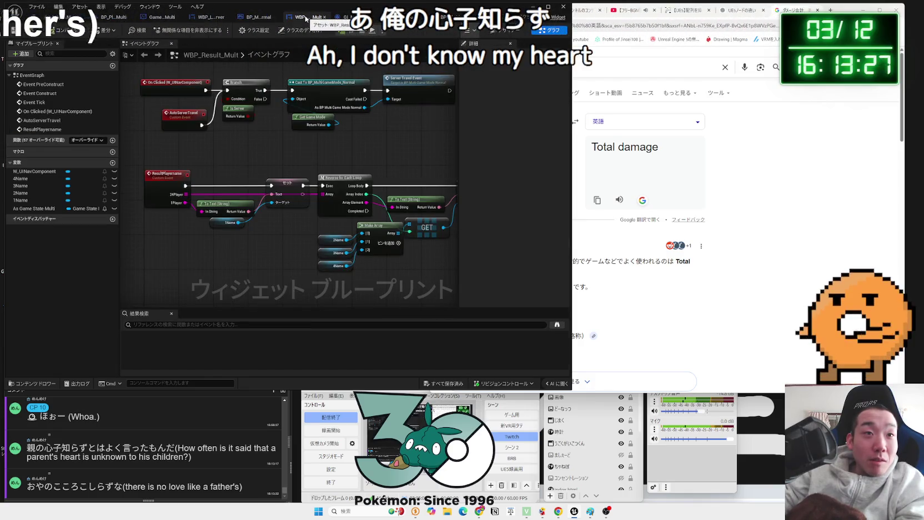
{"action": "left_click_drag", "start_coordinate": [288, 184], "coordinate": [283, 183]}
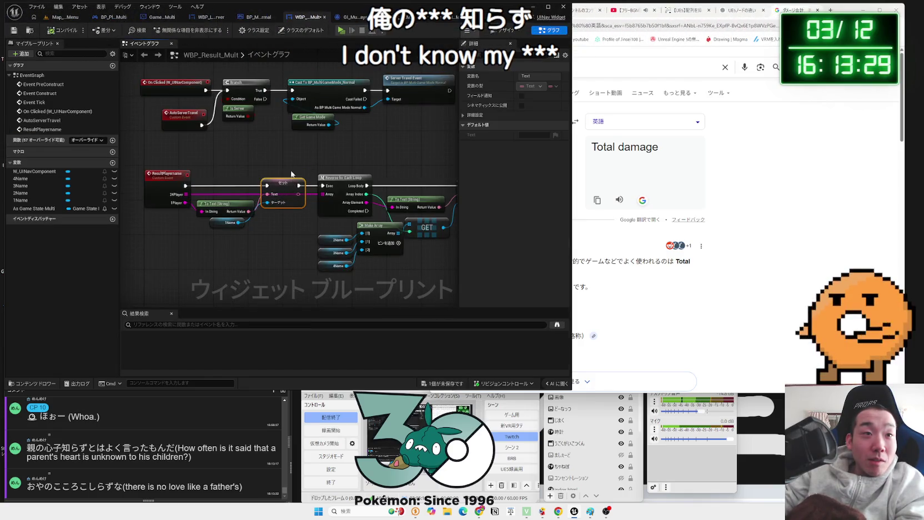
{"action": "left_click", "coordinate": [254, 18]}
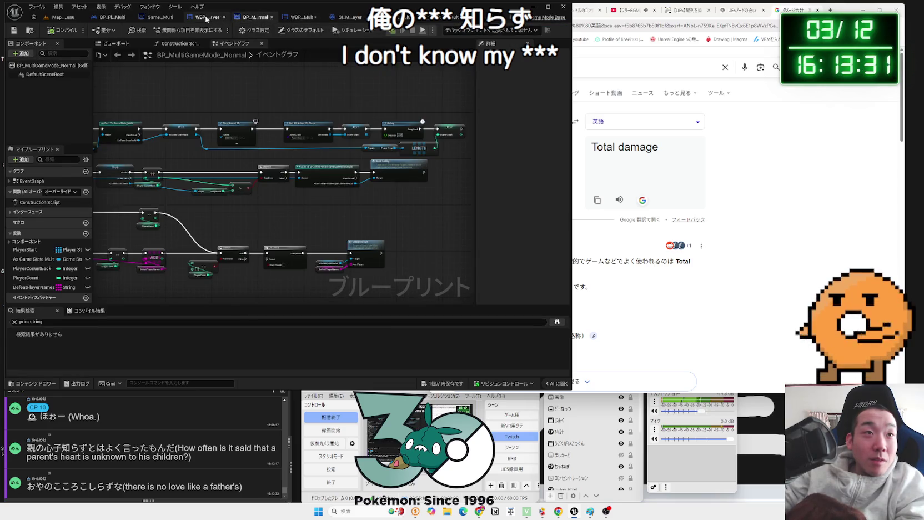
{"action": "left_click", "coordinate": [204, 18]}
{"action": "left_click", "coordinate": [155, 19]}
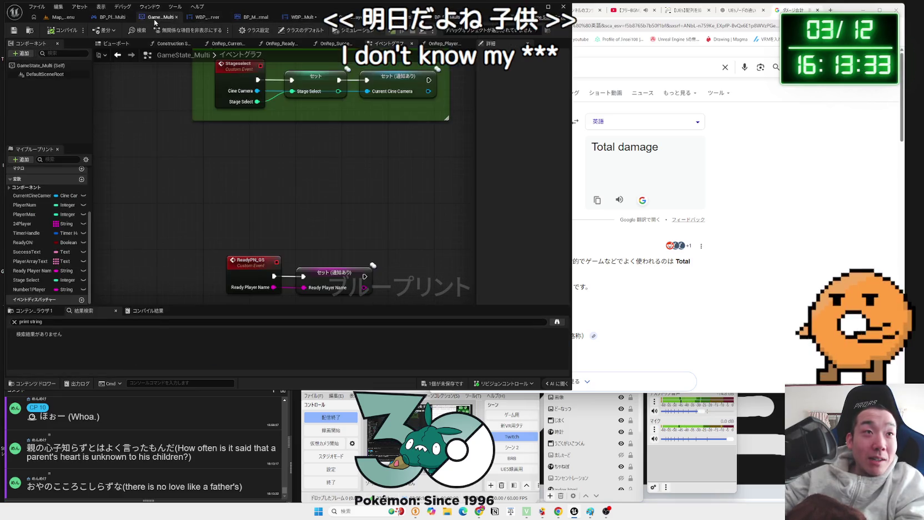
{"action": "right_click", "coordinate": [219, 150]}
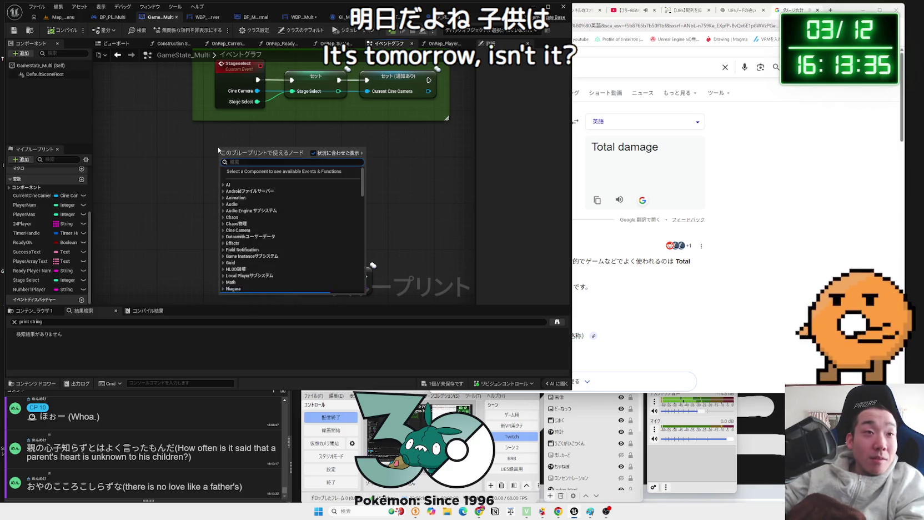
Add a custom event named GameMode and rename it GameModeSelect in the Details panel.
{"action": "type", "text": "Gamemo"}
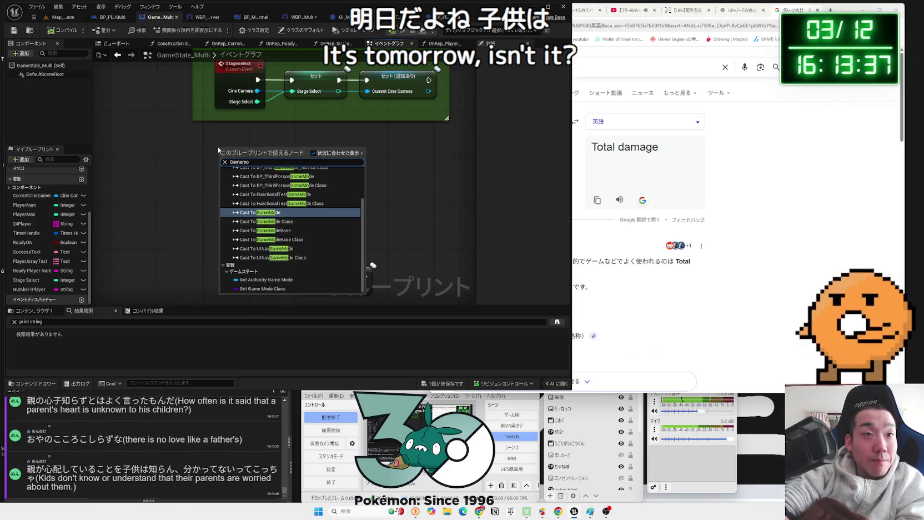
{"action": "key", "text": "BackSpace"}
{"action": "key", "text": "BackSpace"}
{"action": "key", "text": "BackSpace"}
{"action": "type", "text": "Mode"}
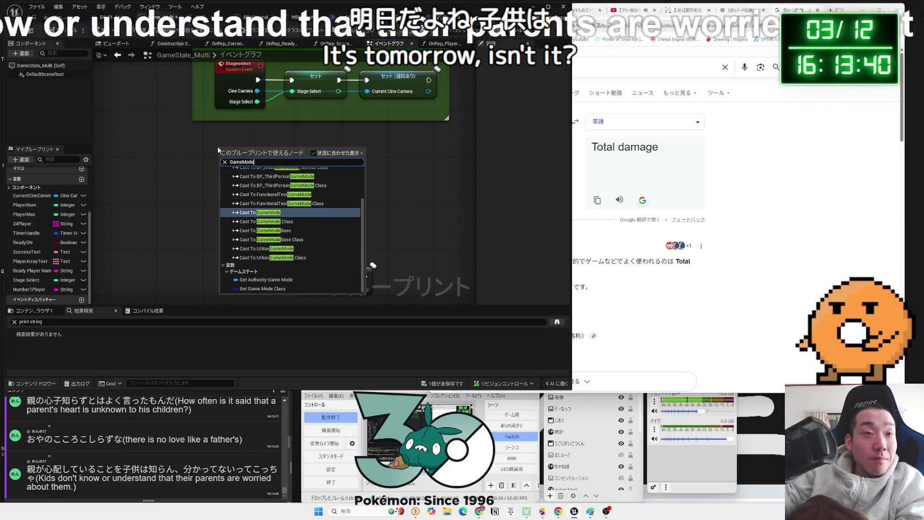
{"action": "key", "text": "Escape"}
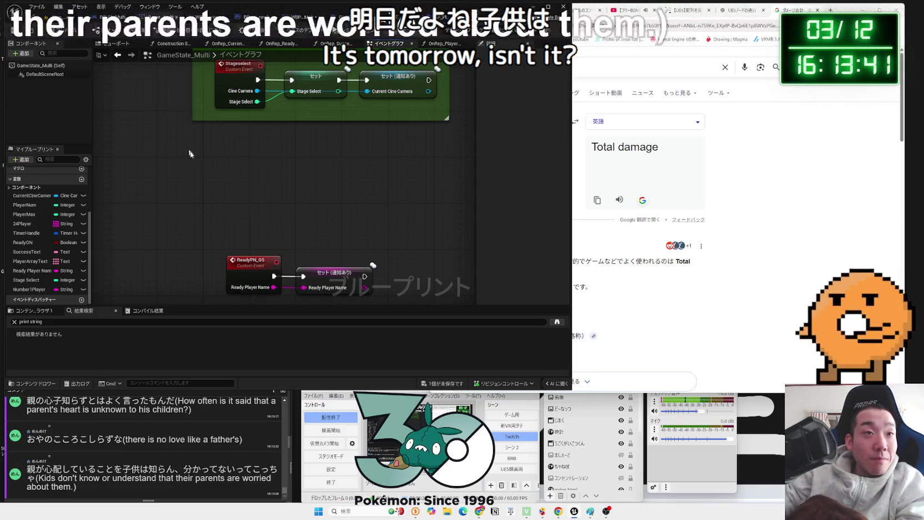
{"action": "right_click", "coordinate": [218, 183]}
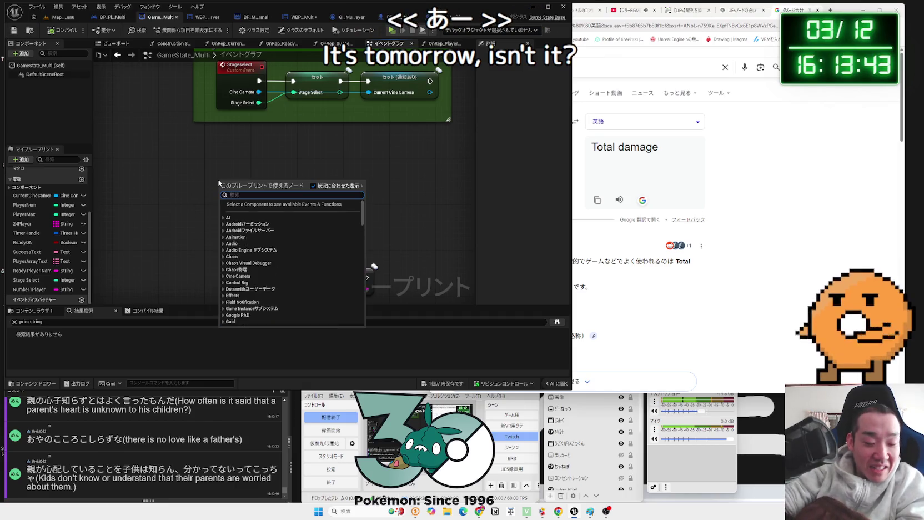
{"action": "type", "text": "t"}
{"action": "key", "text": "Return"}
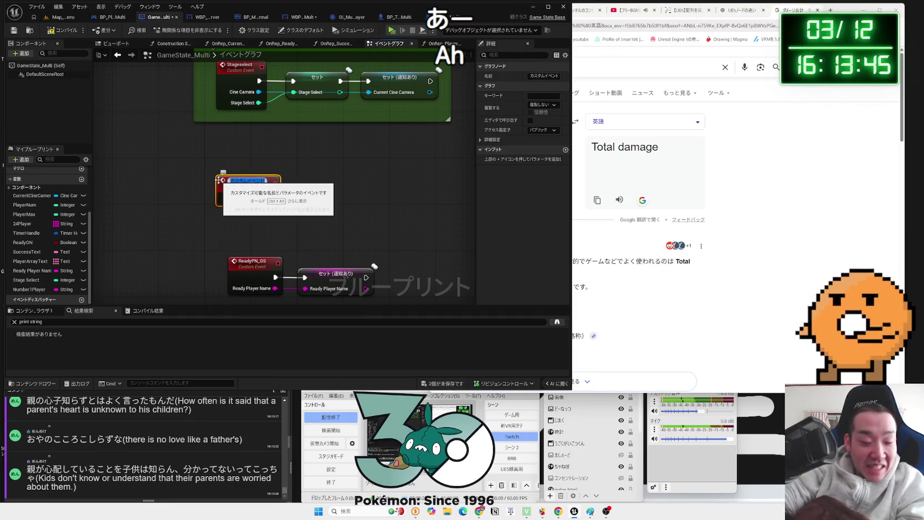
{"action": "type", "text": "GameMode"}
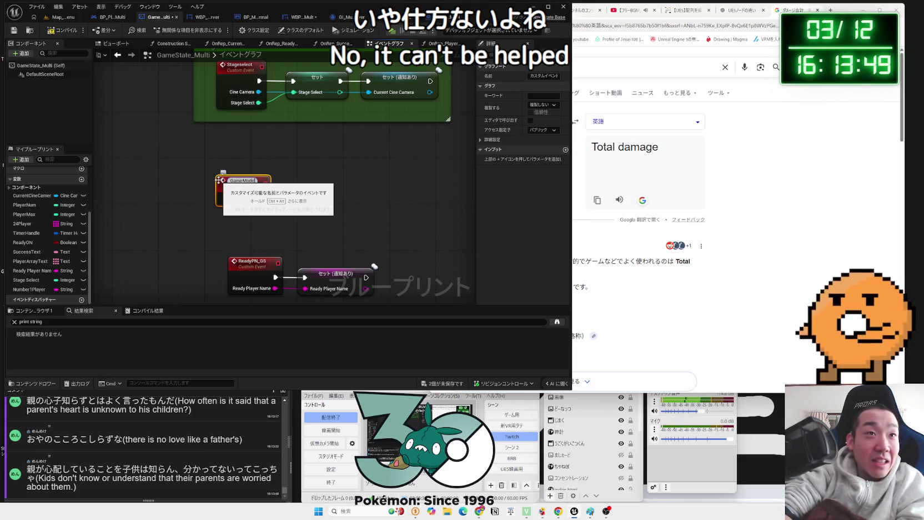
{"action": "key", "text": "Return"}
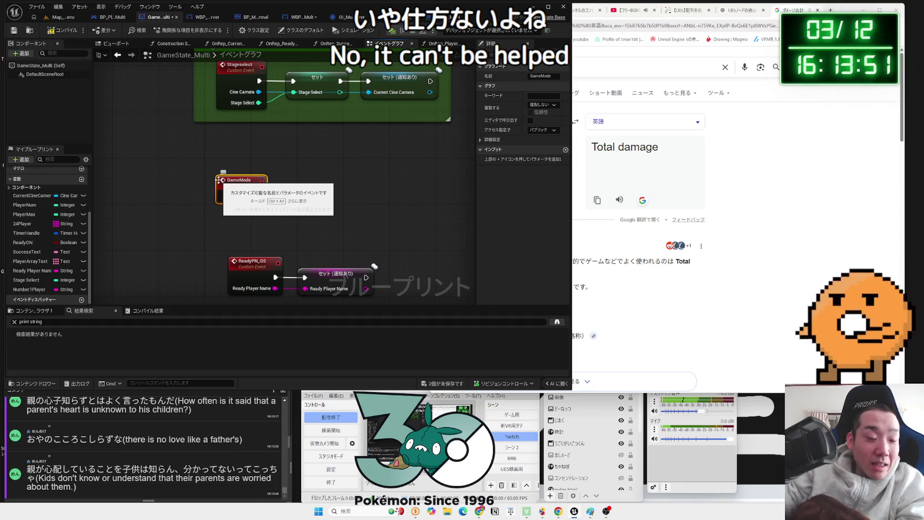
{"action": "left_click", "coordinate": [554, 78]}
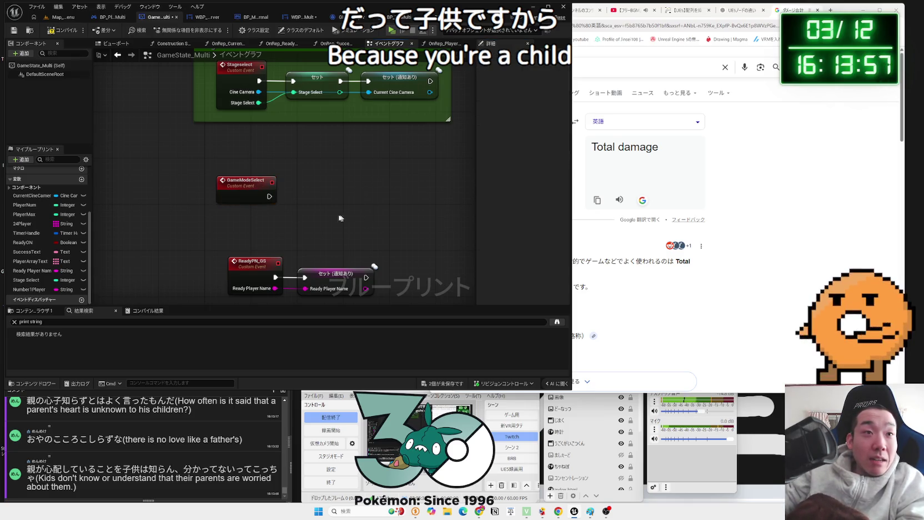
{"action": "left_click_drag", "start_coordinate": [222, 134], "coordinate": [205, 103]}
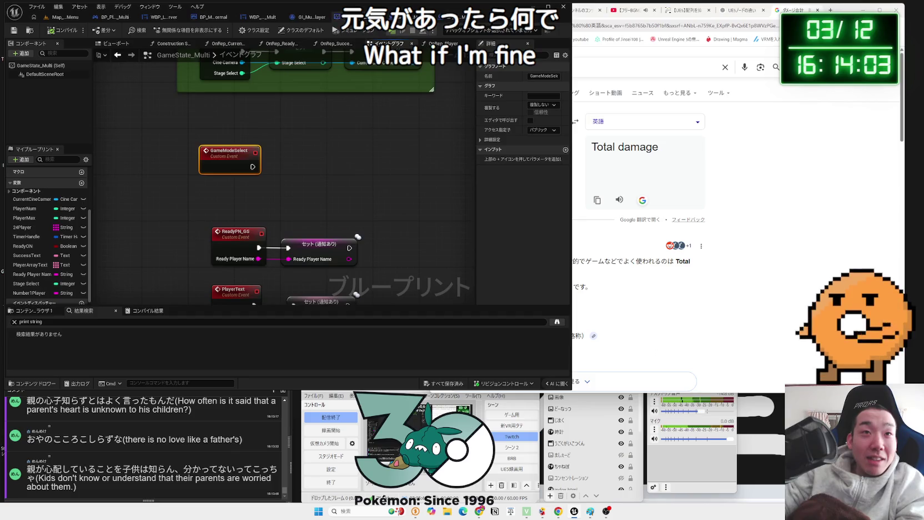
{"action": "left_click", "coordinate": [367, 16]}
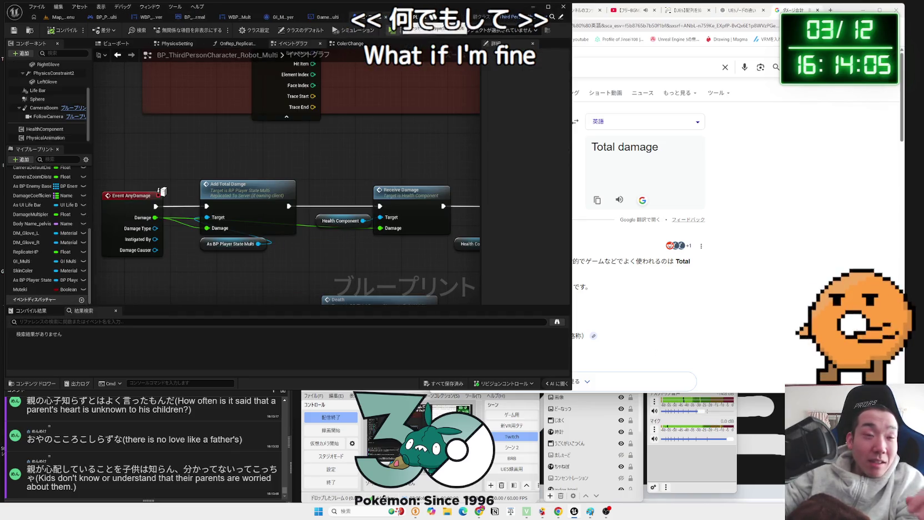
Step through the player state, GameState_Multi, GI_MultiPlayer, WBP_Result_Mult and game mode tabs to WBP_Lobby_Server.
{"action": "left_click", "coordinate": [418, 19]}
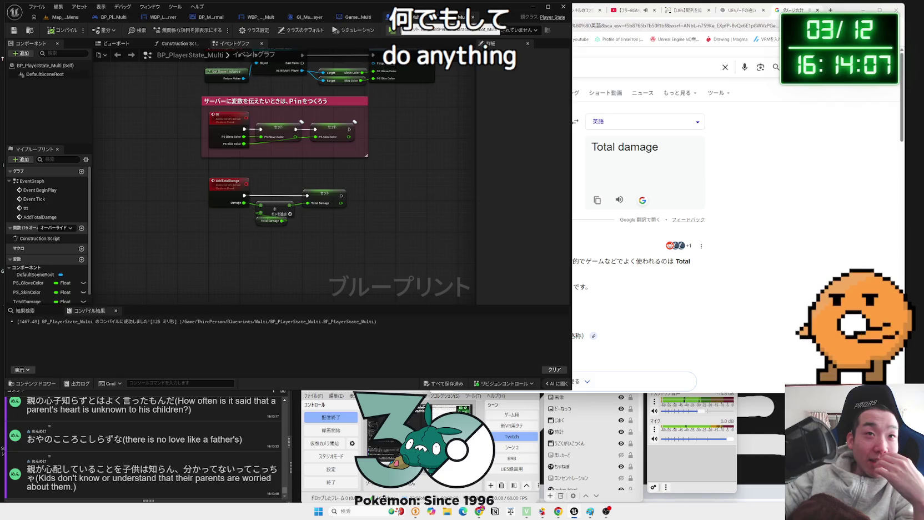
{"action": "left_click", "coordinate": [389, 16]}
{"action": "left_click", "coordinate": [356, 17]}
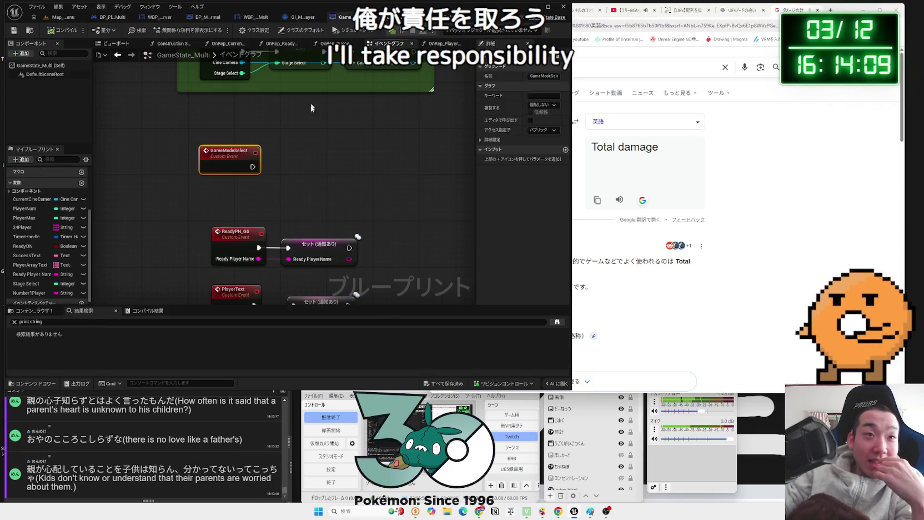
{"action": "left_click", "coordinate": [294, 20]}
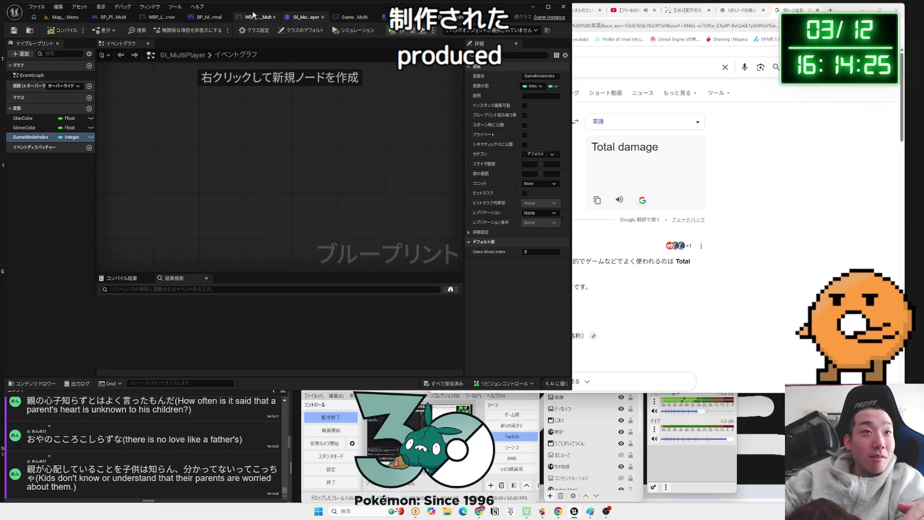
{"action": "left_click", "coordinate": [255, 16]}
{"action": "left_click", "coordinate": [201, 17]}
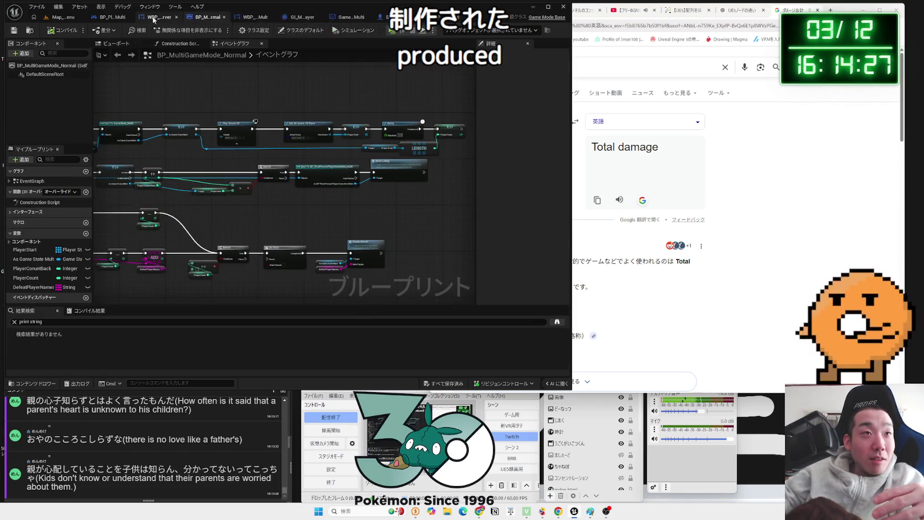
{"action": "left_click", "coordinate": [153, 17]}
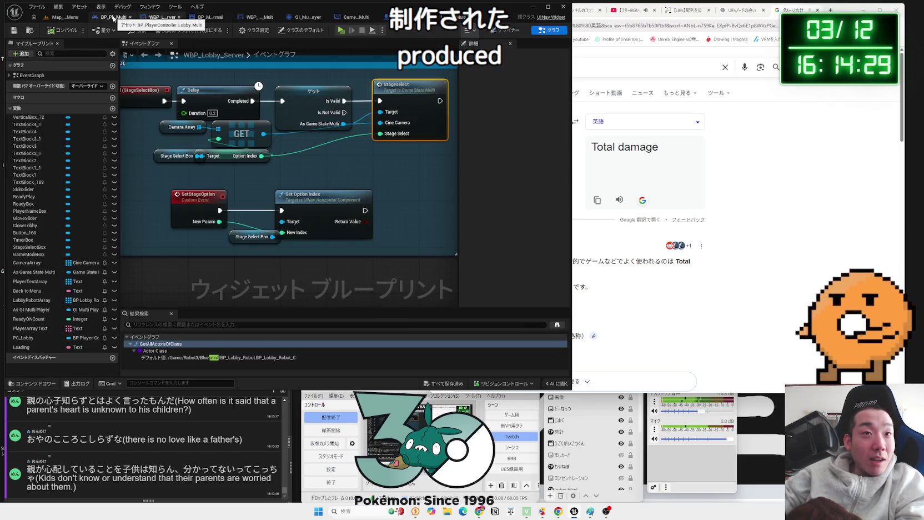
Back in the WBP_Lobby_Server graph, move the large comment block and its nodes down-left.
{"action": "left_click", "coordinate": [114, 18]}
{"action": "left_click", "coordinate": [145, 18]}
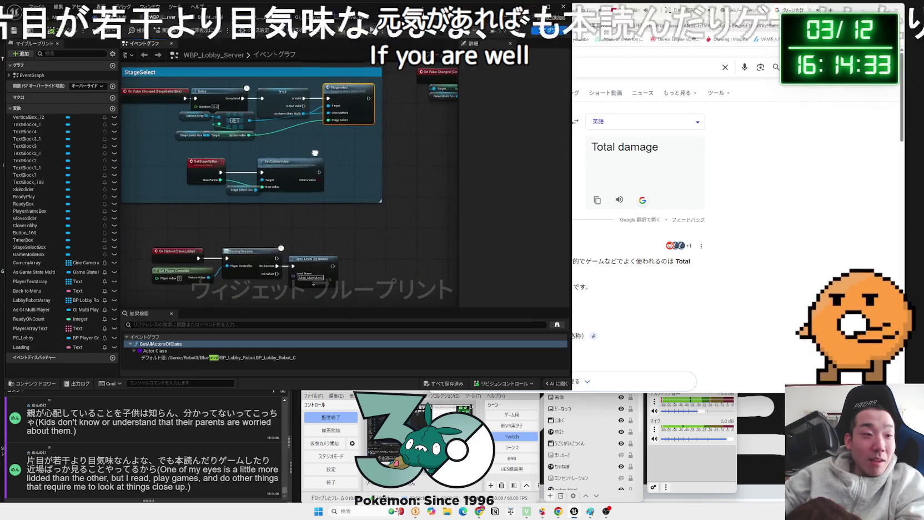
{"action": "left_click_drag", "start_coordinate": [365, 195], "coordinate": [331, 183]}
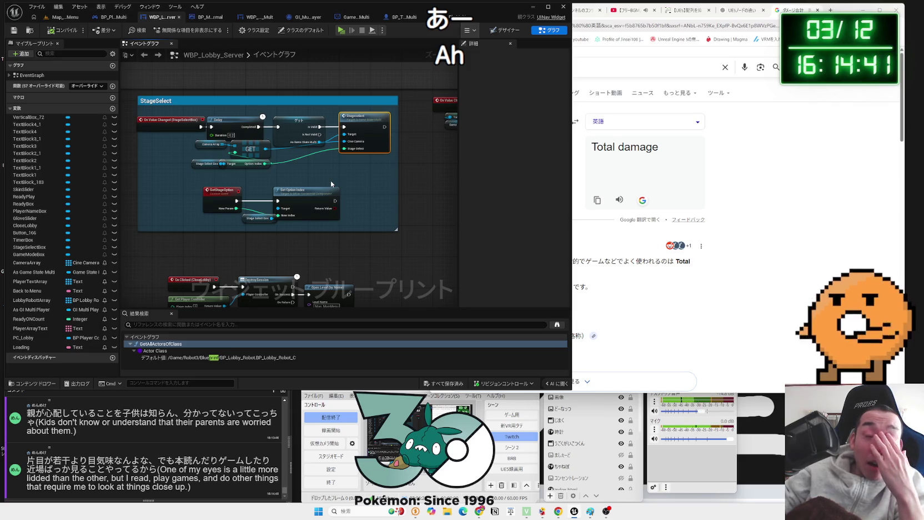
{"action": "left_click", "coordinate": [331, 181]}
{"action": "left_click_drag", "start_coordinate": [330, 180], "coordinate": [330, 175]}
{"action": "key", "text": "Home"}
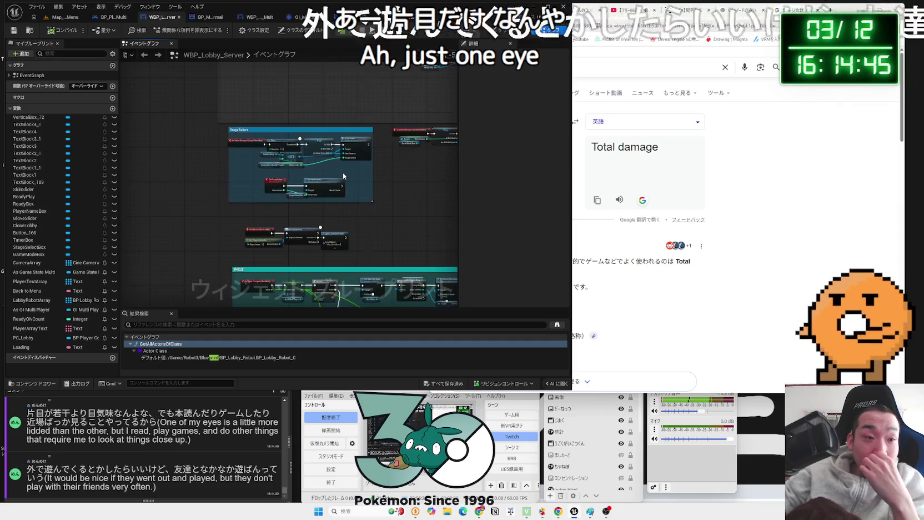
{"action": "scroll", "coordinate": [323, 159], "scroll_direction": "down", "scroll_amount": 2}
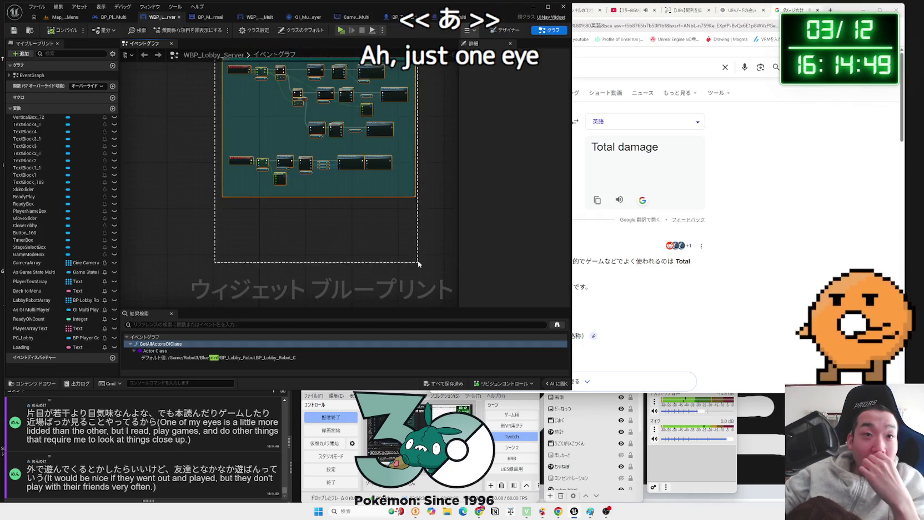
{"action": "left_click", "coordinate": [370, 89]}
{"action": "mouse_move", "coordinate": [369, 89]}
{"action": "left_mouse_down"}
{"action": "mouse_move", "coordinate": [344, 197]}
{"action": "mouse_move", "coordinate": [345, 156]}
{"action": "left_mouse_up"}
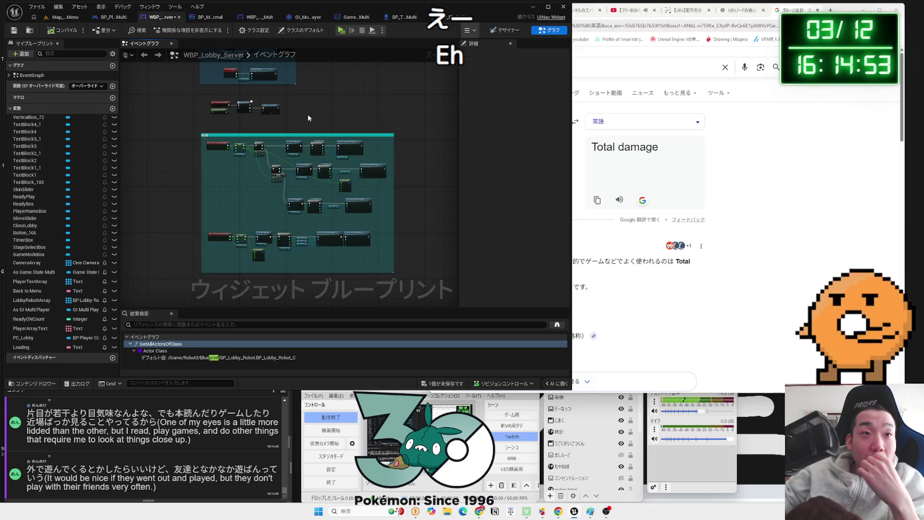
{"action": "scroll", "coordinate": [353, 161], "scroll_direction": "up", "scroll_amount": 5}
Line up the close-lobby nodes, nudging Open Level (by Name) right into line.
{"action": "left_click_drag", "start_coordinate": [419, 202], "coordinate": [405, 204]}
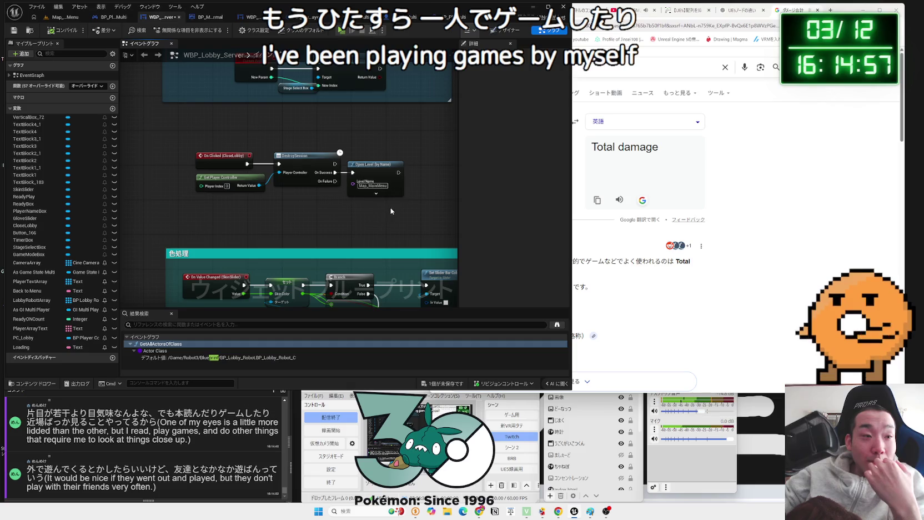
{"action": "left_click", "coordinate": [236, 161]}
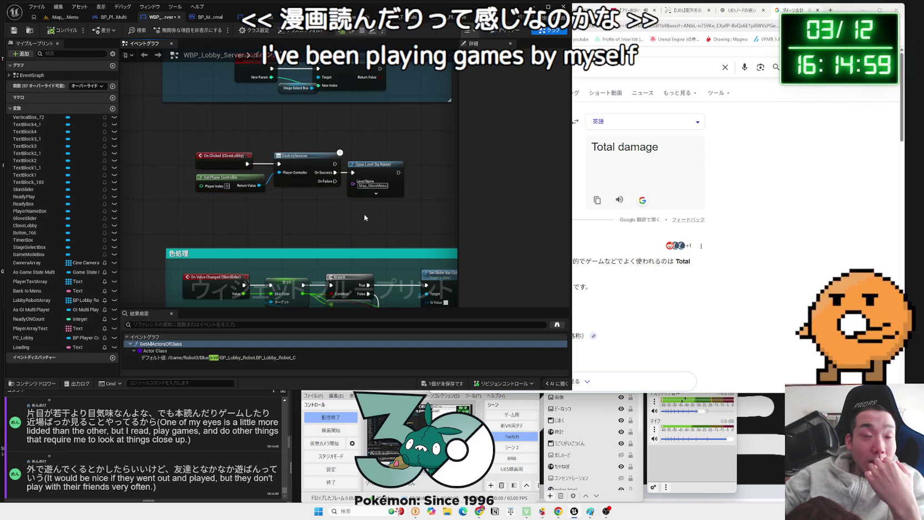
{"action": "left_click", "coordinate": [231, 137]}
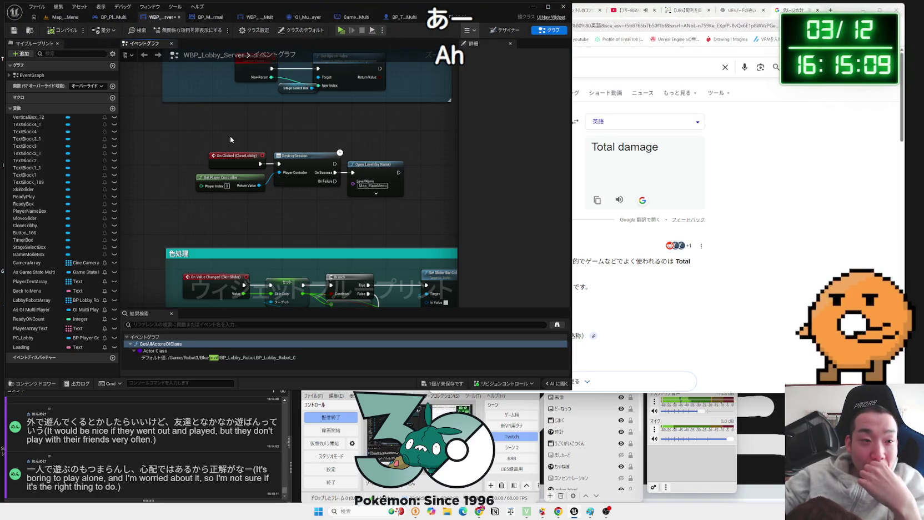
{"action": "mouse_move", "coordinate": [230, 139]}
{"action": "left_mouse_down"}
{"action": "mouse_move", "coordinate": [342, 207]}
{"action": "mouse_move", "coordinate": [407, 217]}
{"action": "left_mouse_up"}
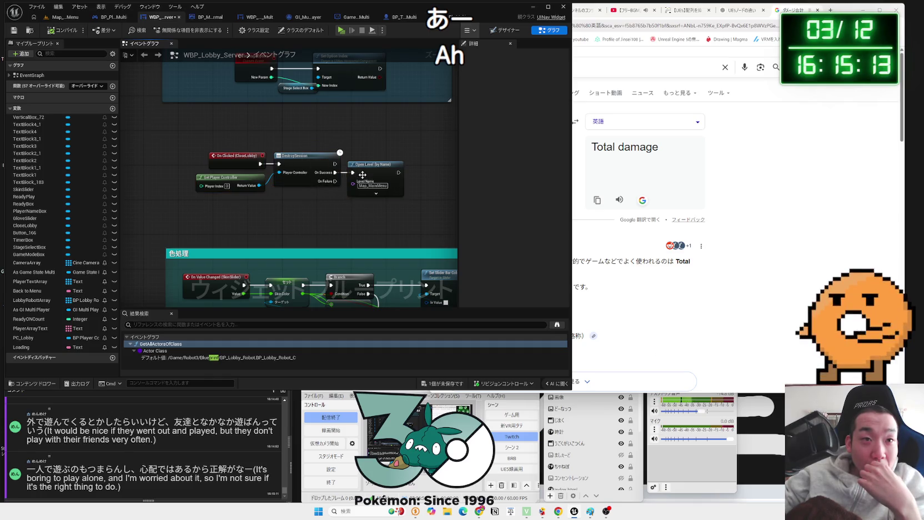
{"action": "left_click_drag", "start_coordinate": [367, 175], "coordinate": [371, 174]}
{"action": "left_click", "coordinate": [358, 147]}
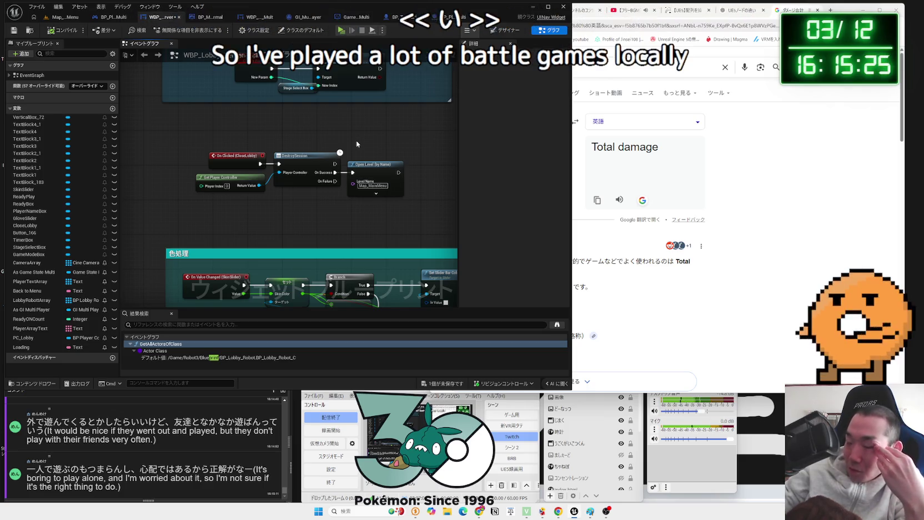
Move the On Clicked (CloseLobby), DestroySession and Open Level nodes up toward the StageSelect comment.
{"action": "left_click", "coordinate": [243, 156]}
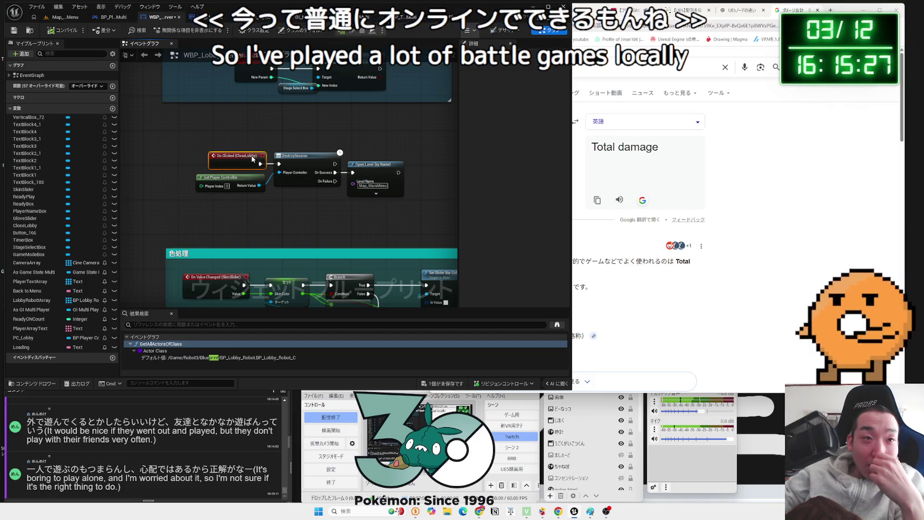
{"action": "mouse_move", "coordinate": [244, 139]}
{"action": "left_mouse_down"}
{"action": "mouse_move", "coordinate": [302, 195]}
{"action": "mouse_move", "coordinate": [250, 175]}
{"action": "left_mouse_up"}
{"action": "left_click_drag", "start_coordinate": [304, 164], "coordinate": [298, 163]}
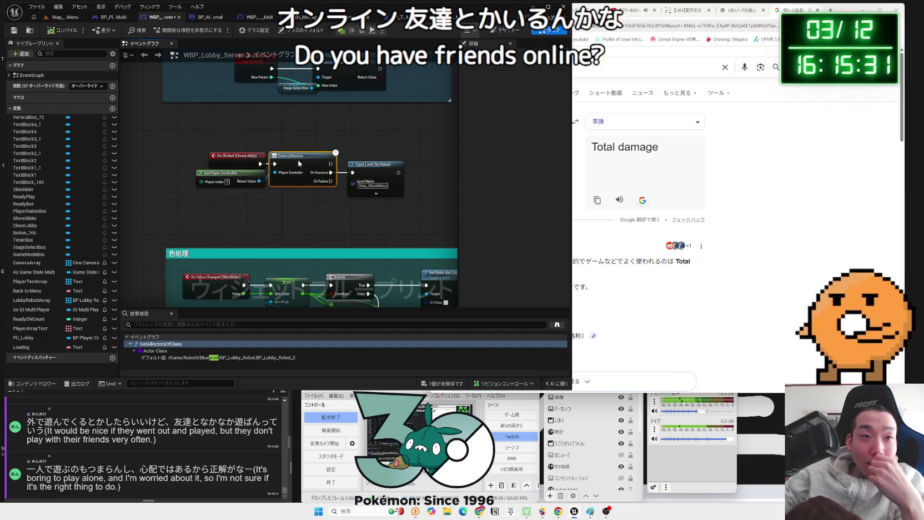
{"action": "left_click_drag", "start_coordinate": [370, 165], "coordinate": [233, 205]}
{"action": "mouse_move", "coordinate": [290, 117]}
{"action": "left_mouse_down"}
{"action": "mouse_move", "coordinate": [254, 213]}
{"action": "mouse_move", "coordinate": [290, 169]}
{"action": "left_mouse_up"}
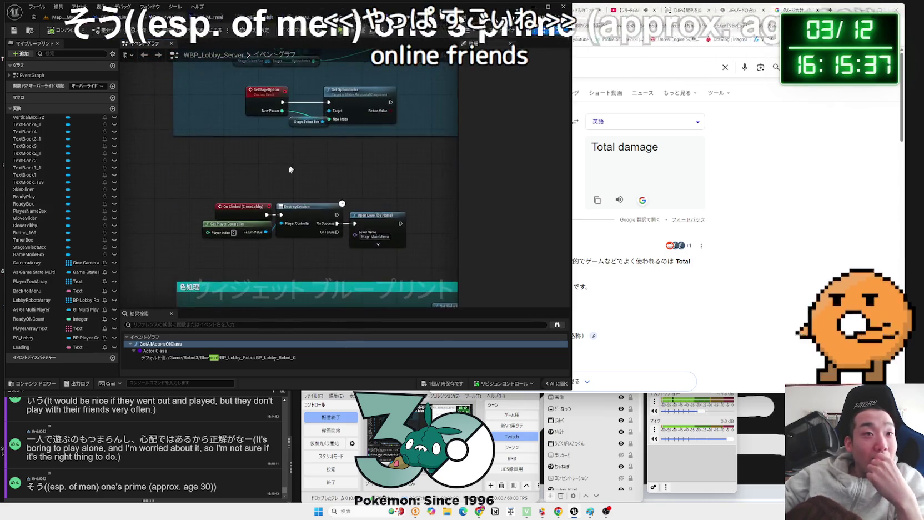
{"action": "left_click_drag", "start_coordinate": [300, 211], "coordinate": [291, 168]}
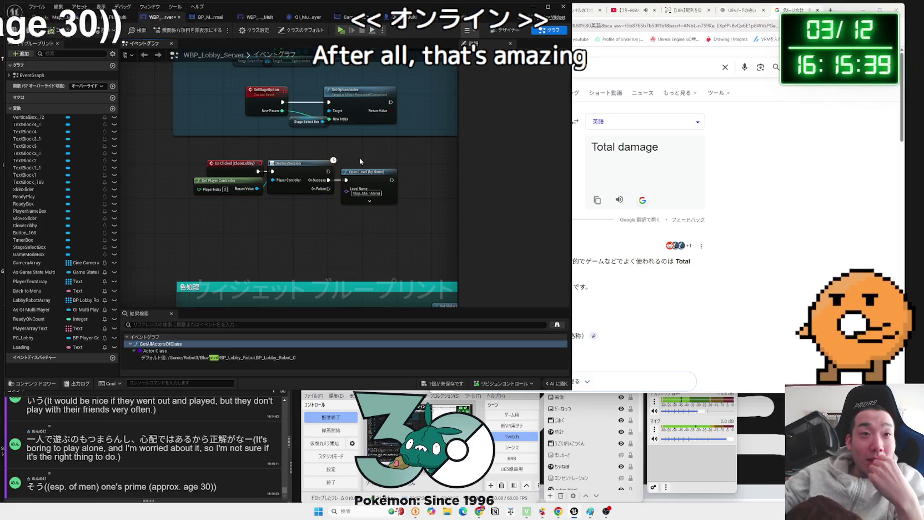
Realign the Stage Select Box and Set Option Index nodes inside the StageSelect comment.
{"action": "left_click_drag", "start_coordinate": [360, 161], "coordinate": [357, 257]}
{"action": "mouse_move", "coordinate": [300, 221]}
{"action": "left_mouse_down"}
{"action": "mouse_move", "coordinate": [283, 225]}
{"action": "mouse_move", "coordinate": [297, 208]}
{"action": "mouse_move", "coordinate": [350, 192]}
{"action": "mouse_move", "coordinate": [307, 205]}
{"action": "left_mouse_up"}
{"action": "left_click", "coordinate": [305, 204]}
{"action": "left_click_drag", "start_coordinate": [355, 188], "coordinate": [359, 188]}
{"action": "left_click", "coordinate": [309, 204]}
{"action": "mouse_move", "coordinate": [303, 196]}
{"action": "left_mouse_down"}
{"action": "mouse_move", "coordinate": [316, 183]}
{"action": "mouse_move", "coordinate": [349, 195]}
{"action": "left_mouse_up"}
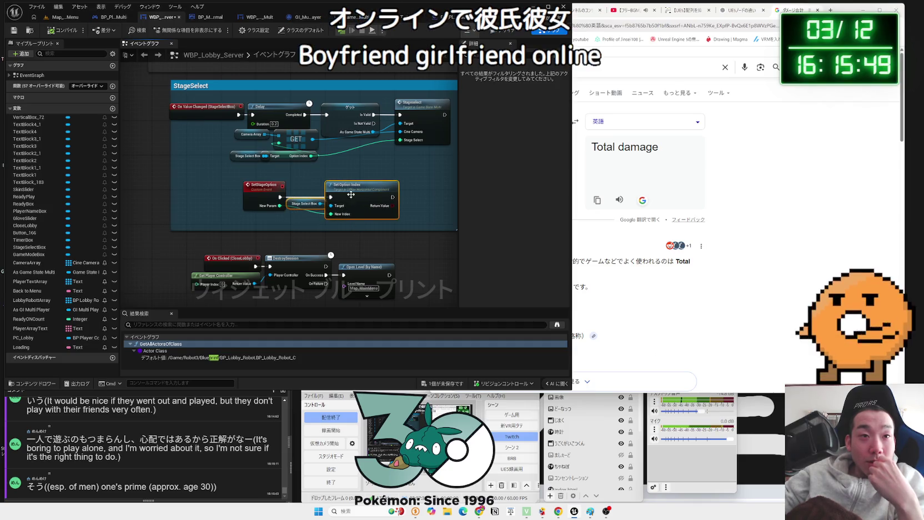
Shift SetStageOption, Stage Select Box and Set Option Index left, below the GET node.
{"action": "left_click_drag", "start_coordinate": [263, 187], "coordinate": [203, 187]}
{"action": "left_click", "coordinate": [203, 177]}
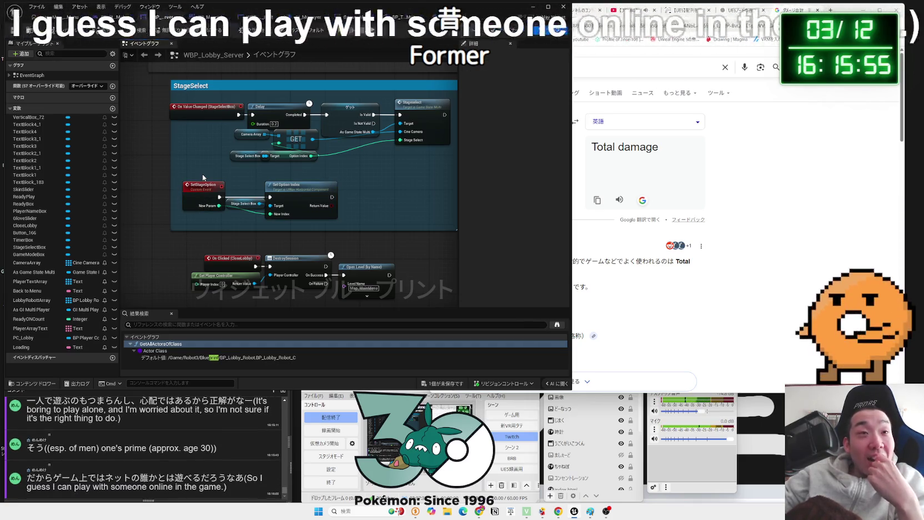
{"action": "left_click", "coordinate": [232, 157]}
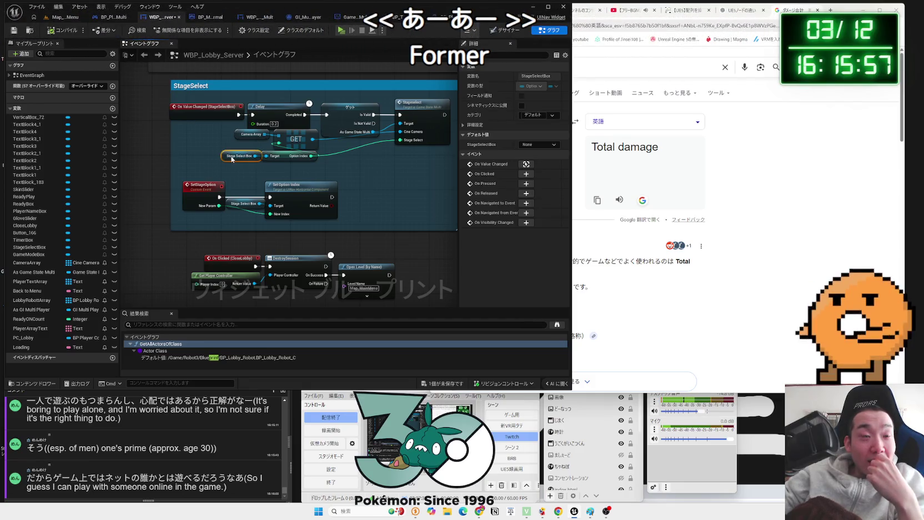
{"action": "mouse_move", "coordinate": [232, 167]}
{"action": "left_mouse_down"}
{"action": "mouse_move", "coordinate": [279, 168]}
{"action": "mouse_move", "coordinate": [302, 186]}
{"action": "mouse_move", "coordinate": [207, 214]}
{"action": "left_mouse_up"}
{"action": "left_click_drag", "start_coordinate": [210, 194], "coordinate": [210, 199]}
{"action": "left_click", "coordinate": [186, 180]}
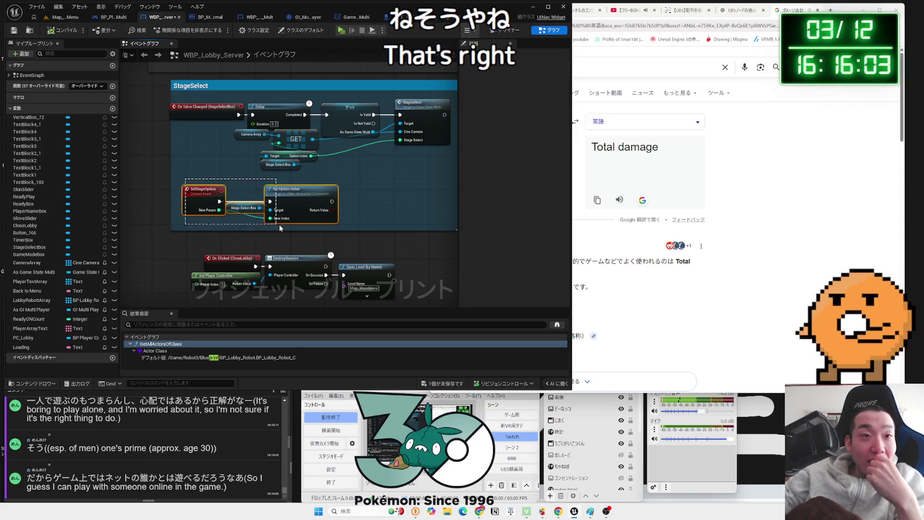
{"action": "left_click_drag", "start_coordinate": [279, 228], "coordinate": [279, 227]}
{"action": "left_click_drag", "start_coordinate": [293, 195], "coordinate": [284, 195]}
{"action": "left_click", "coordinate": [198, 180]}
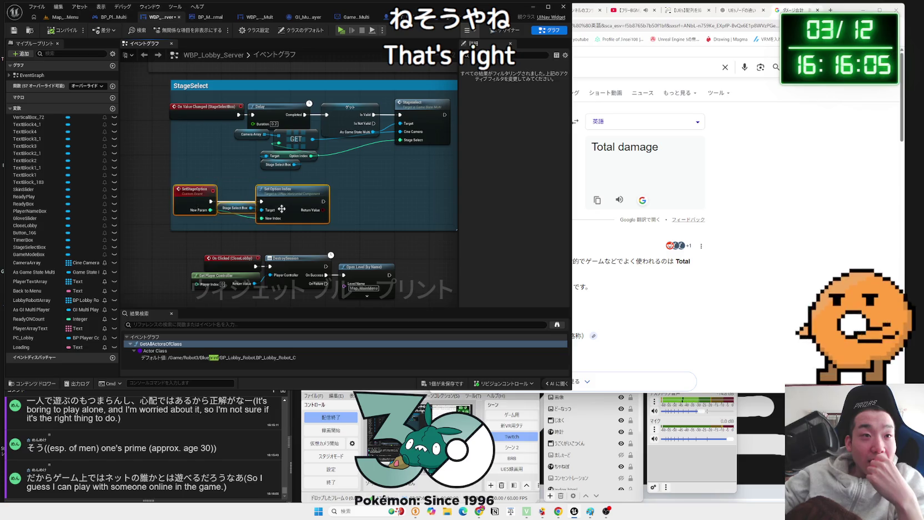
Undo the stray Stage Select Box move and place Target and Stage Select Box beside GET.
{"action": "left_click", "coordinate": [351, 198]}
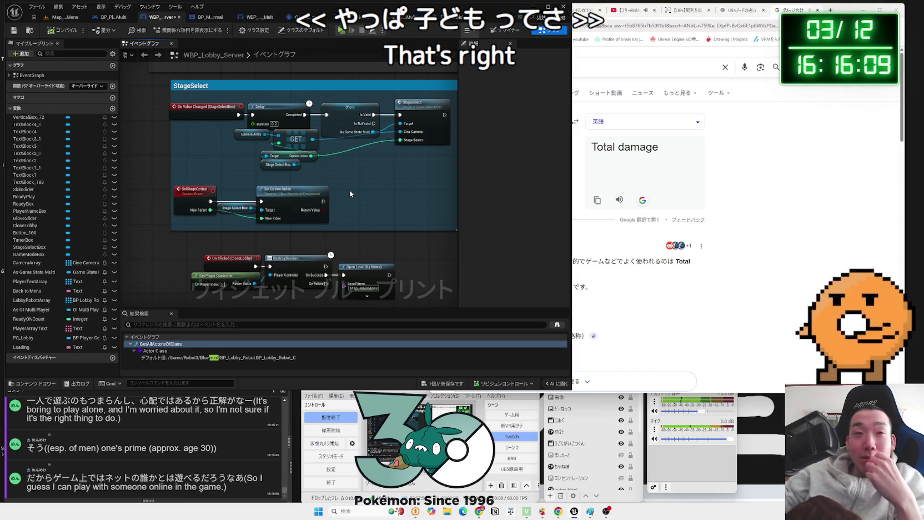
{"action": "mouse_move", "coordinate": [273, 167]}
{"action": "left_mouse_down"}
{"action": "mouse_move", "coordinate": [240, 161]}
{"action": "mouse_move", "coordinate": [249, 160]}
{"action": "left_mouse_up"}
{"action": "left_click", "coordinate": [249, 152]}
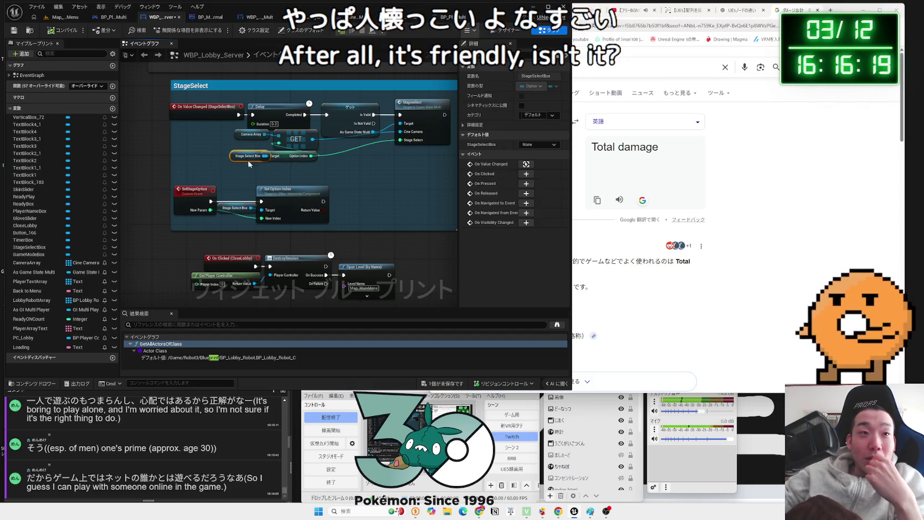
{"action": "key", "text": "ctrl+z"}
{"action": "left_click_drag", "start_coordinate": [317, 169], "coordinate": [245, 157]}
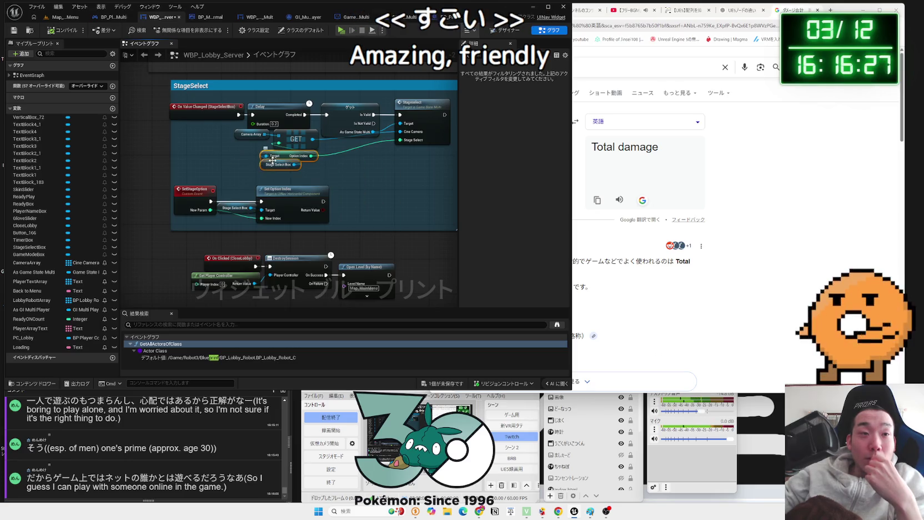
{"action": "left_click_drag", "start_coordinate": [268, 164], "coordinate": [228, 154]}
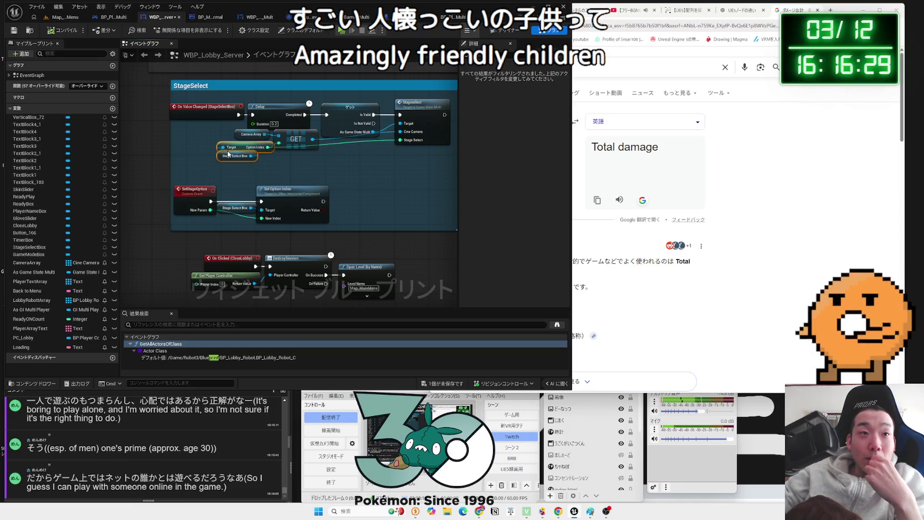
{"action": "left_click", "coordinate": [259, 156]}
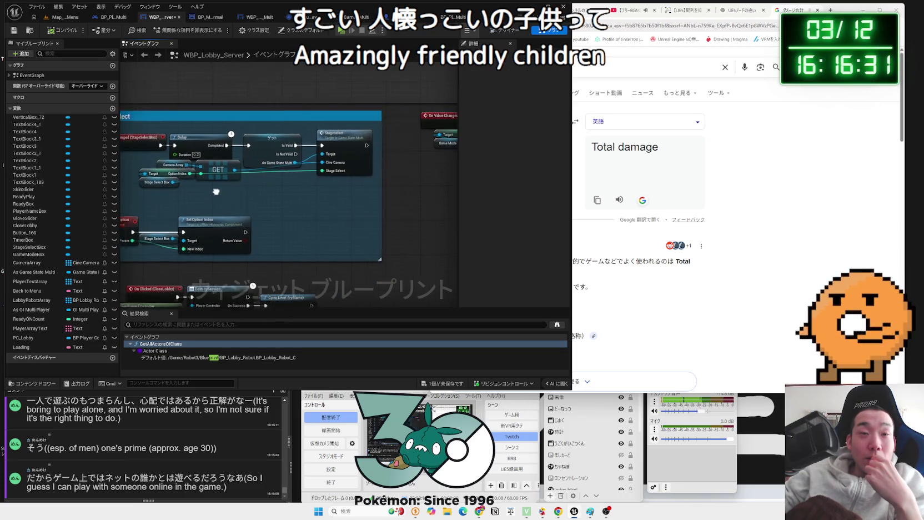
{"action": "left_click_drag", "start_coordinate": [337, 139], "coordinate": [324, 143]}
{"action": "left_click", "coordinate": [273, 162]}
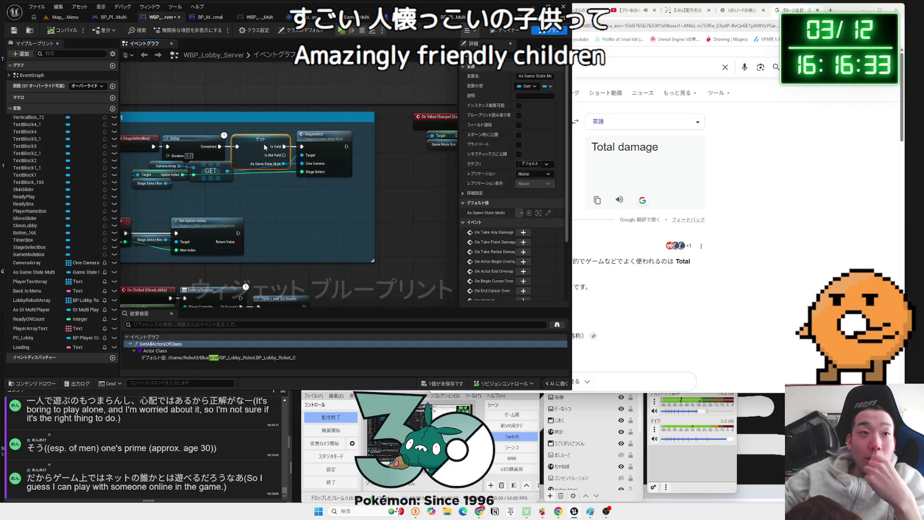
{"action": "mouse_move", "coordinate": [231, 192]}
{"action": "left_mouse_down"}
{"action": "mouse_move", "coordinate": [156, 170]}
{"action": "mouse_move", "coordinate": [203, 171]}
{"action": "left_mouse_up"}
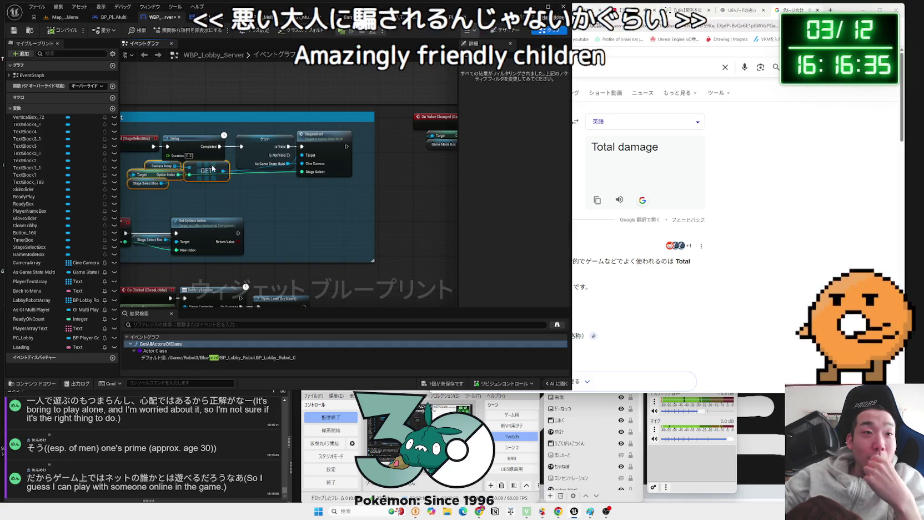
{"action": "left_click", "coordinate": [266, 147]}
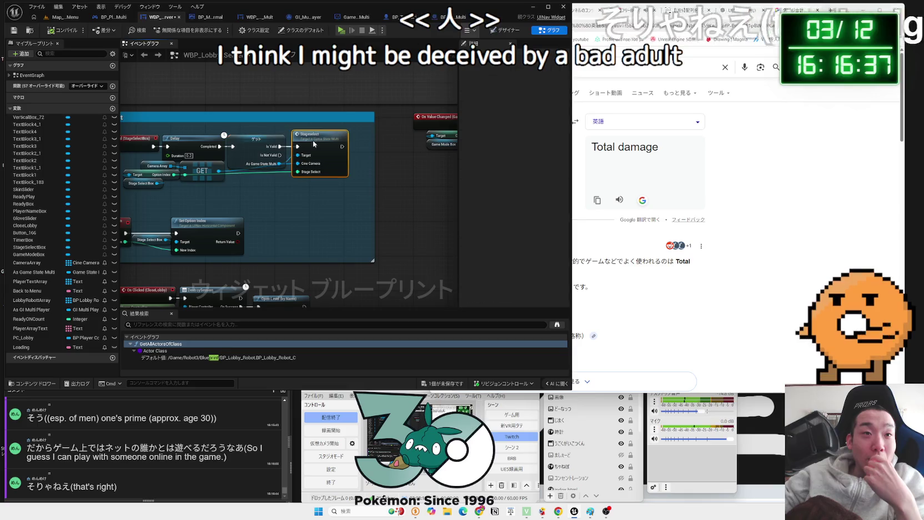
{"action": "mouse_move", "coordinate": [233, 202]}
{"action": "left_mouse_down"}
{"action": "mouse_move", "coordinate": [350, 195]}
{"action": "mouse_move", "coordinate": [291, 191]}
{"action": "mouse_move", "coordinate": [178, 244]}
{"action": "left_mouse_up"}
{"action": "left_click", "coordinate": [260, 190]}
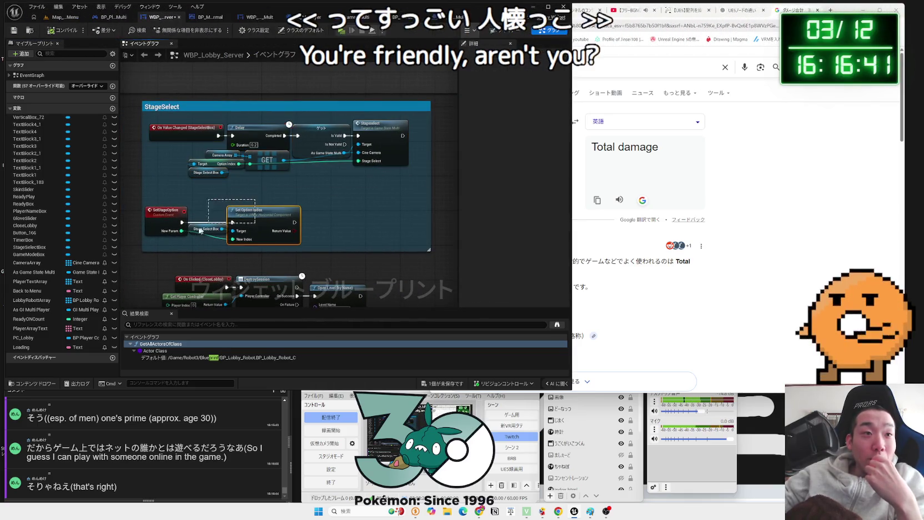
{"action": "left_click_drag", "start_coordinate": [261, 211], "coordinate": [270, 211]}
{"action": "left_click", "coordinate": [295, 191]}
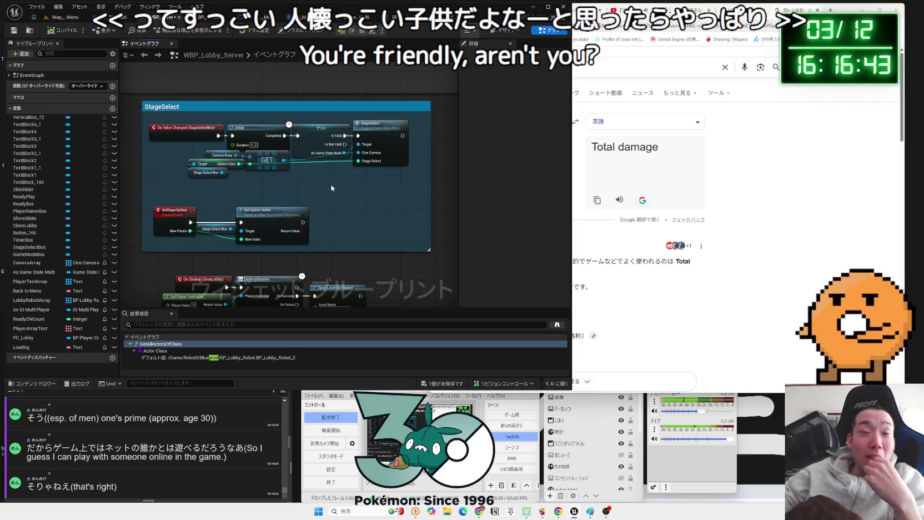
{"action": "scroll", "coordinate": [305, 182], "scroll_direction": "down", "scroll_amount": 3}
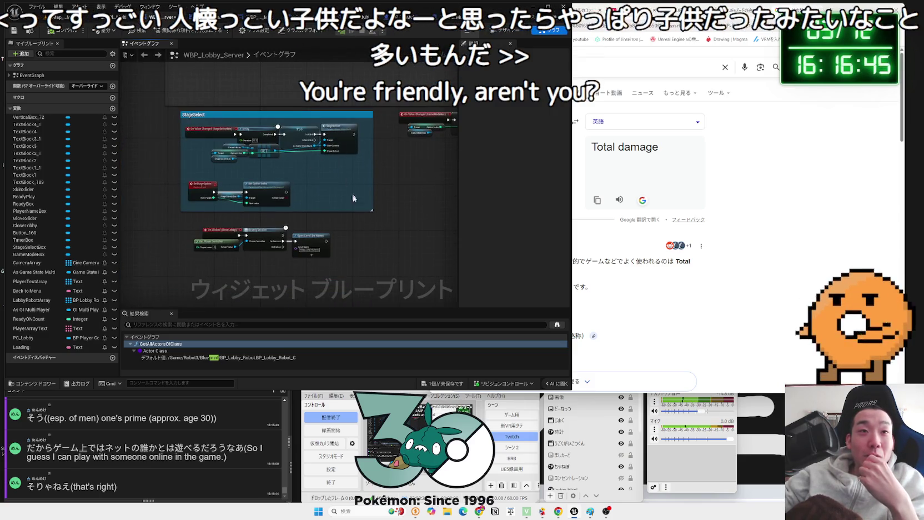
{"action": "left_click_drag", "start_coordinate": [365, 211], "coordinate": [360, 212]}
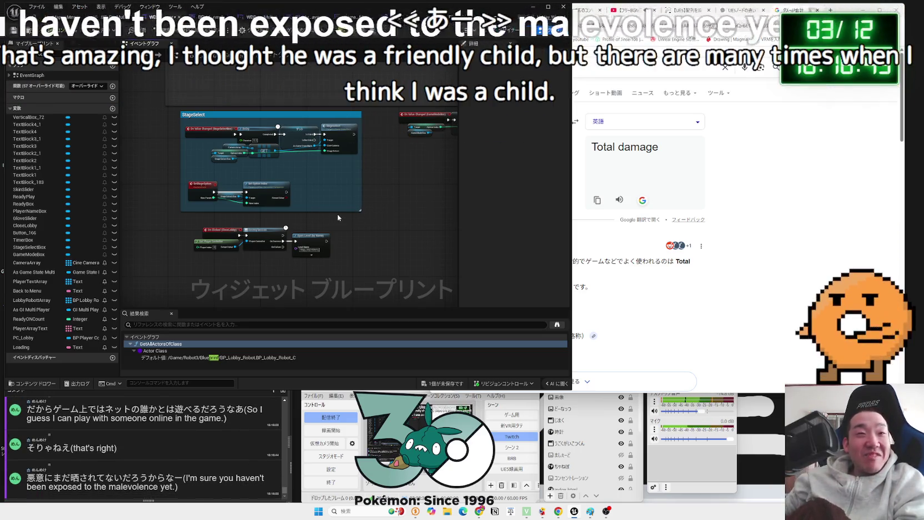
{"action": "left_click_drag", "start_coordinate": [204, 176], "coordinate": [263, 199]}
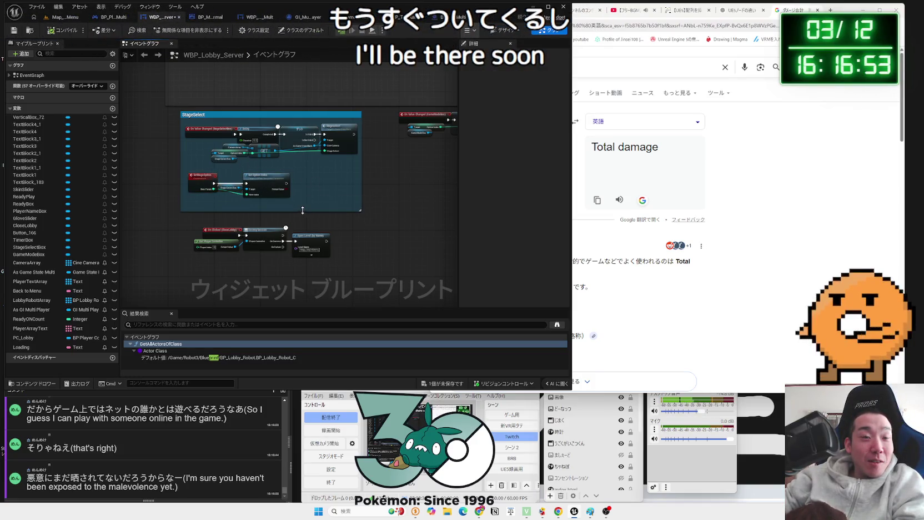
{"action": "scroll", "coordinate": [300, 211], "scroll_direction": "up", "scroll_amount": 4}
{"action": "left_click_drag", "start_coordinate": [369, 233], "coordinate": [183, 199]}
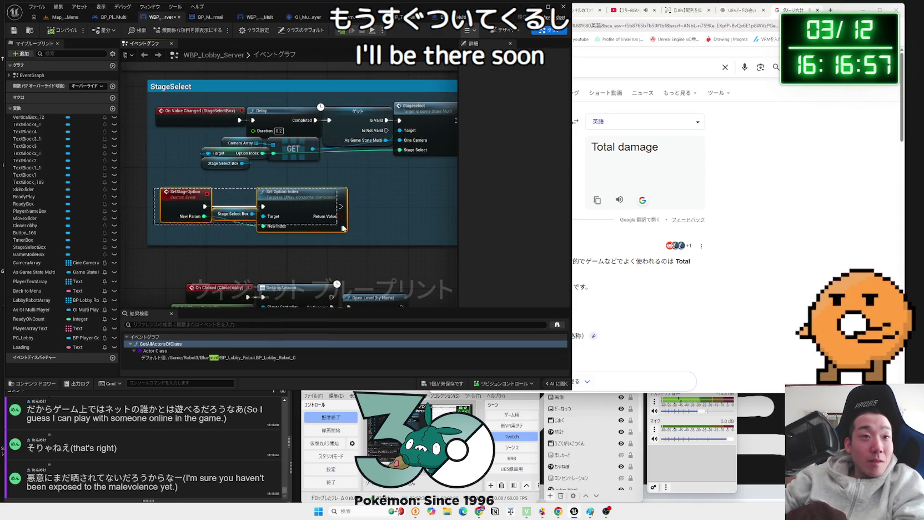
{"action": "left_click", "coordinate": [183, 192]}
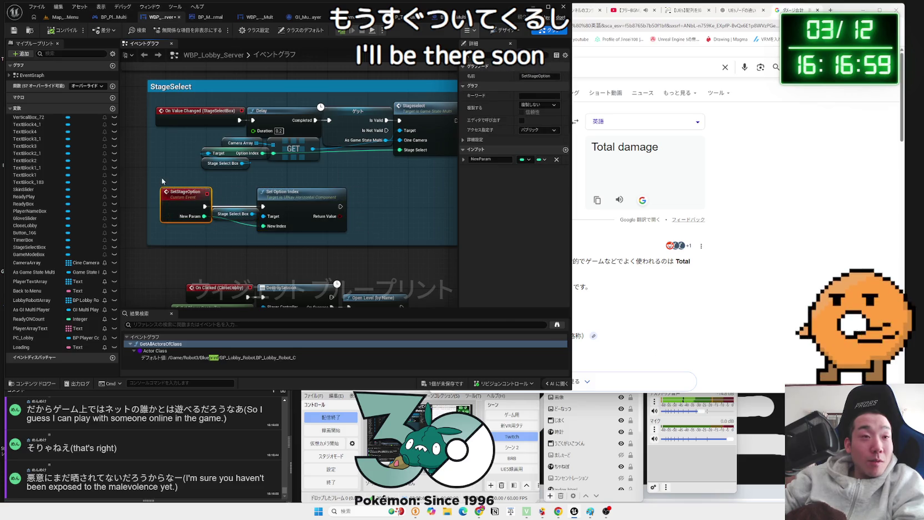
{"action": "left_click", "coordinate": [361, 234]}
{"action": "mouse_move", "coordinate": [382, 153]}
{"action": "left_mouse_down"}
{"action": "mouse_move", "coordinate": [335, 202]}
{"action": "mouse_move", "coordinate": [190, 176]}
{"action": "left_mouse_up"}
{"action": "left_click", "coordinate": [148, 153]}
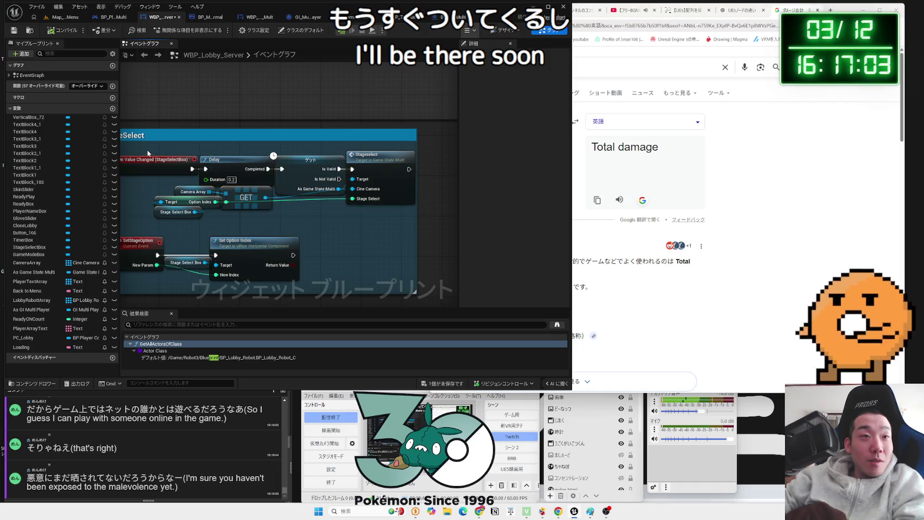
{"action": "left_click", "coordinate": [195, 192]}
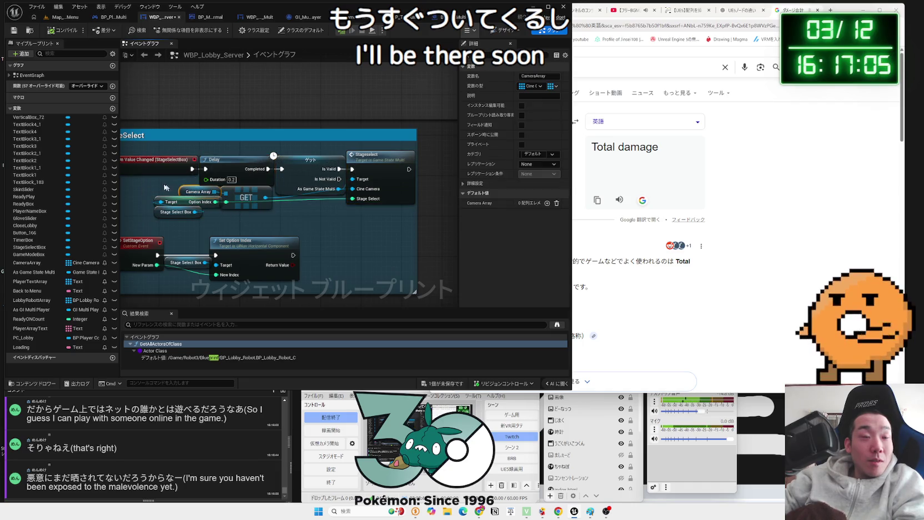
{"action": "left_click", "coordinate": [161, 190]}
{"action": "left_click", "coordinate": [171, 177]}
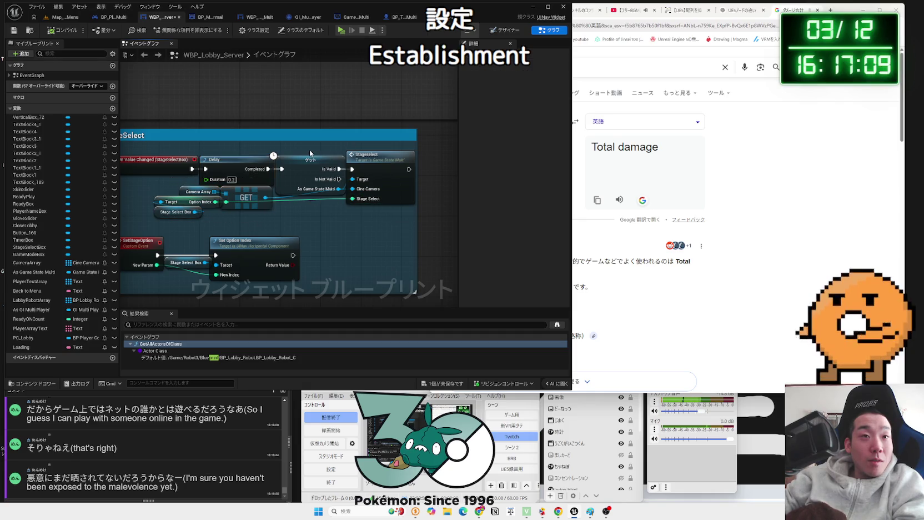
{"action": "left_click_drag", "start_coordinate": [322, 234], "coordinate": [89, 256]}
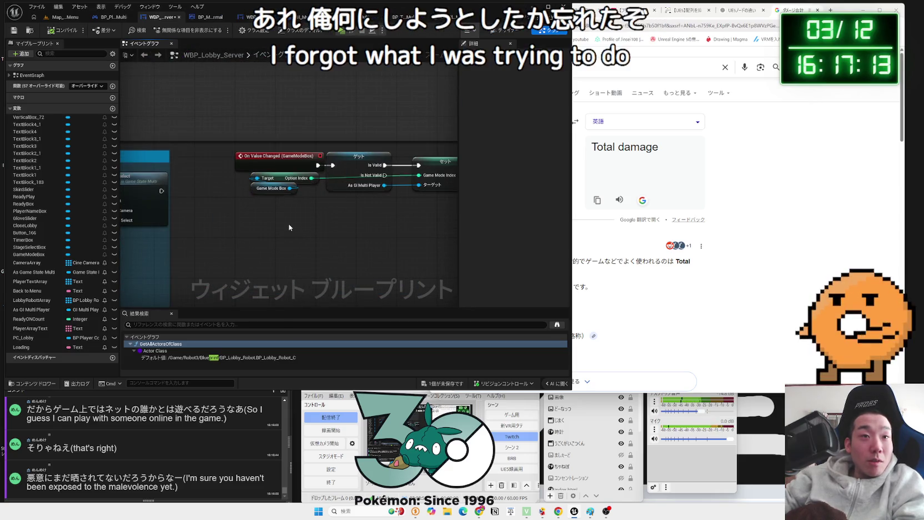
{"action": "scroll", "coordinate": [289, 227], "scroll_direction": "down", "scroll_amount": 2}
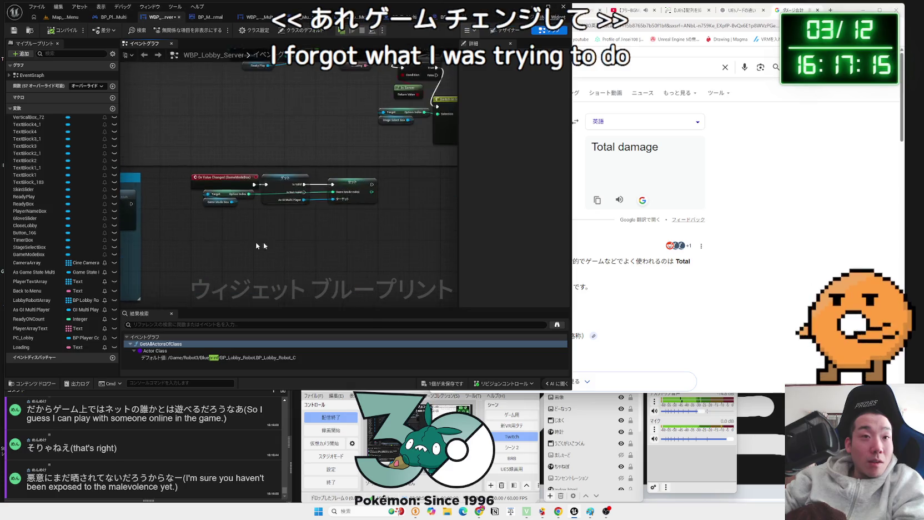
{"action": "scroll", "coordinate": [323, 249], "scroll_direction": "up", "scroll_amount": 2}
{"action": "left_click", "coordinate": [365, 160]}
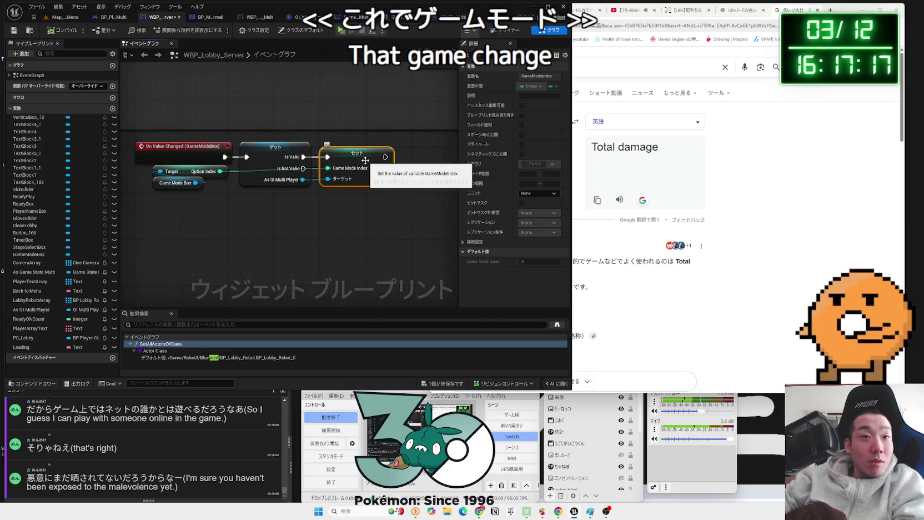
{"action": "mouse_move", "coordinate": [365, 160]}
{"action": "left_mouse_down"}
{"action": "mouse_move", "coordinate": [372, 267]}
{"action": "mouse_move", "coordinate": [270, 255]}
{"action": "mouse_move", "coordinate": [433, 241]}
{"action": "mouse_move", "coordinate": [329, 205]}
{"action": "mouse_move", "coordinate": [430, 186]}
{"action": "left_mouse_up"}
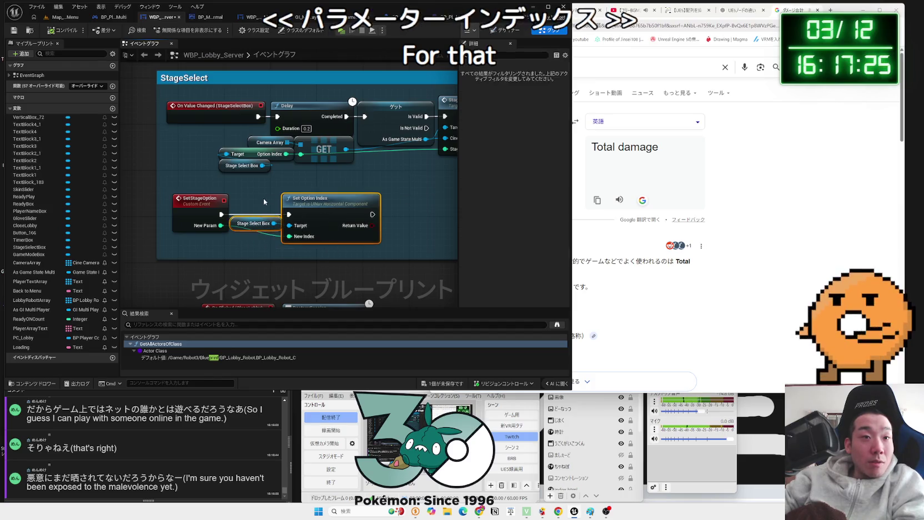
{"action": "left_click", "coordinate": [199, 199]}
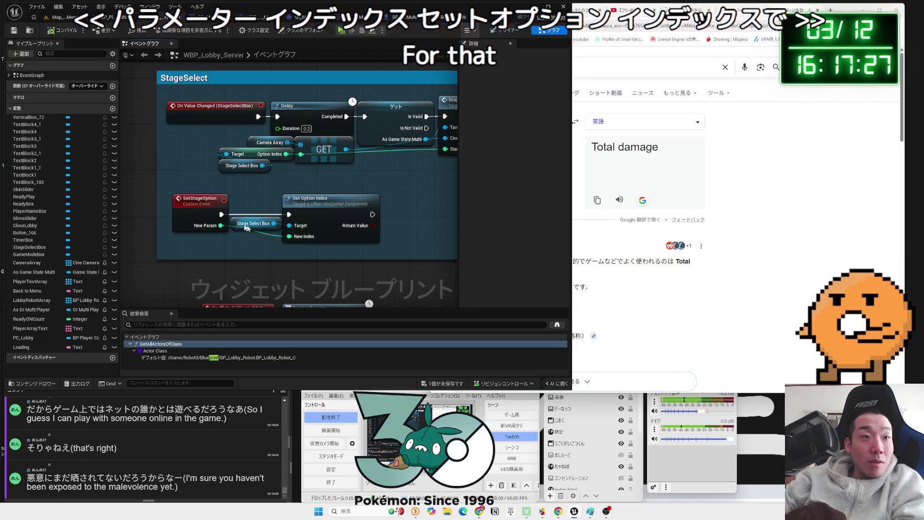
{"action": "scroll", "coordinate": [355, 227], "scroll_direction": "down", "scroll_amount": 2}
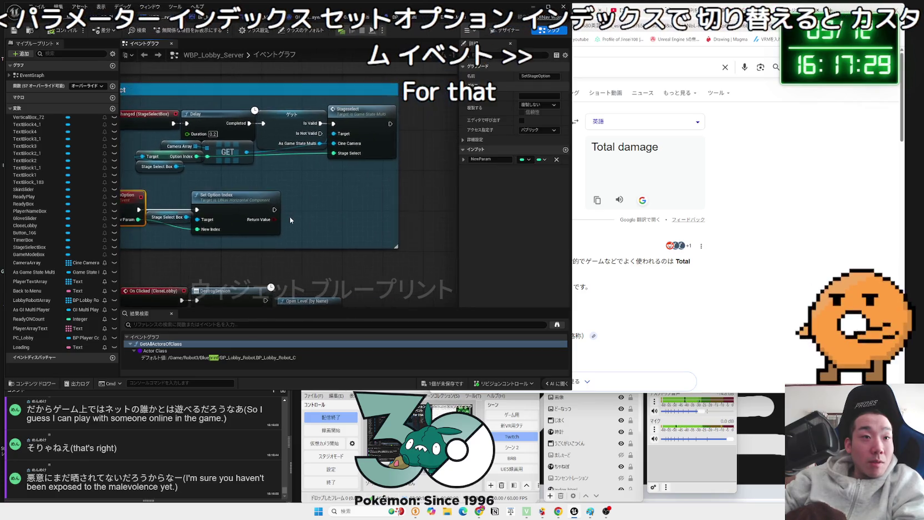
{"action": "scroll", "coordinate": [262, 187], "scroll_direction": "up", "scroll_amount": 2}
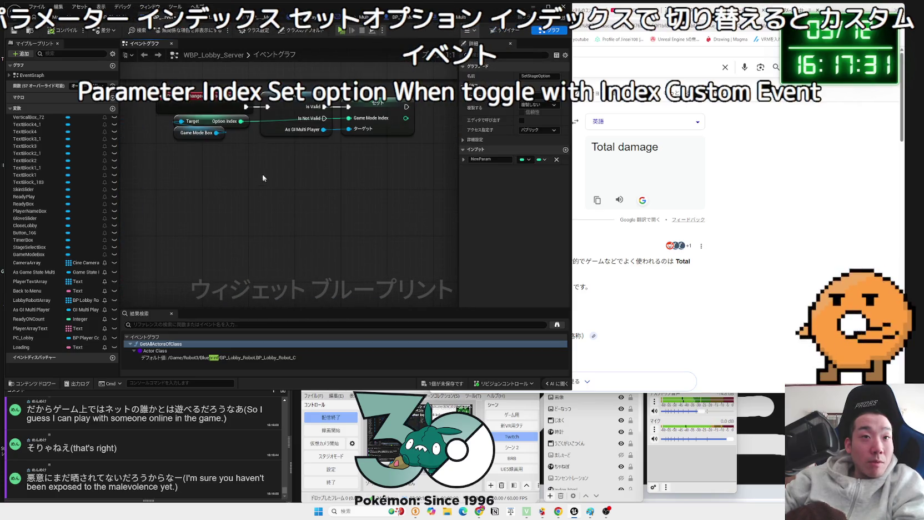
{"action": "left_click", "coordinate": [164, 96]}
{"action": "left_click_drag", "start_coordinate": [146, 96], "coordinate": [416, 154]}
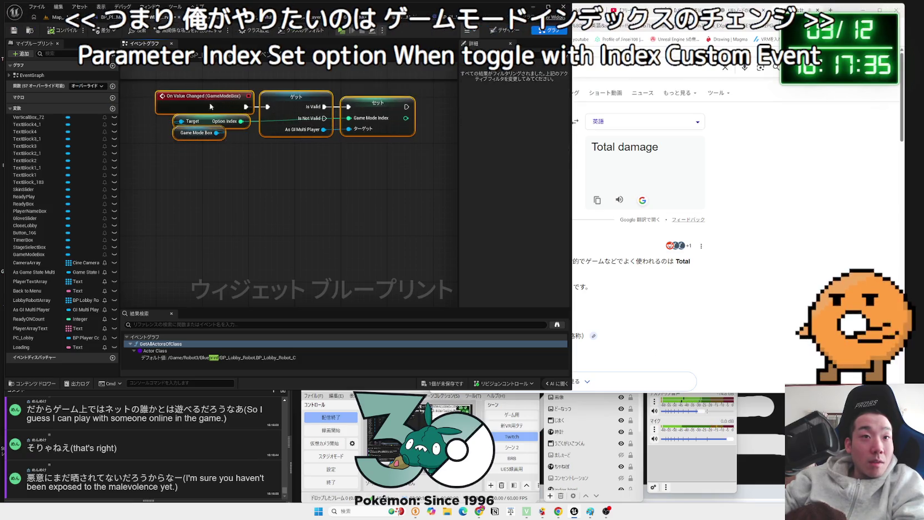
{"action": "left_click", "coordinate": [378, 103]}
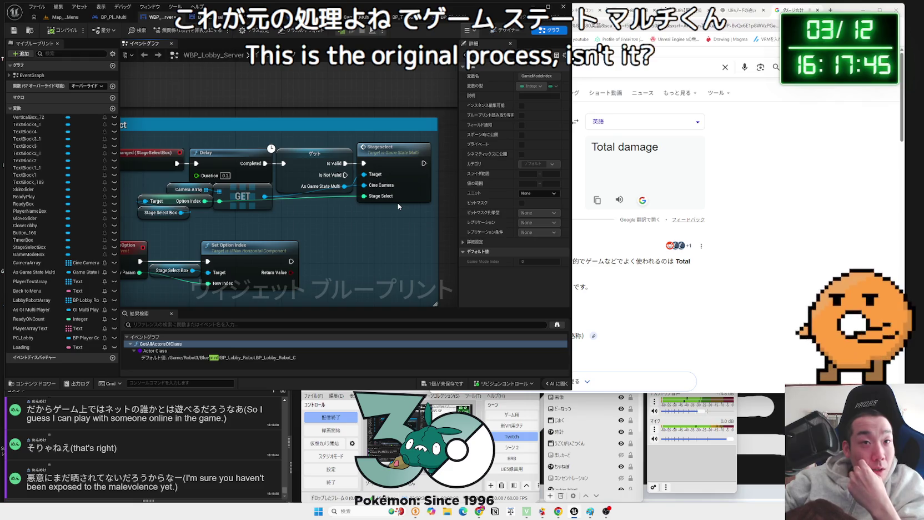
{"action": "left_click_drag", "start_coordinate": [398, 203], "coordinate": [285, 202]}
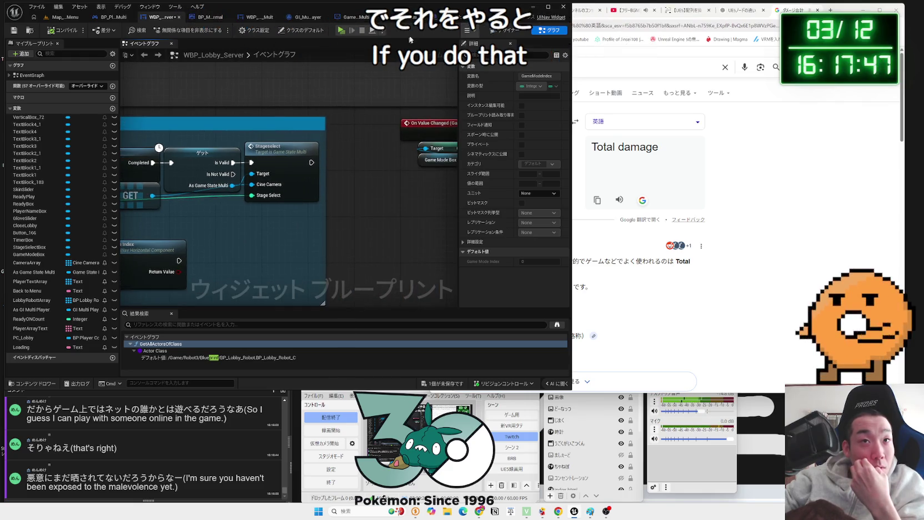
Switch to the GameState_Multi blueprint and open its OnRep_CurrentCineCamera function.
{"action": "left_click_drag", "start_coordinate": [412, 20], "coordinate": [230, 20]}
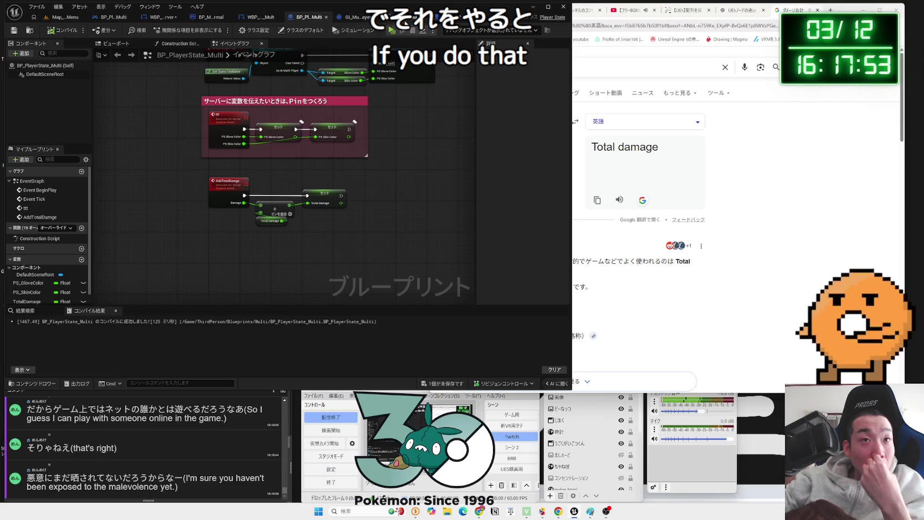
{"action": "left_click", "coordinate": [416, 18]}
{"action": "left_click_drag", "start_coordinate": [363, 71], "coordinate": [331, 213]}
{"action": "double_click", "coordinate": [364, 218]}
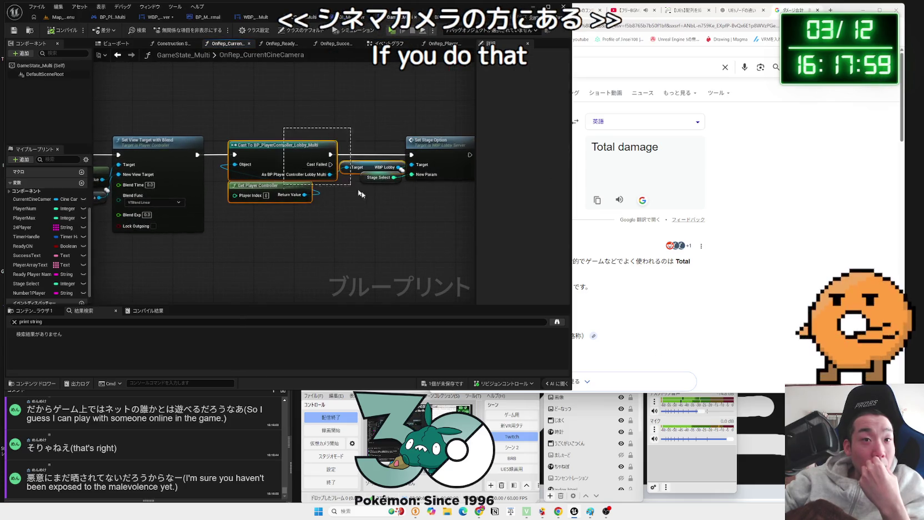
Review the lobby controller cast and Stage Select call, then return to the Event Graph.
{"action": "left_click", "coordinate": [247, 126]}
{"action": "mouse_move", "coordinate": [404, 206]}
{"action": "left_mouse_down"}
{"action": "mouse_move", "coordinate": [436, 211]}
{"action": "mouse_move", "coordinate": [320, 177]}
{"action": "left_mouse_up"}
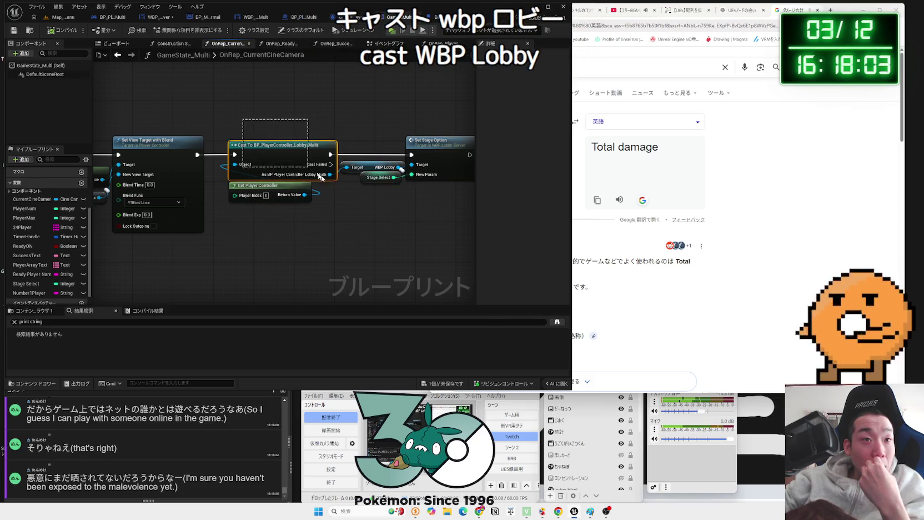
{"action": "mouse_move", "coordinate": [401, 209]}
{"action": "left_mouse_down"}
{"action": "mouse_move", "coordinate": [439, 207]}
{"action": "mouse_move", "coordinate": [217, 127]}
{"action": "left_mouse_up"}
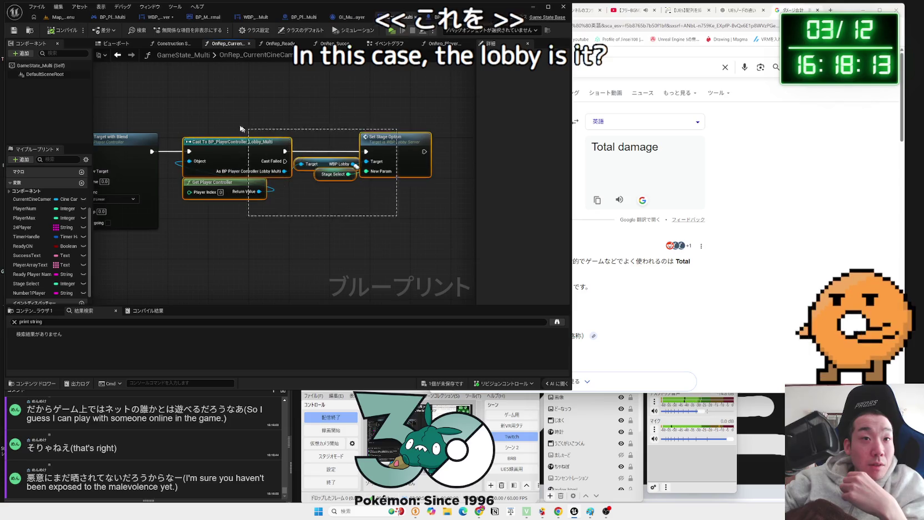
{"action": "left_click", "coordinate": [334, 174]}
{"action": "key", "text": "alt+Left"}
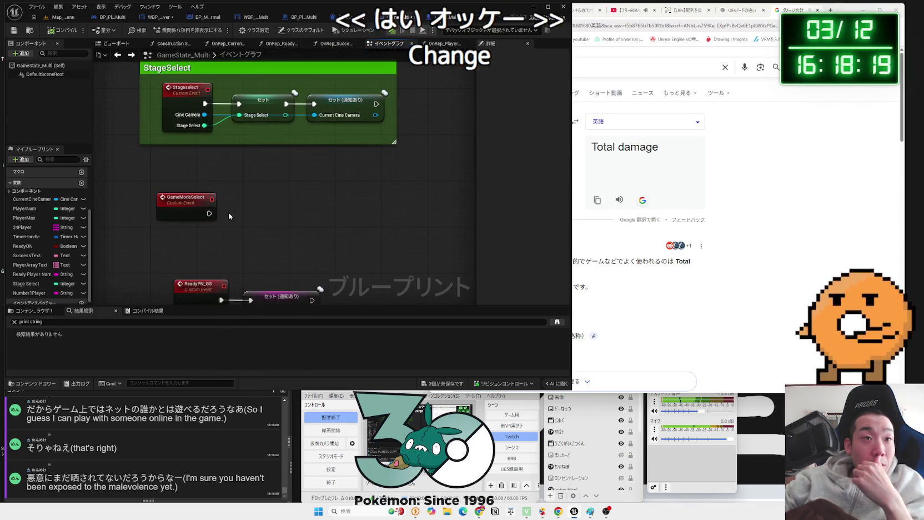
Add a single Integer input named GameModeSelect to the GameModeSelect custom event.
{"action": "left_click", "coordinate": [187, 207]}
{"action": "left_click", "coordinate": [565, 150]}
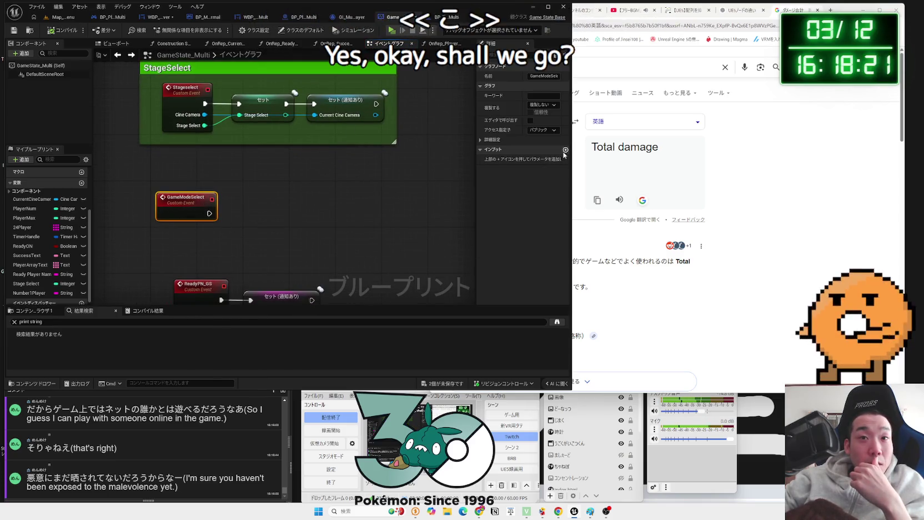
{"action": "left_click", "coordinate": [545, 160]}
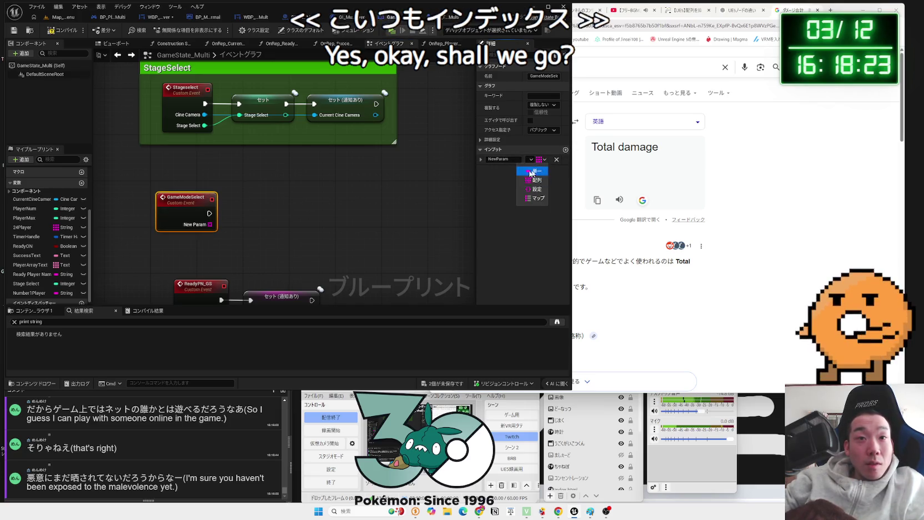
{"action": "left_click", "coordinate": [538, 161]}
{"action": "left_click", "coordinate": [537, 172]}
{"action": "left_click", "coordinate": [539, 160]}
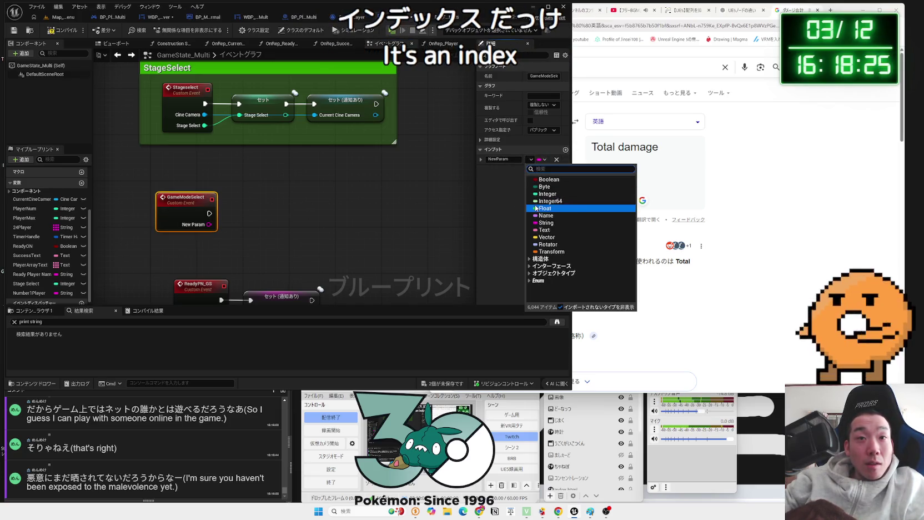
{"action": "left_click", "coordinate": [547, 194]}
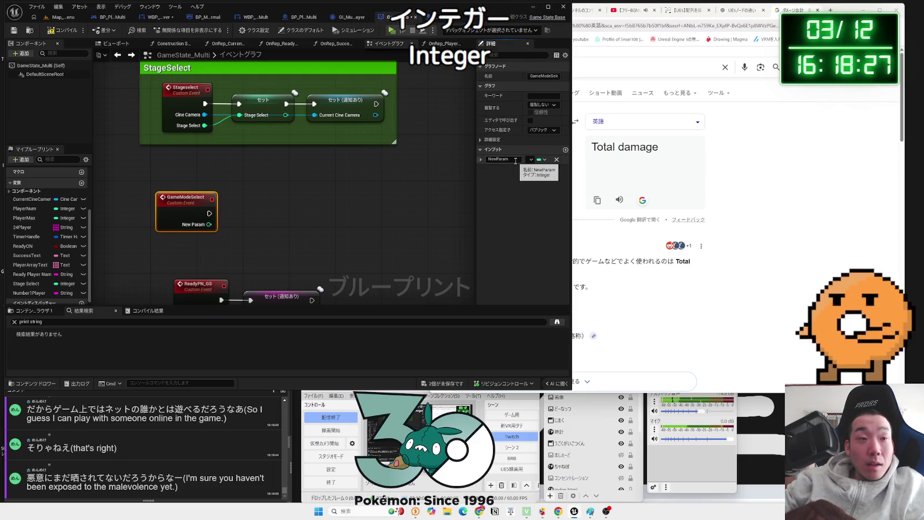
{"action": "type", "text": "Gamemo"}
{"action": "key", "text": "BackSpace"}
{"action": "key", "text": "BackSpace"}
{"action": "type", "text": "Mod"}
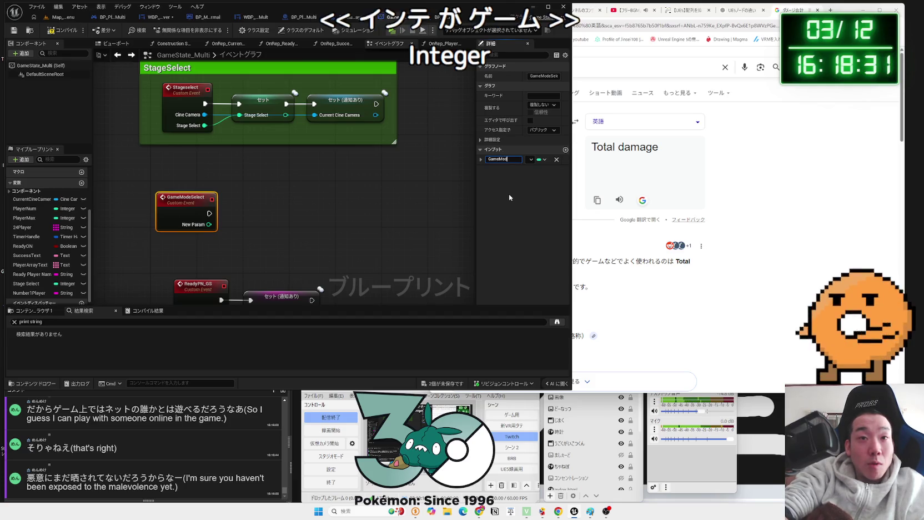
{"action": "type", "text": "eSelect"}
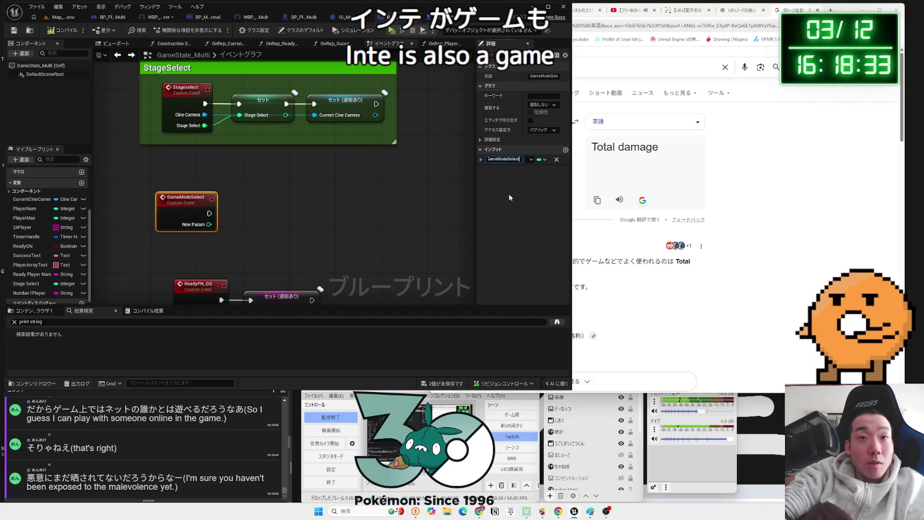
{"action": "key", "text": "Return"}
{"action": "left_click", "coordinate": [293, 211]}
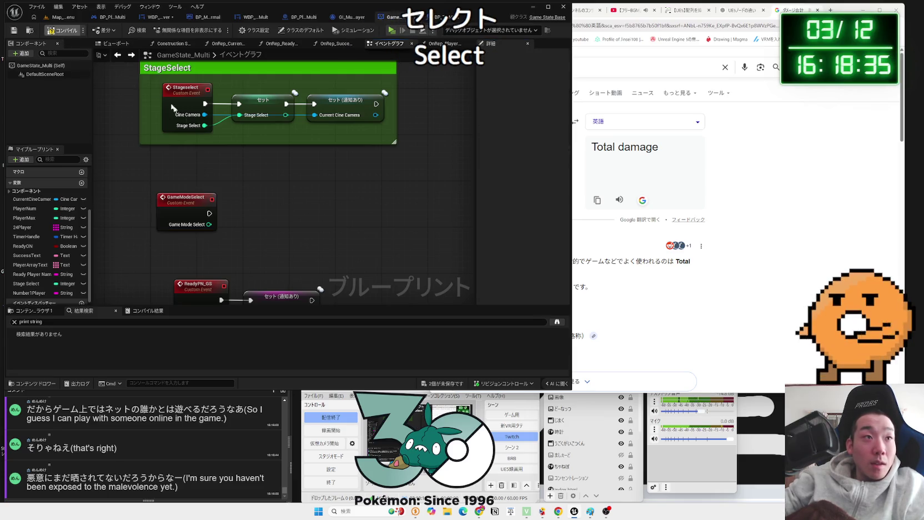
Save all unsaved blueprints and return to the GameState_Multi graph, nudging GameModeSelect up.
{"action": "left_click", "coordinate": [462, 384]}
{"action": "left_click", "coordinate": [511, 338]}
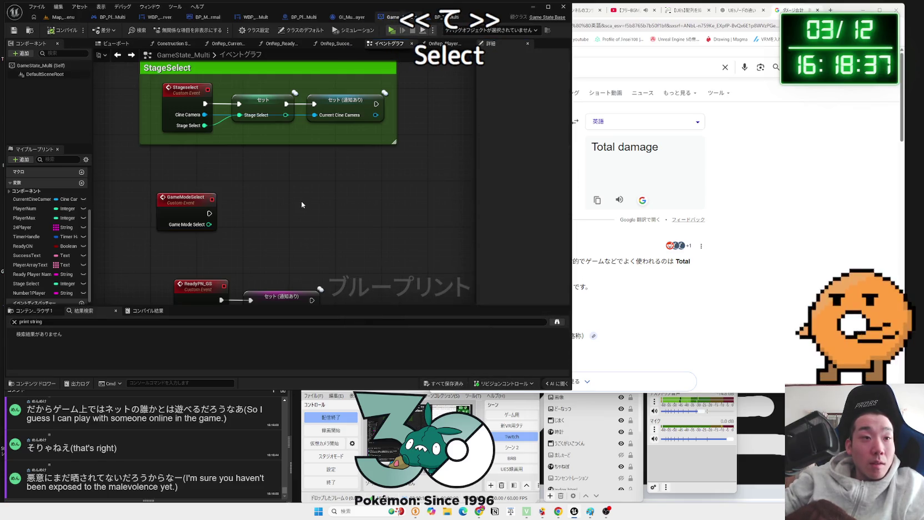
{"action": "left_click", "coordinate": [347, 21]}
{"action": "left_click", "coordinate": [392, 22]}
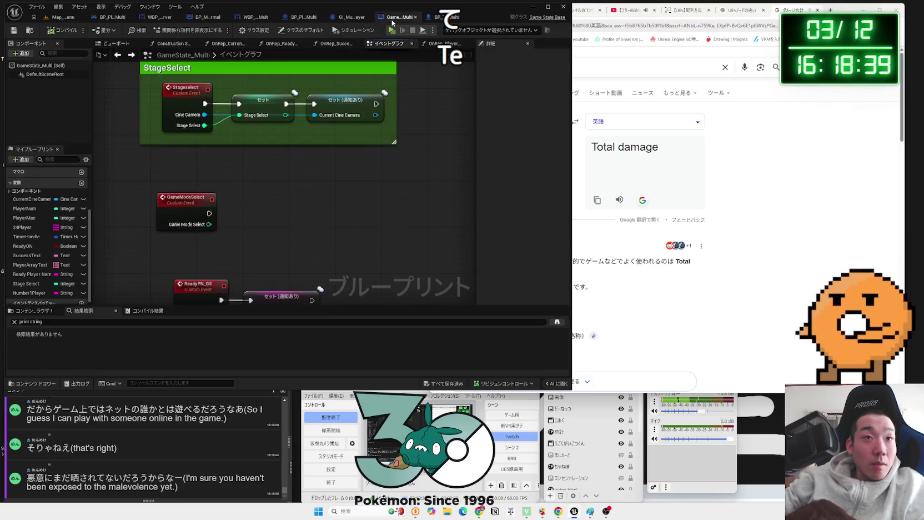
{"action": "left_click_drag", "start_coordinate": [174, 213], "coordinate": [173, 207]}
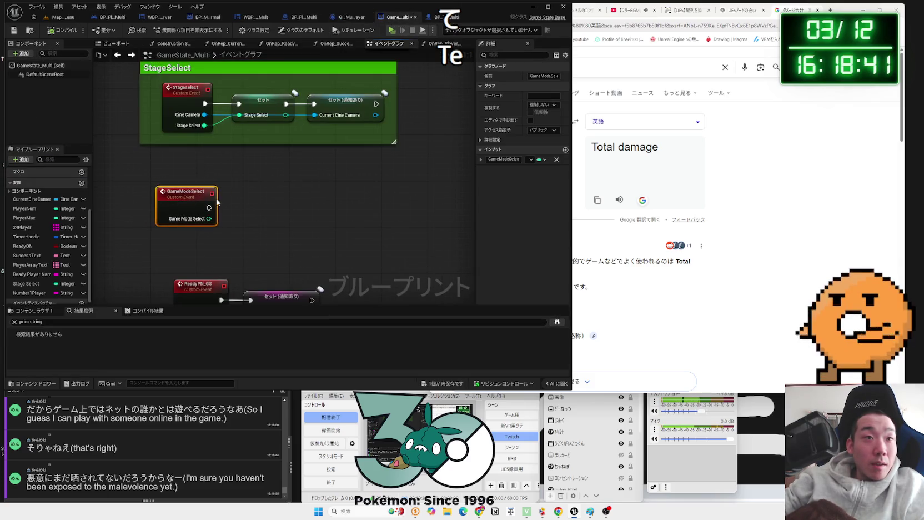
{"action": "left_click_drag", "start_coordinate": [239, 218], "coordinate": [240, 218]}
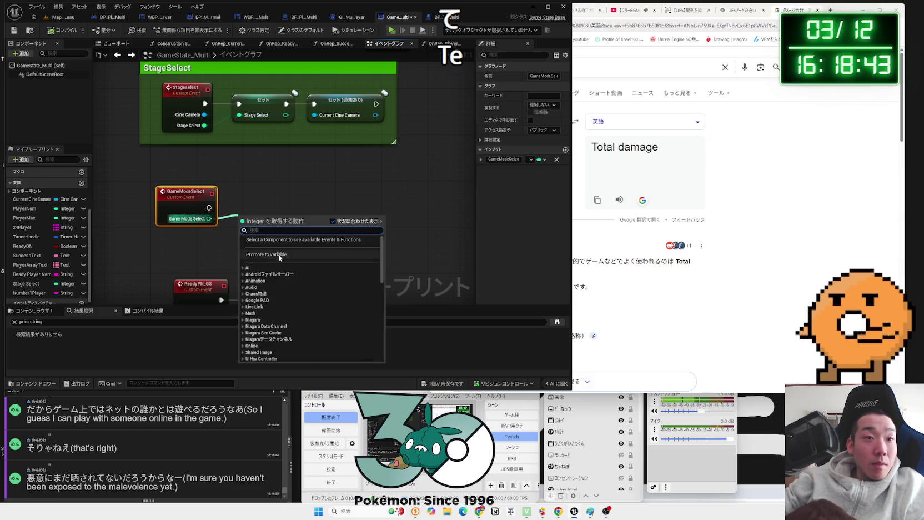
{"action": "left_click", "coordinate": [280, 255]}
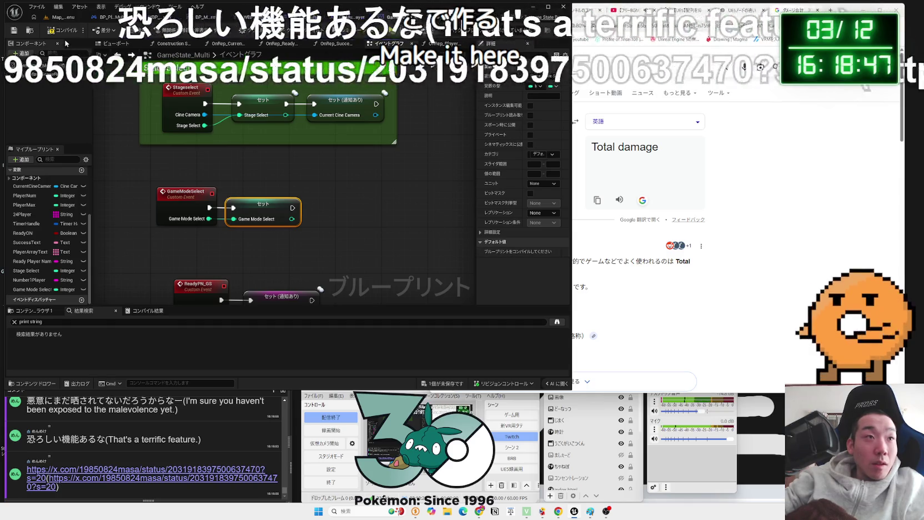
{"action": "left_click", "coordinate": [543, 213]}
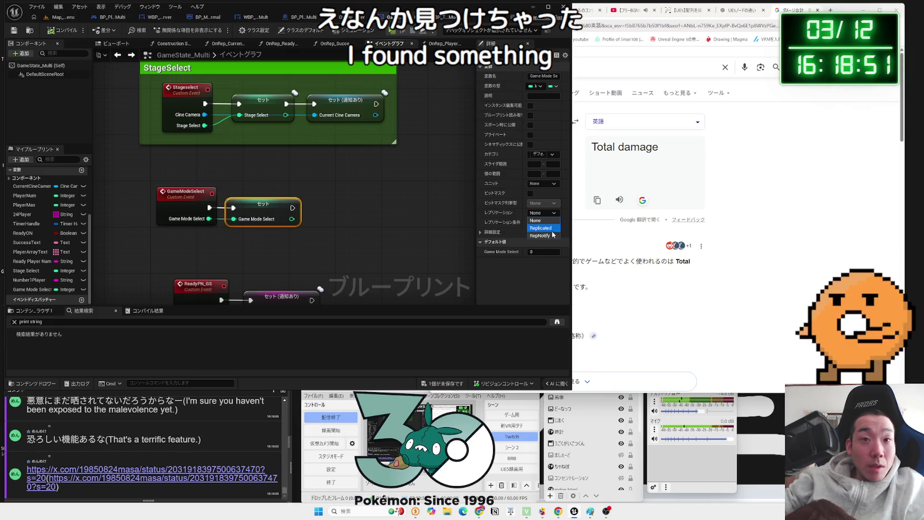
{"action": "left_click", "coordinate": [542, 228]}
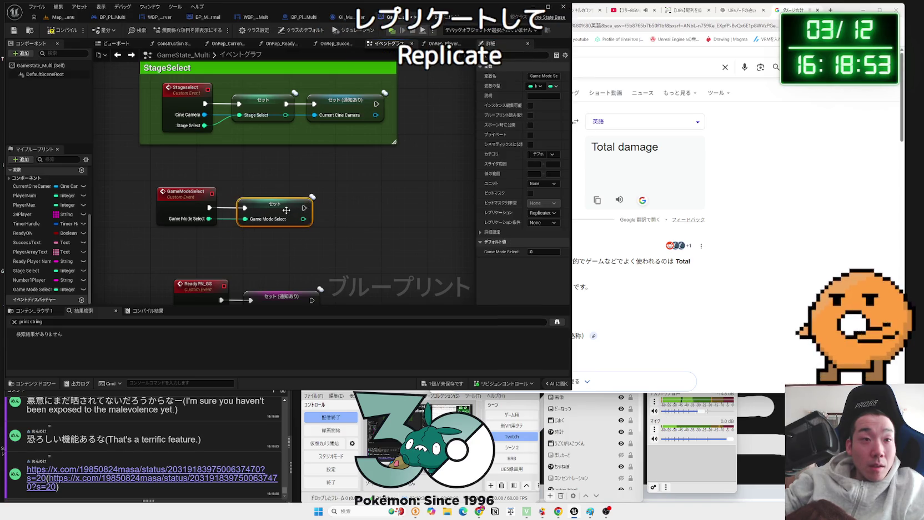
{"action": "left_click", "coordinate": [544, 213]}
{"action": "left_click", "coordinate": [542, 239]}
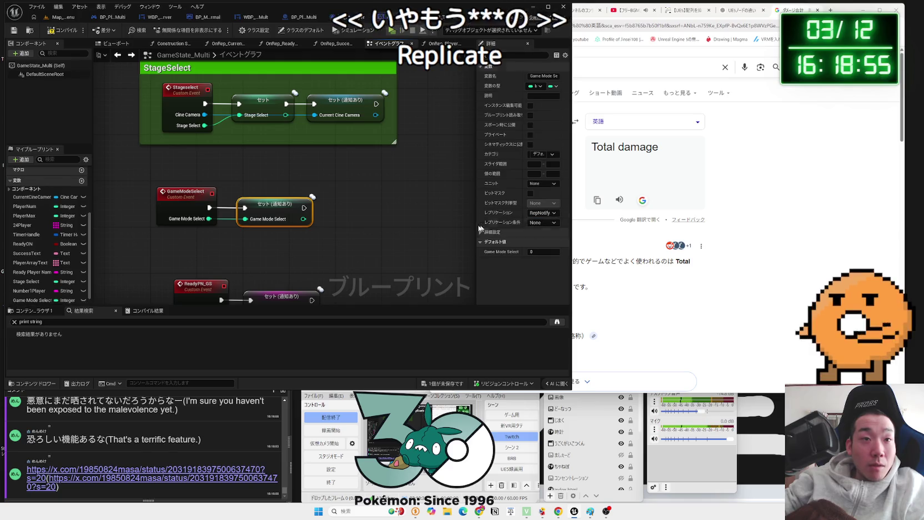
{"action": "left_click", "coordinate": [155, 247]}
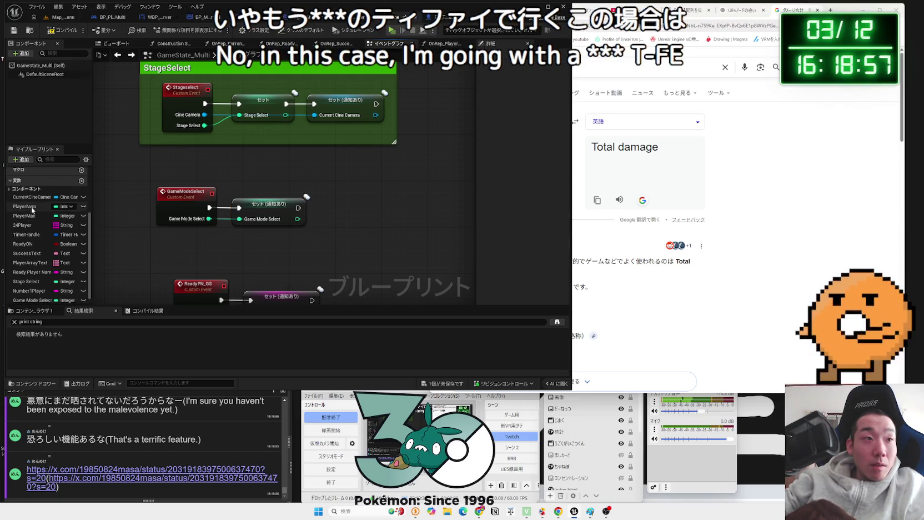
{"action": "scroll", "coordinate": [33, 214], "scroll_direction": "up", "scroll_amount": 3}
{"action": "left_click_drag", "start_coordinate": [266, 204], "coordinate": [261, 204]}
{"action": "left_click", "coordinate": [174, 264]}
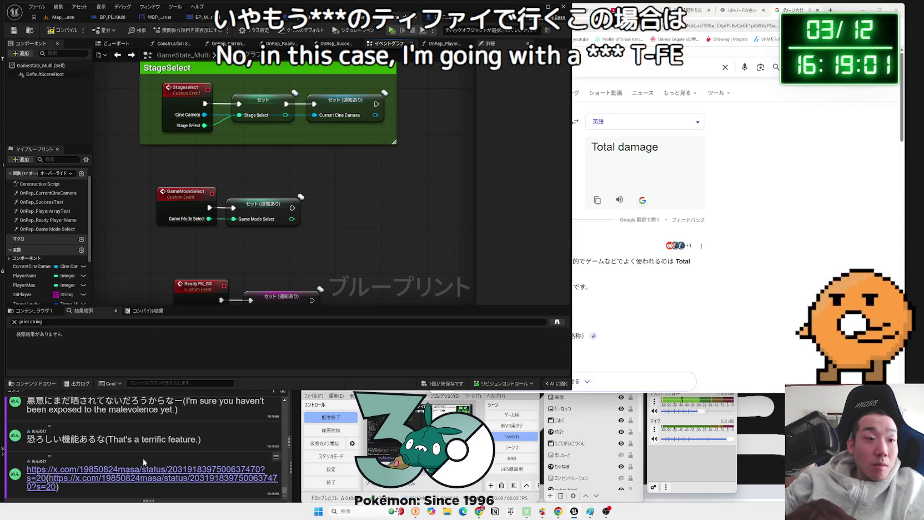
{"action": "left_click", "coordinate": [132, 474]}
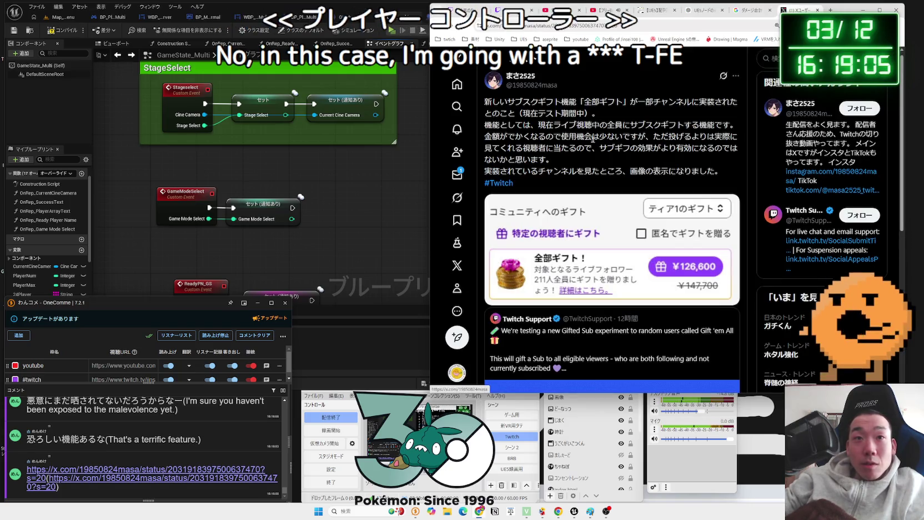
Read through the X post on Twitch's 'Gift 'em All' sub-gift experiment, highlighting its text.
{"action": "left_click_drag", "start_coordinate": [538, 101], "coordinate": [614, 113]}
{"action": "left_click", "coordinate": [614, 113]}
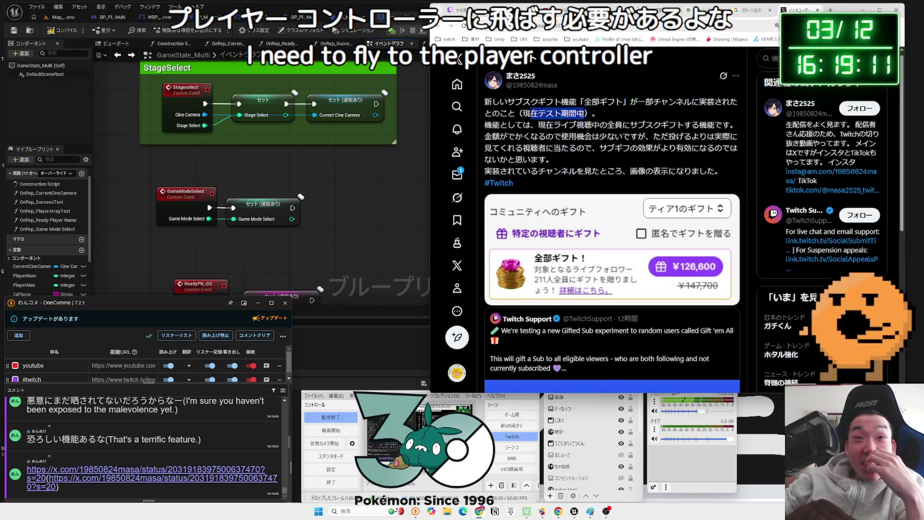
{"action": "mouse_move", "coordinate": [598, 126]}
{"action": "left_mouse_down"}
{"action": "mouse_move", "coordinate": [690, 144]}
{"action": "mouse_move", "coordinate": [689, 158]}
{"action": "mouse_move", "coordinate": [562, 139]}
{"action": "mouse_move", "coordinate": [700, 177]}
{"action": "left_mouse_up"}
{"action": "left_click", "coordinate": [656, 194]}
{"action": "scroll", "coordinate": [656, 194], "scroll_direction": "down", "scroll_amount": 5}
{"action": "scroll", "coordinate": [655, 186], "scroll_direction": "up", "scroll_amount": 3}
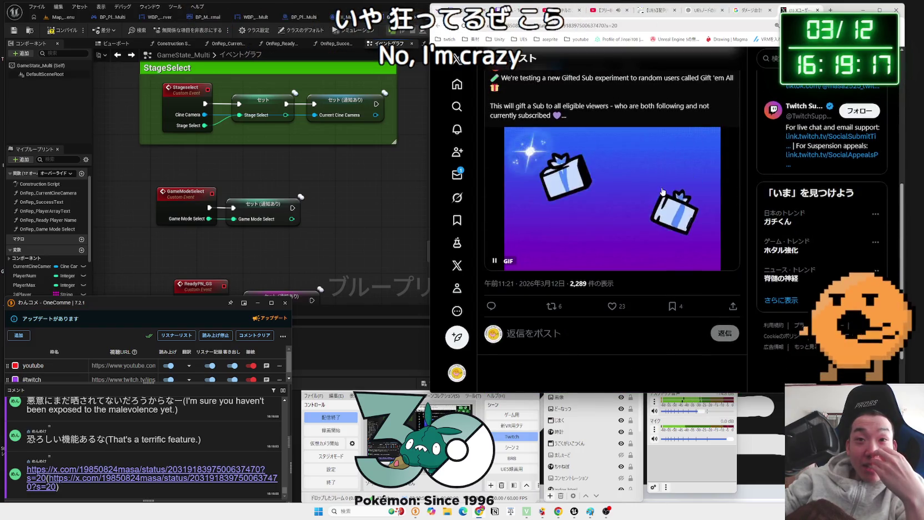
{"action": "scroll", "coordinate": [655, 185], "scroll_direction": "up", "scroll_amount": 2}
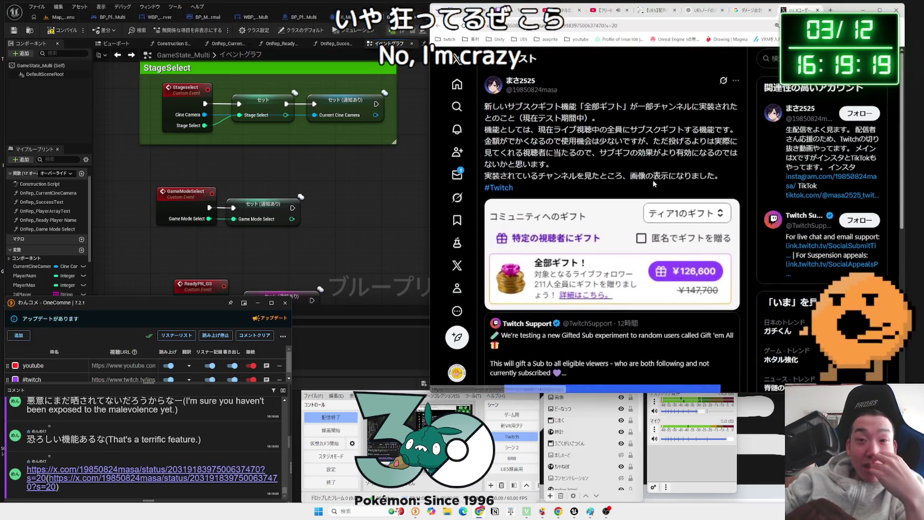
{"action": "mouse_move", "coordinate": [715, 175]}
{"action": "left_mouse_down"}
{"action": "mouse_move", "coordinate": [611, 160]}
{"action": "mouse_move", "coordinate": [507, 117]}
{"action": "left_mouse_up"}
{"action": "left_click", "coordinate": [501, 115]}
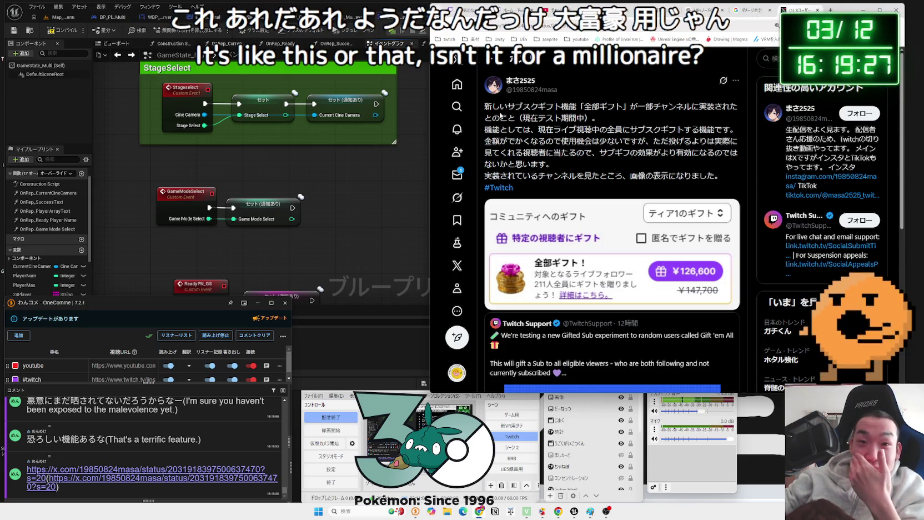
{"action": "mouse_move", "coordinate": [501, 115]}
{"action": "left_mouse_down"}
{"action": "mouse_move", "coordinate": [622, 153]}
{"action": "mouse_move", "coordinate": [555, 164]}
{"action": "mouse_move", "coordinate": [721, 177]}
{"action": "mouse_move", "coordinate": [486, 129]}
{"action": "mouse_move", "coordinate": [630, 140]}
{"action": "mouse_move", "coordinate": [658, 154]}
{"action": "left_mouse_up"}
{"action": "left_click", "coordinate": [486, 129]}
{"action": "left_click", "coordinate": [656, 154]}
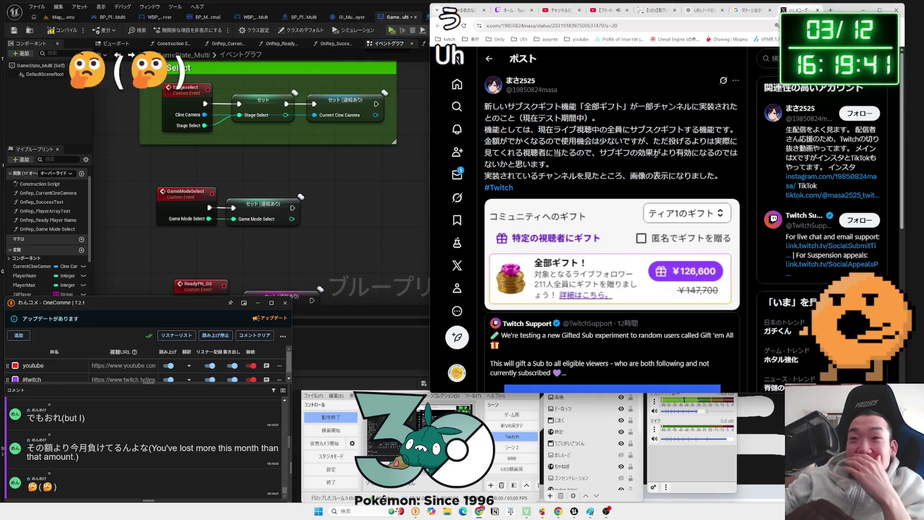
{"action": "scroll", "coordinate": [648, 189], "scroll_direction": "down", "scroll_amount": 2}
{"action": "scroll", "coordinate": [667, 190], "scroll_direction": "up", "scroll_amount": 2}
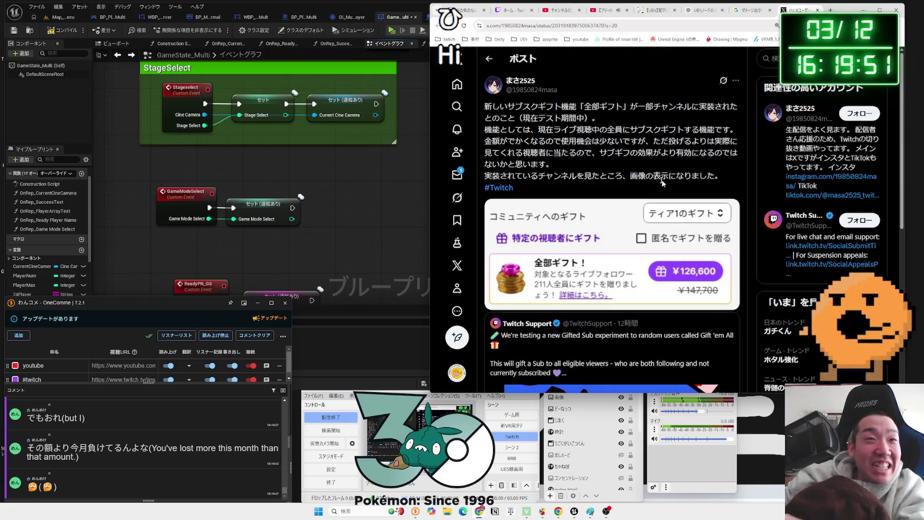
Copy the player-controller cast nodes from OnRep_CurrentCineCamera into OnRep_Game Mode Select.
{"action": "double_click", "coordinate": [361, 99]}
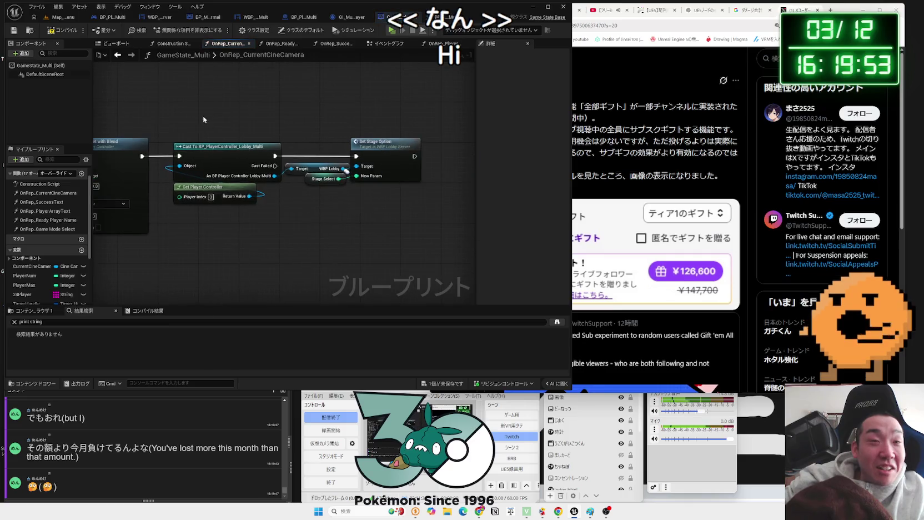
{"action": "left_click_drag", "start_coordinate": [202, 115], "coordinate": [381, 230]}
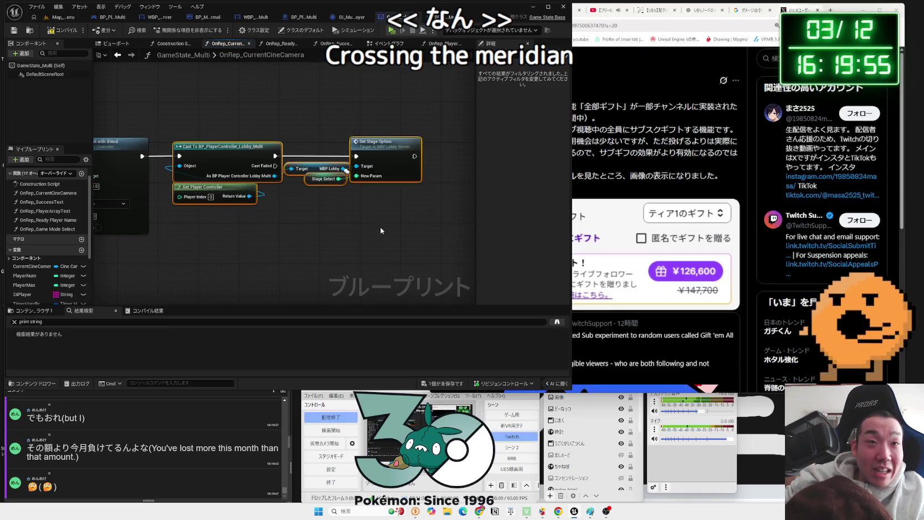
{"action": "left_click", "coordinate": [389, 44]}
{"action": "left_click", "coordinate": [295, 208]}
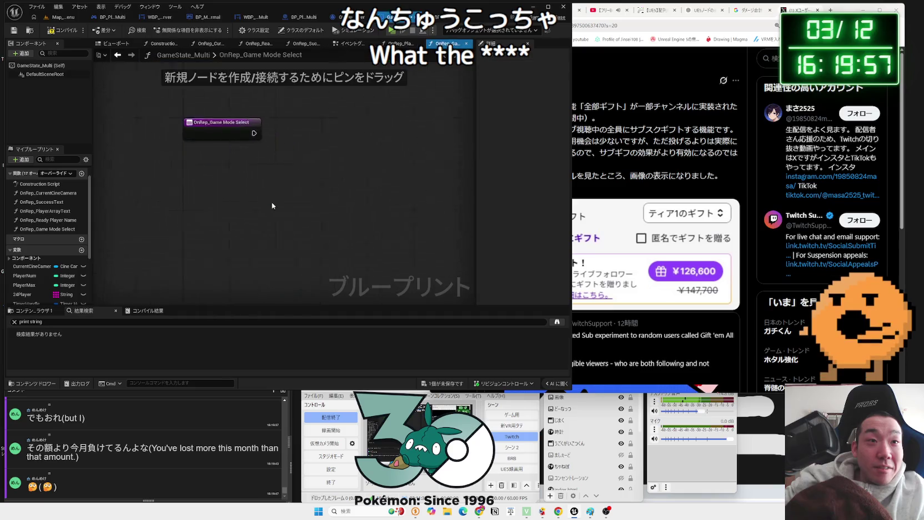
{"action": "left_click_drag", "start_coordinate": [320, 183], "coordinate": [320, 177]}
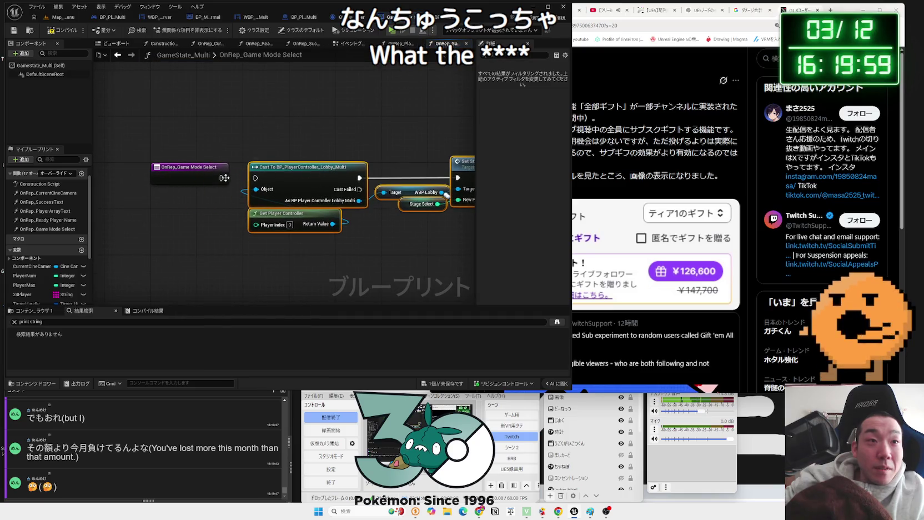
{"action": "left_click", "coordinate": [374, 236]}
{"action": "scroll", "coordinate": [37, 289], "scroll_direction": "down", "scroll_amount": 4}
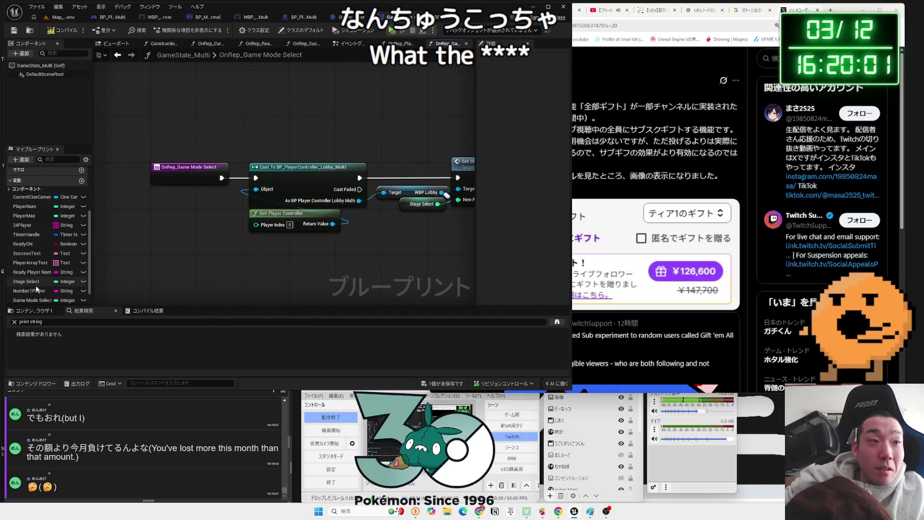
Add a Game Mode Select getter and delete the Set Stage Option and Stage Select nodes.
{"action": "mouse_move", "coordinate": [37, 303]}
{"action": "left_mouse_down"}
{"action": "mouse_move", "coordinate": [358, 245]}
{"action": "mouse_move", "coordinate": [365, 222]}
{"action": "left_mouse_up"}
{"action": "left_click", "coordinate": [384, 228]}
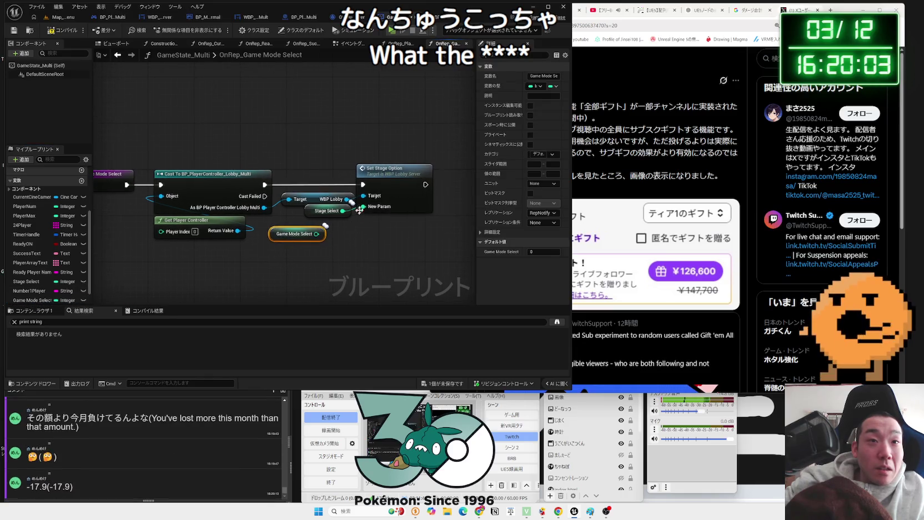
{"action": "left_click", "coordinate": [390, 183]}
{"action": "key", "text": "Delete"}
{"action": "left_click", "coordinate": [317, 215]}
{"action": "key", "text": "Delete"}
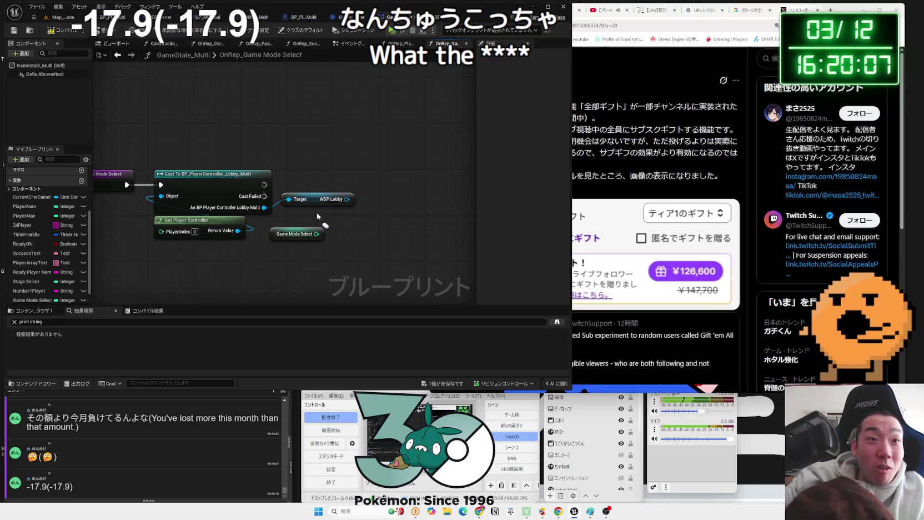
{"action": "left_click", "coordinate": [311, 19]}
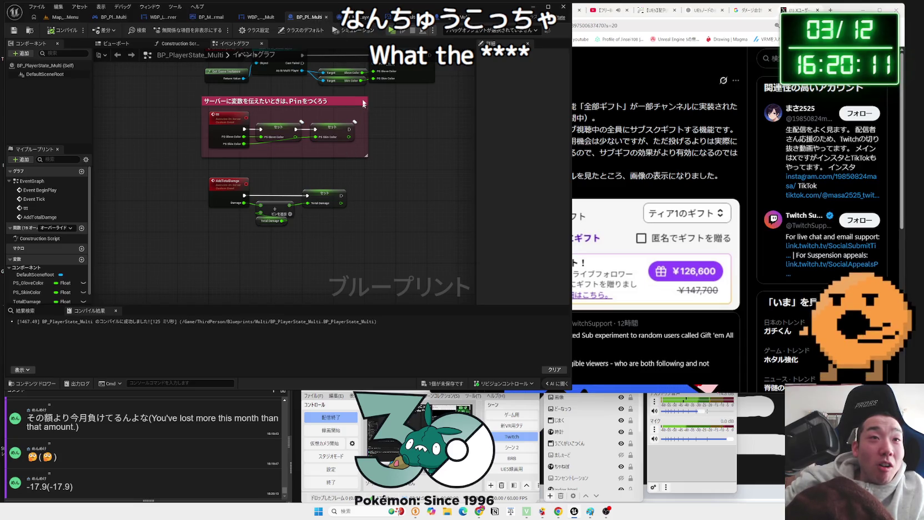
{"action": "left_click", "coordinate": [356, 16]}
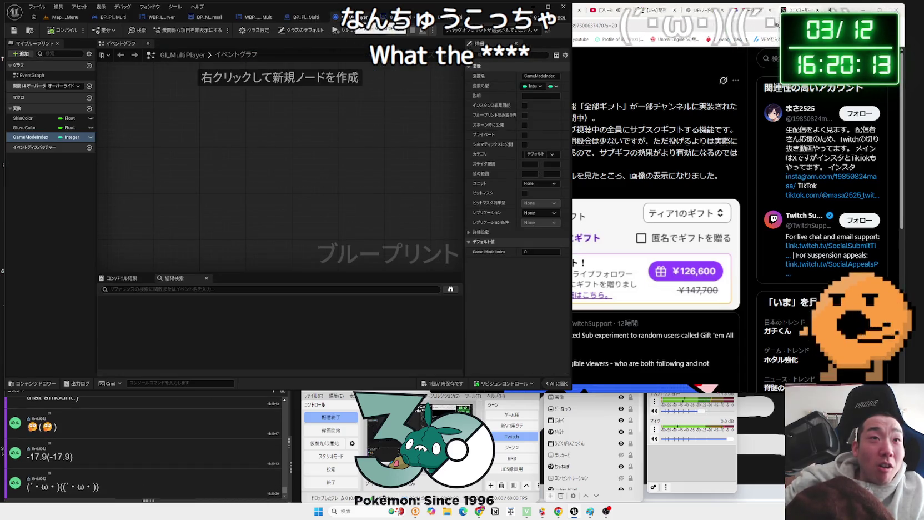
{"action": "left_click", "coordinate": [399, 18]}
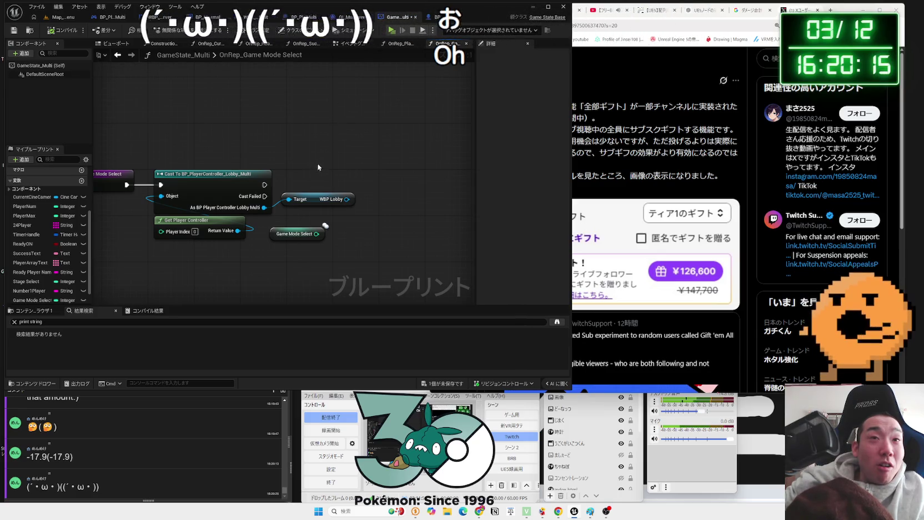
{"action": "key", "text": "ctrl+Tab"}
{"action": "left_click", "coordinate": [367, 17]}
{"action": "left_click", "coordinate": [326, 17]}
{"action": "left_click", "coordinate": [307, 17]}
{"action": "left_click", "coordinate": [262, 18]}
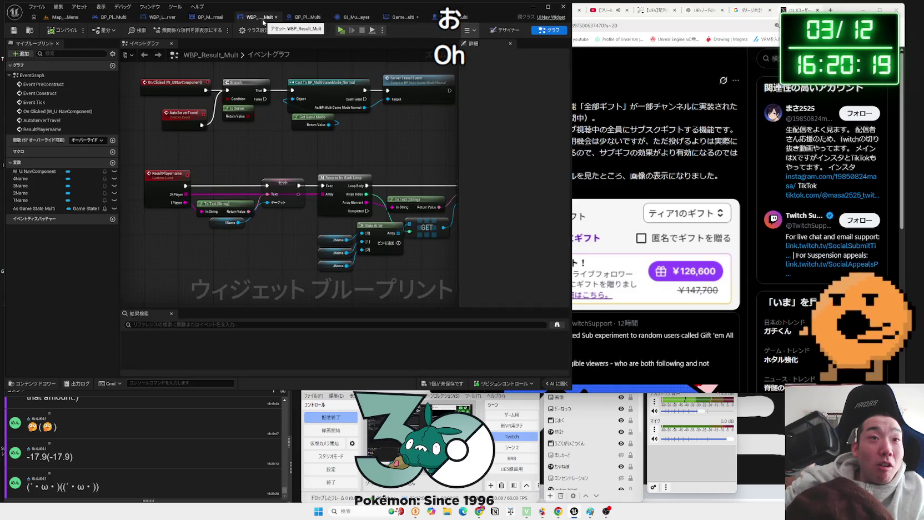
{"action": "left_click_drag", "start_coordinate": [315, 75], "coordinate": [321, 144]}
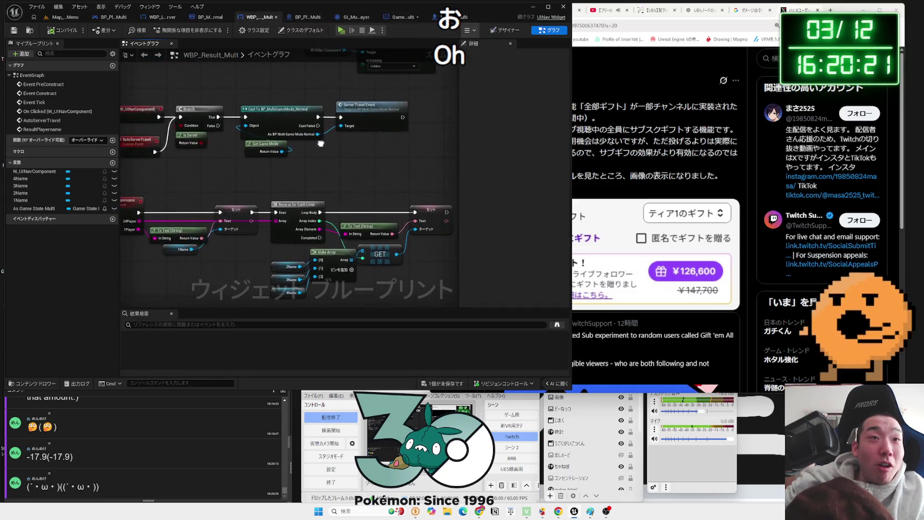
{"action": "scroll", "coordinate": [327, 198], "scroll_direction": "down", "scroll_amount": 5}
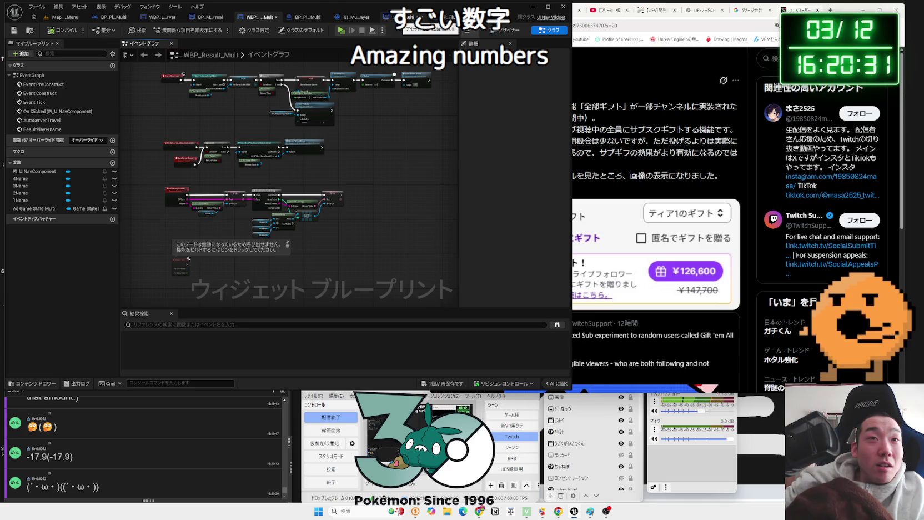
{"action": "left_click", "coordinate": [400, 16]}
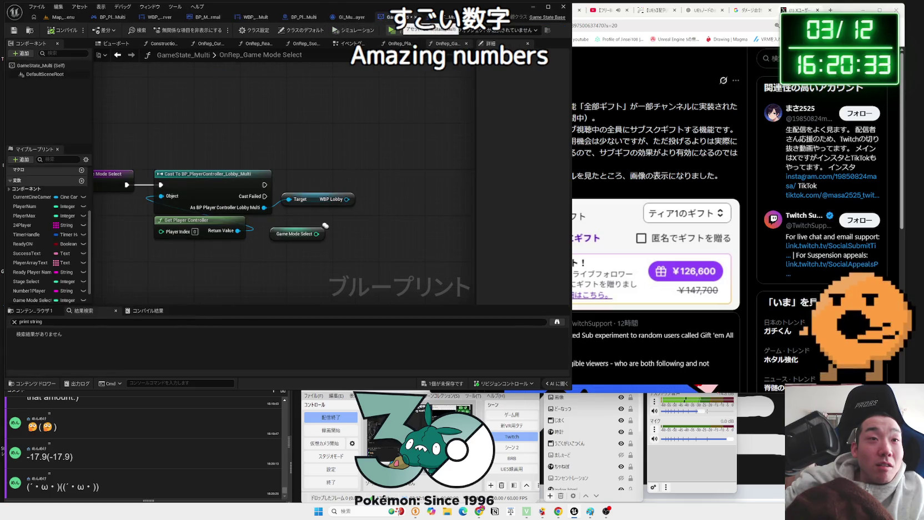
{"action": "left_click", "coordinate": [160, 18]}
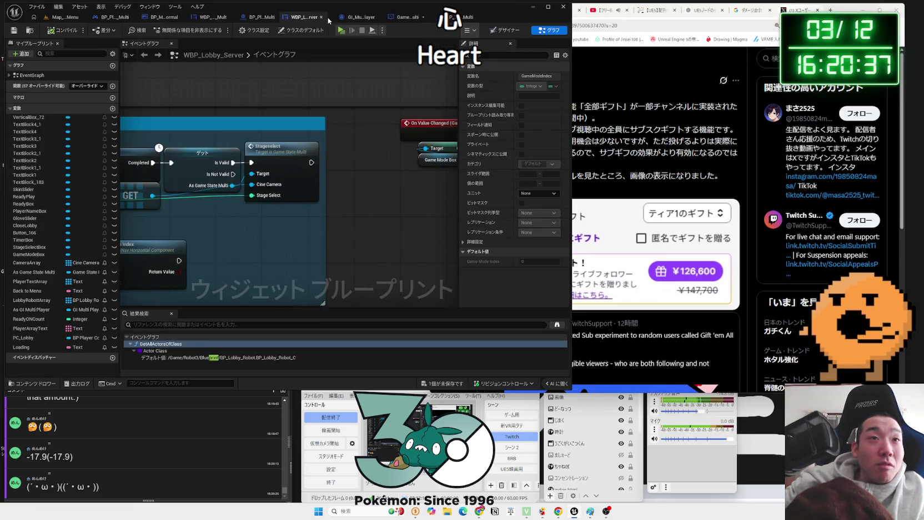
Frame the On Value Changed (GameModeBox) handler and its Set Game Mode Index nodes.
{"action": "left_click_drag", "start_coordinate": [274, 217], "coordinate": [395, 197]}
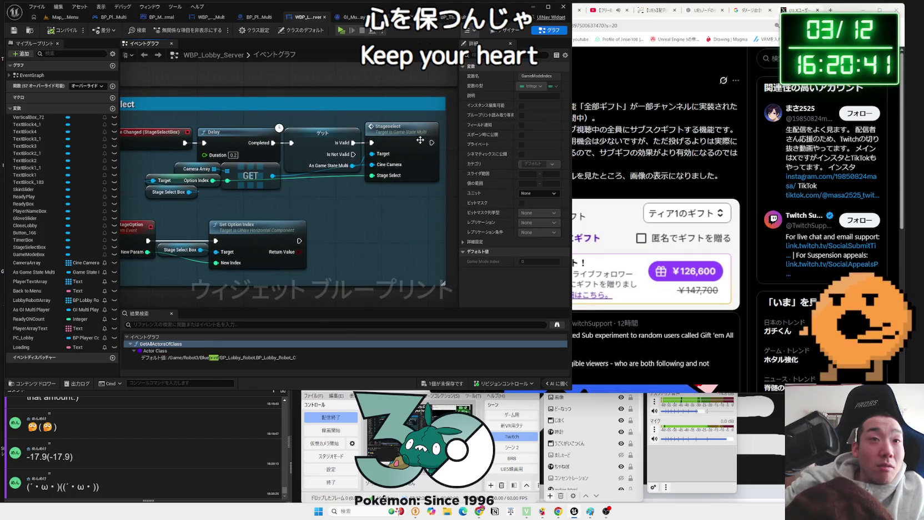
{"action": "left_click_drag", "start_coordinate": [421, 140], "coordinate": [236, 175]}
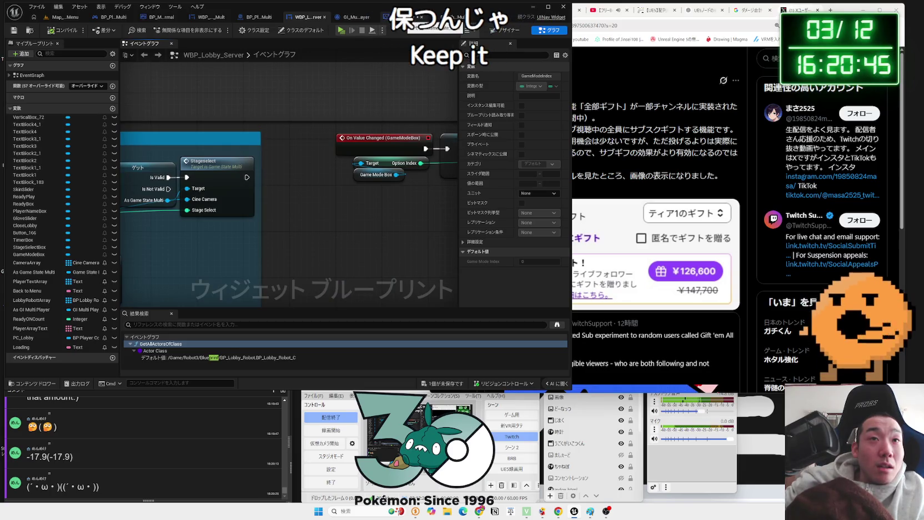
{"action": "mouse_move", "coordinate": [361, 64]}
{"action": "left_mouse_down"}
{"action": "mouse_move", "coordinate": [311, 111]}
{"action": "mouse_move", "coordinate": [223, 164]}
{"action": "mouse_move", "coordinate": [165, 165]}
{"action": "left_mouse_up"}
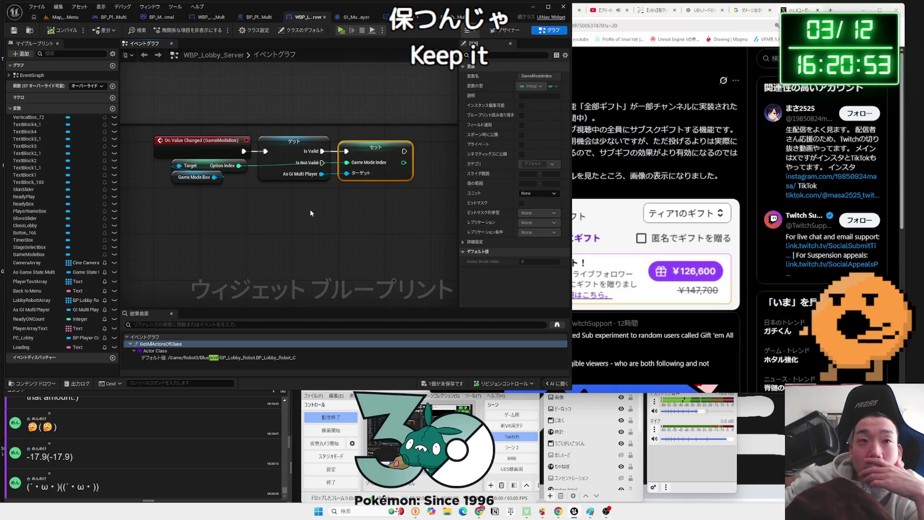
{"action": "scroll", "coordinate": [310, 210], "scroll_direction": "down", "scroll_amount": 5}
{"action": "scroll", "coordinate": [260, 191], "scroll_direction": "up", "scroll_amount": 5}
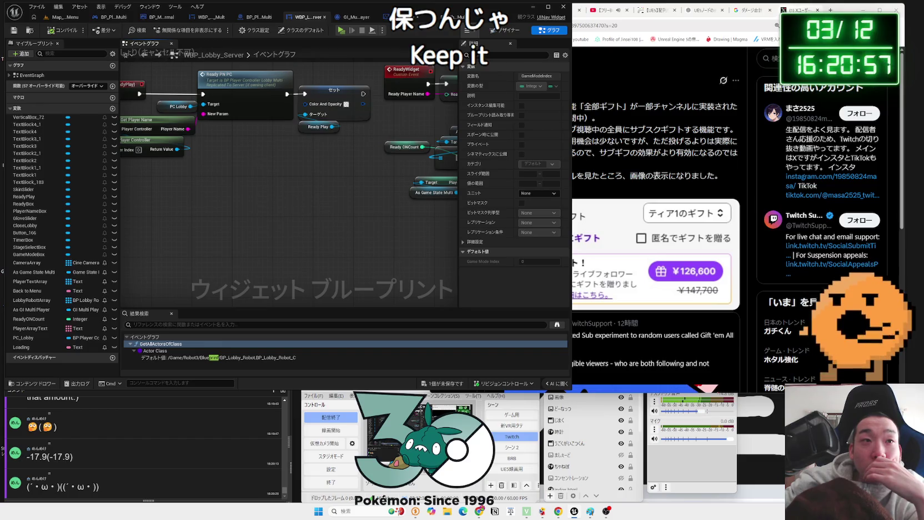
{"action": "scroll", "coordinate": [301, 244], "scroll_direction": "up", "scroll_amount": 1}
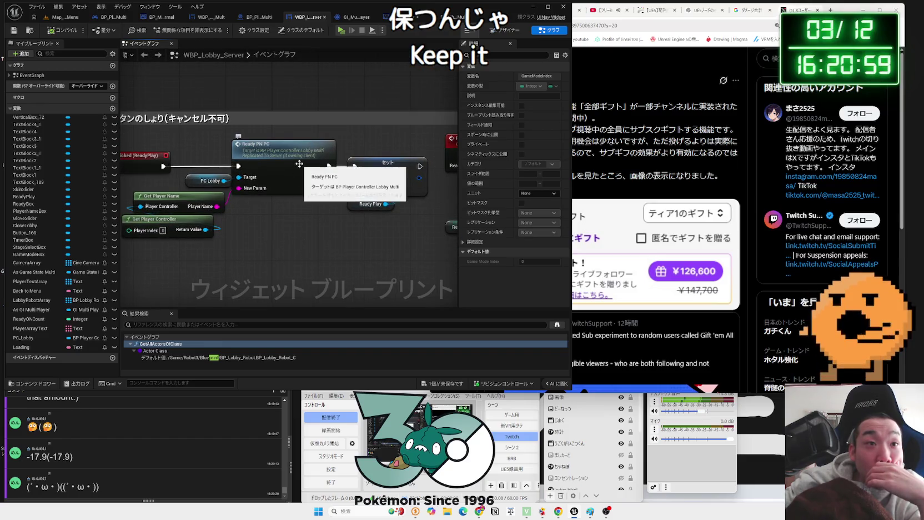
{"action": "scroll", "coordinate": [299, 164], "scroll_direction": "down", "scroll_amount": 4}
{"action": "scroll", "coordinate": [118, 203], "scroll_direction": "up", "scroll_amount": 4}
{"action": "scroll", "coordinate": [300, 222], "scroll_direction": "down", "scroll_amount": 4}
{"action": "scroll", "coordinate": [320, 235], "scroll_direction": "up", "scroll_amount": 5}
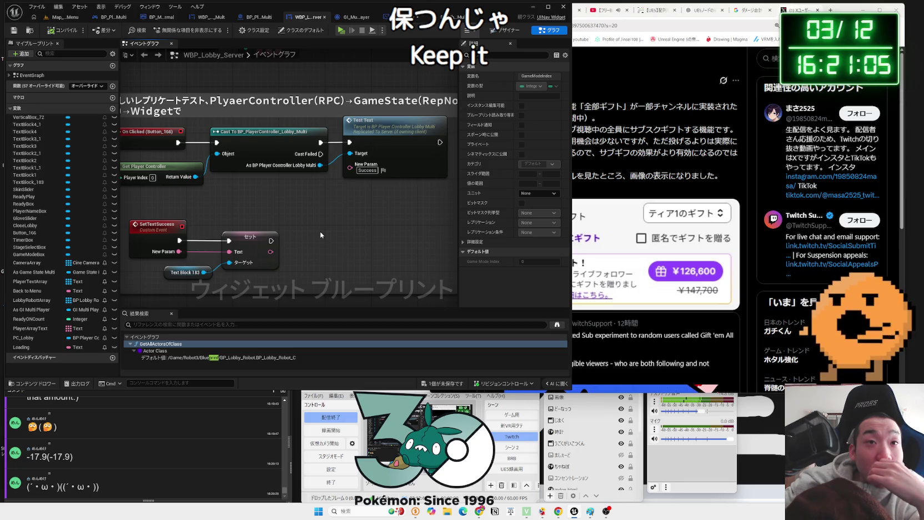
{"action": "scroll", "coordinate": [320, 235], "scroll_direction": "down", "scroll_amount": 4}
{"action": "scroll", "coordinate": [261, 189], "scroll_direction": "up", "scroll_amount": 4}
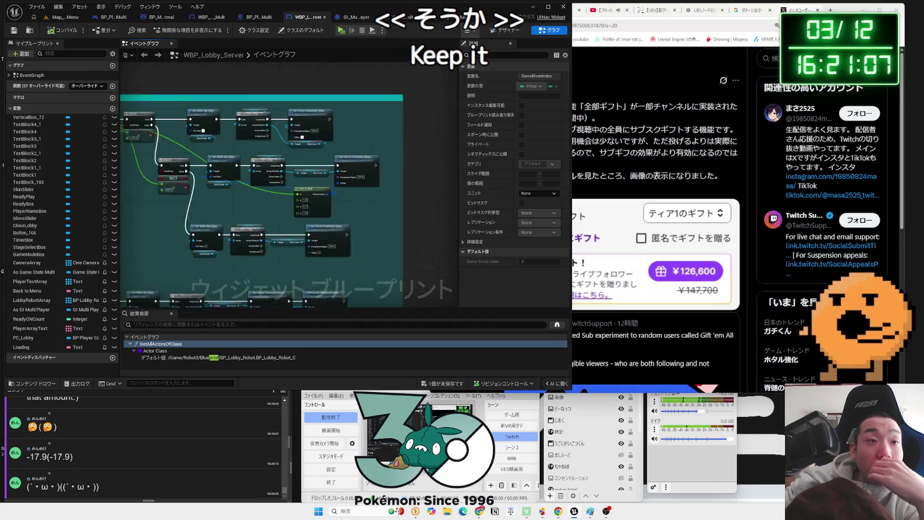
{"action": "scroll", "coordinate": [289, 200], "scroll_direction": "down", "scroll_amount": 4}
{"action": "scroll", "coordinate": [366, 184], "scroll_direction": "up", "scroll_amount": 4}
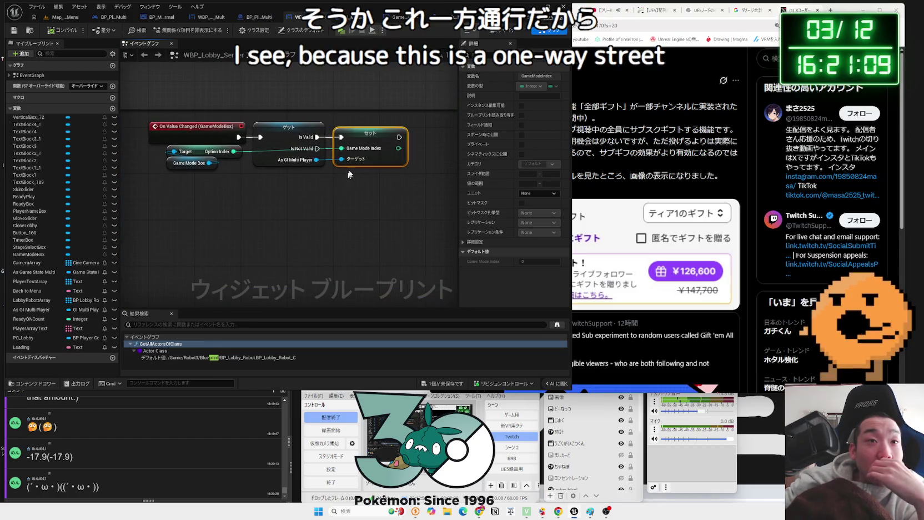
Add a GameModeChange custom event with a NewParam input and place it up-left.
{"action": "right_click", "coordinate": [254, 212]}
{"action": "type", "text": "t"}
{"action": "left_click", "coordinate": [287, 241]}
{"action": "type", "text": "GameModeChange"}
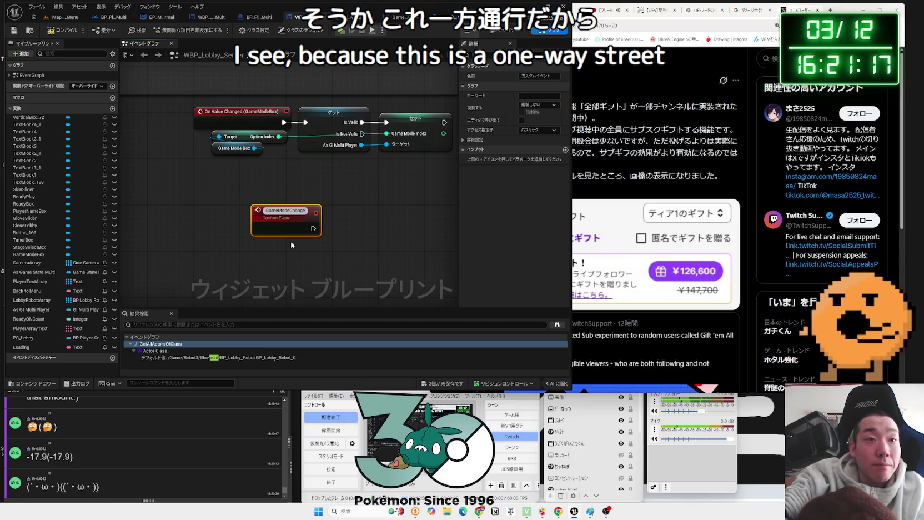
{"action": "key", "text": "Return"}
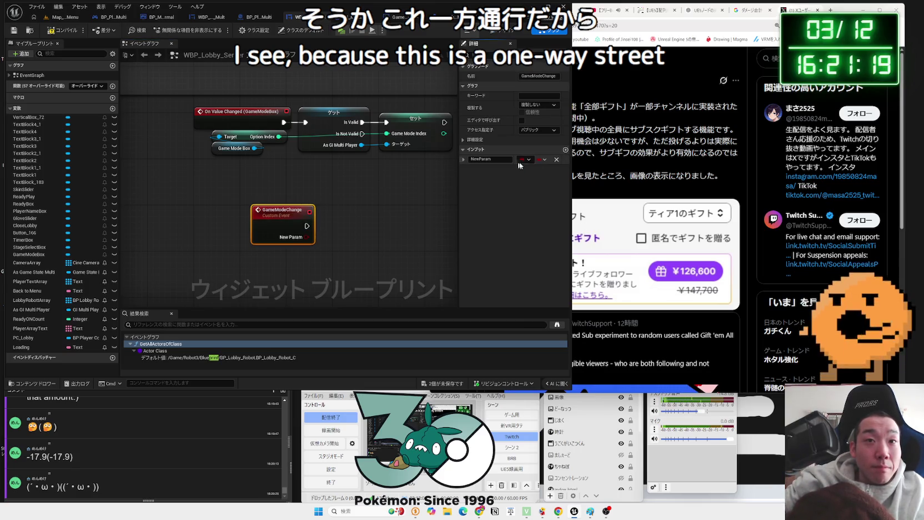
{"action": "left_click", "coordinate": [525, 160]}
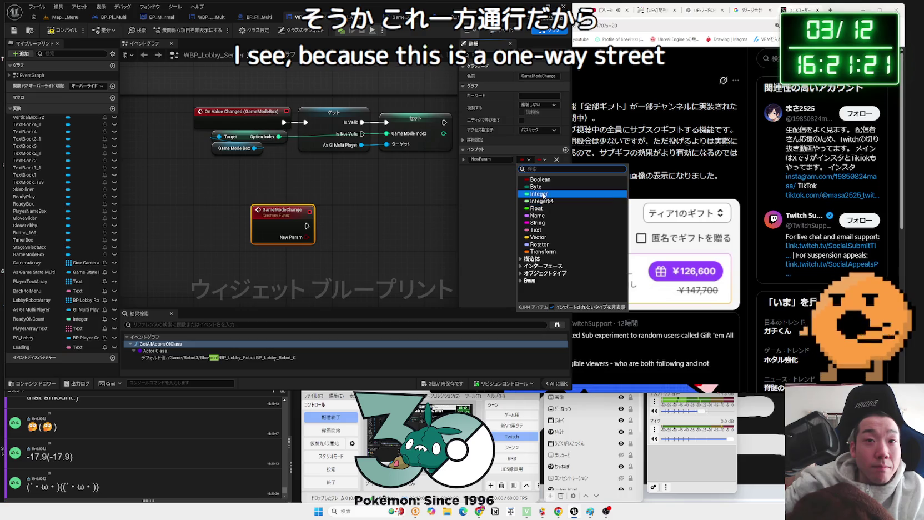
{"action": "left_click", "coordinate": [423, 226]}
{"action": "left_click_drag", "start_coordinate": [263, 220], "coordinate": [213, 208]}
{"action": "left_click", "coordinate": [284, 215]}
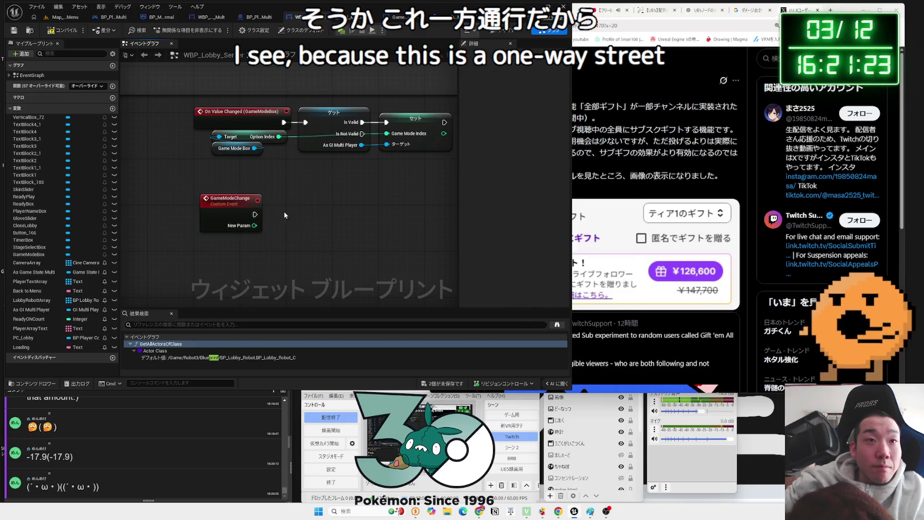
Duplicate the Game Mode Box getter and wire GameModeChange and New Param into Set Option Index.
{"action": "left_click", "coordinate": [223, 149]}
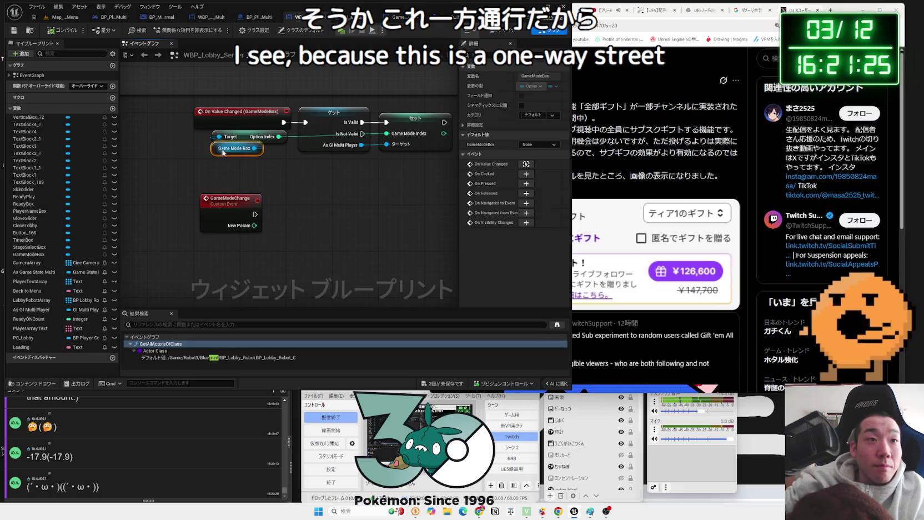
{"action": "key", "text": "ctrl+c"}
{"action": "key", "text": "ctrl+v"}
{"action": "left_click_drag", "start_coordinate": [301, 252], "coordinate": [333, 240]}
{"action": "type", "text": "set o"}
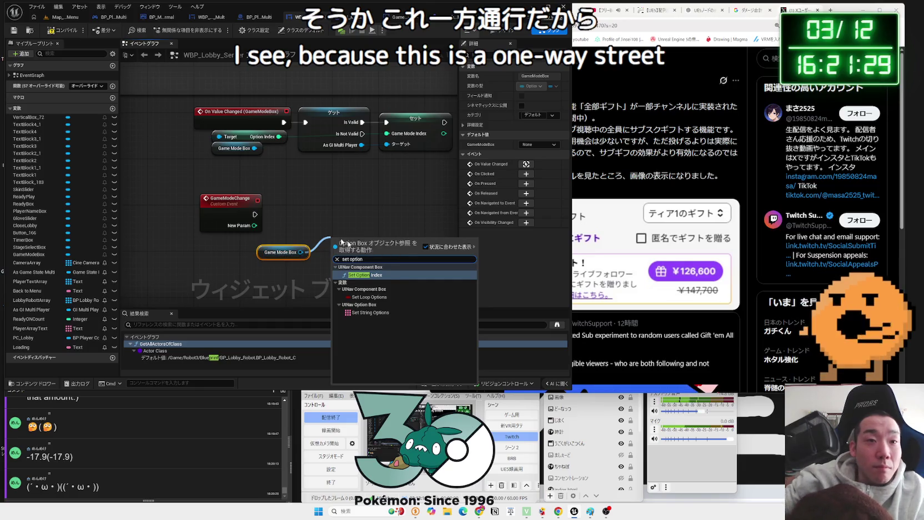
{"action": "key", "text": "Escape"}
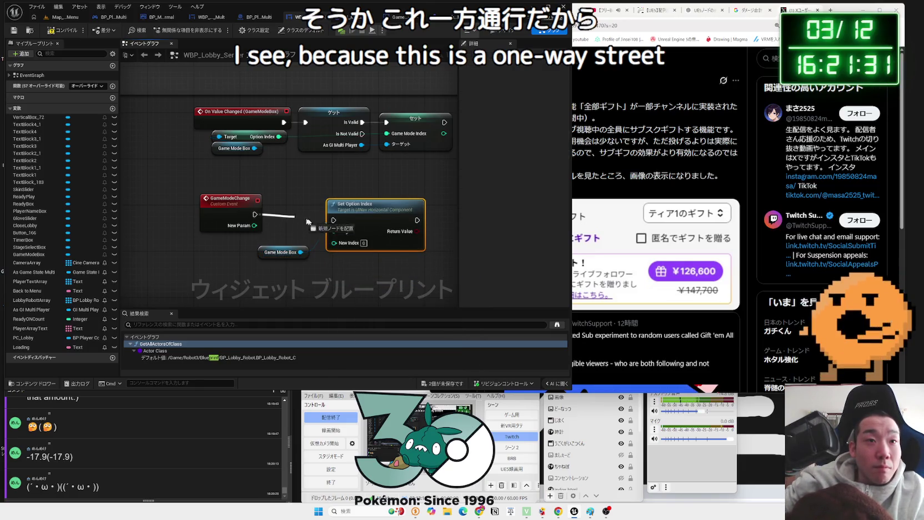
{"action": "left_click_drag", "start_coordinate": [358, 211], "coordinate": [358, 205]}
{"action": "scroll", "coordinate": [333, 236], "scroll_direction": "down", "scroll_amount": 2}
{"action": "mouse_move", "coordinate": [333, 237]}
{"action": "left_mouse_down"}
{"action": "mouse_move", "coordinate": [232, 228]}
{"action": "mouse_move", "coordinate": [255, 219]}
{"action": "left_mouse_up"}
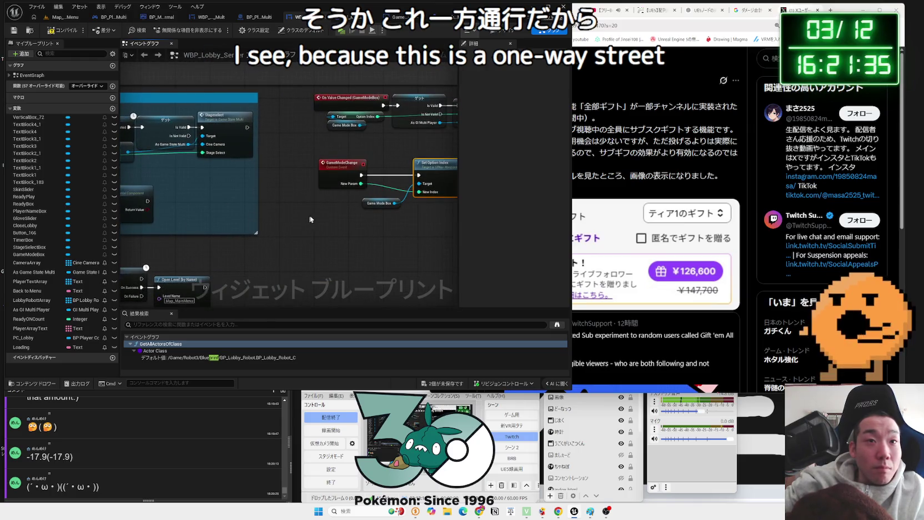
{"action": "mouse_move", "coordinate": [379, 206]}
{"action": "left_mouse_down"}
{"action": "mouse_move", "coordinate": [390, 190]}
{"action": "mouse_move", "coordinate": [126, 118]}
{"action": "left_mouse_up"}
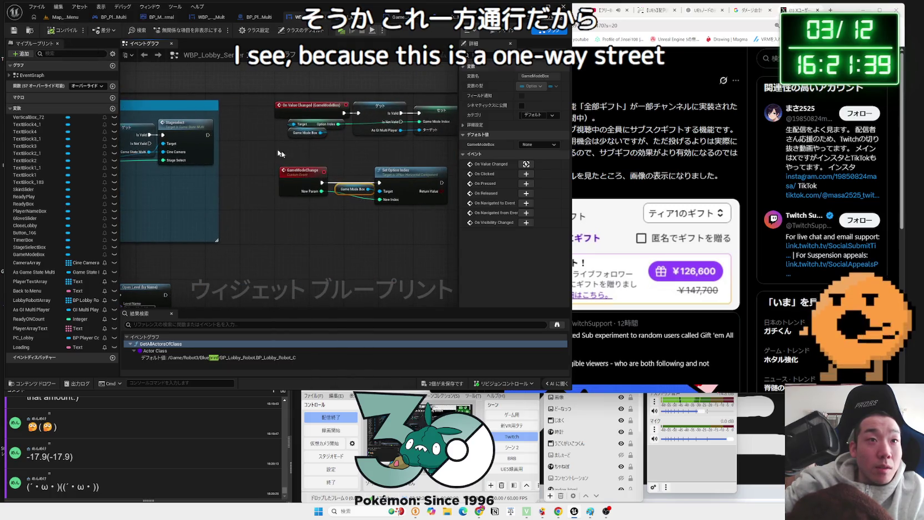
{"action": "left_click_drag", "start_coordinate": [369, 213], "coordinate": [311, 220]}
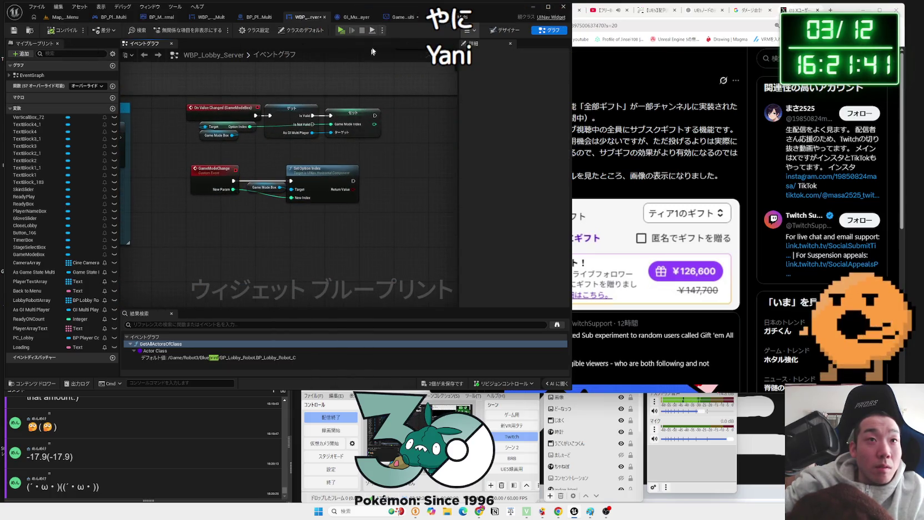
In GameState_Multi's OnRep_Game Mode Select, call WBP Lobby's Game Mode Change with Game Mode Select.
{"action": "left_click", "coordinate": [404, 20]}
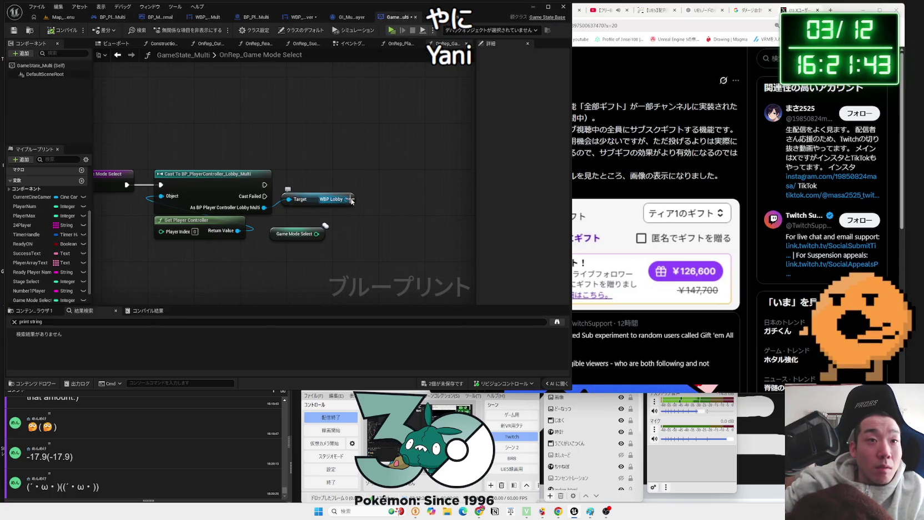
{"action": "left_click_drag", "start_coordinate": [352, 202], "coordinate": [391, 188]}
{"action": "type", "text": "s"}
{"action": "key", "text": "BackSpace"}
{"action": "type", "text": "game mode"}
{"action": "key", "text": "Return"}
{"action": "mouse_move", "coordinate": [391, 187]}
{"action": "left_mouse_down"}
{"action": "mouse_move", "coordinate": [379, 170]}
{"action": "mouse_move", "coordinate": [393, 176]}
{"action": "left_mouse_up"}
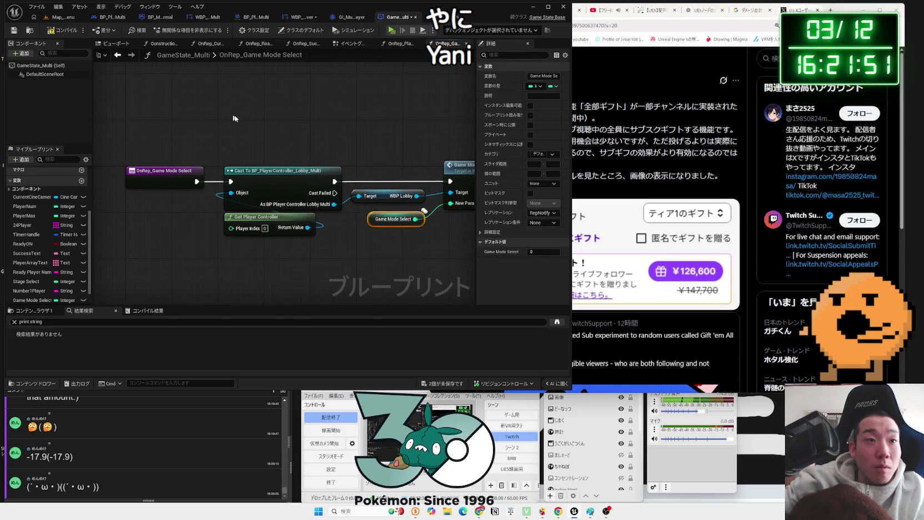
Save both changed blueprints and start a three-window play-in-editor test.
{"action": "left_click", "coordinate": [117, 55]}
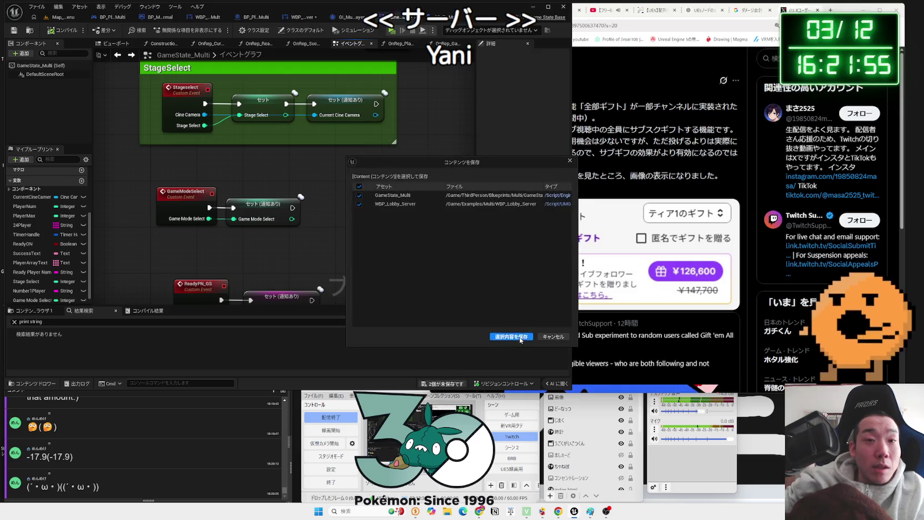
{"action": "left_click", "coordinate": [61, 18]}
{"action": "left_click", "coordinate": [176, 31]}
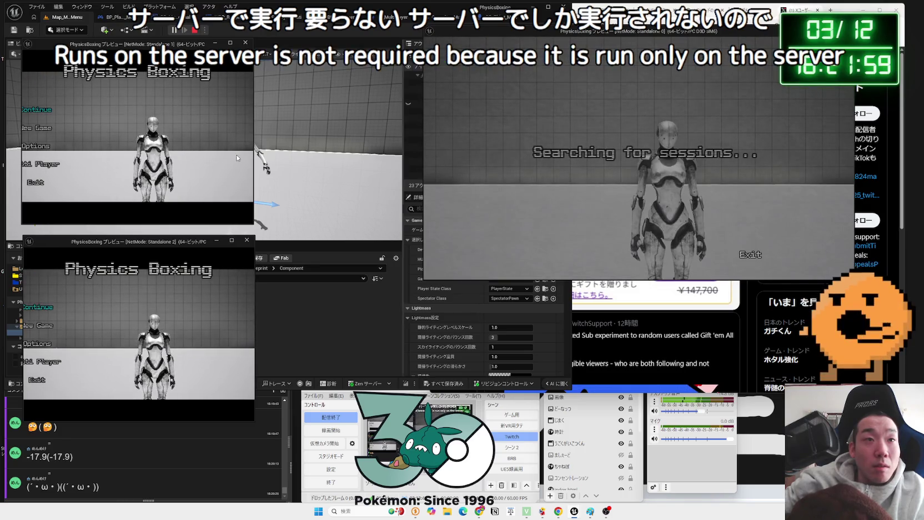
Widen the two Standalone client windows and create a server lobby on the host.
{"action": "left_click_drag", "start_coordinate": [255, 157], "coordinate": [315, 161]}
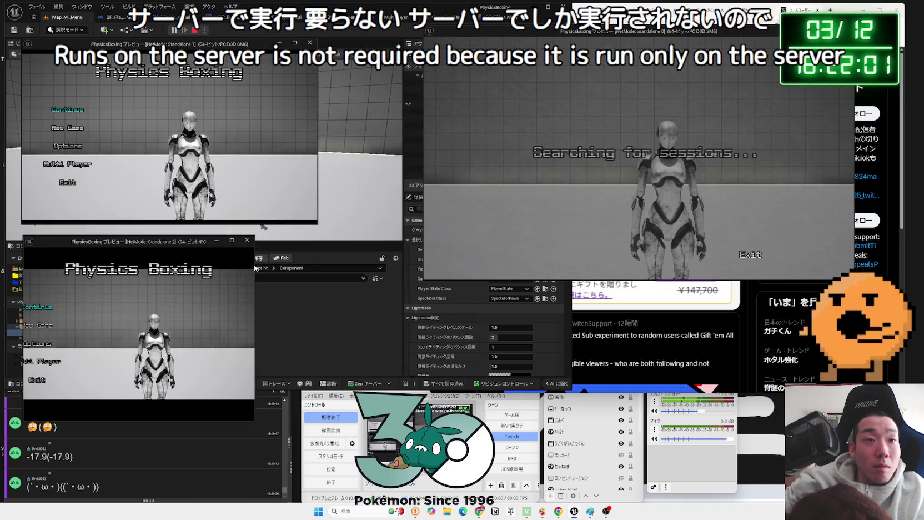
{"action": "left_click_drag", "start_coordinate": [255, 269], "coordinate": [336, 270]}
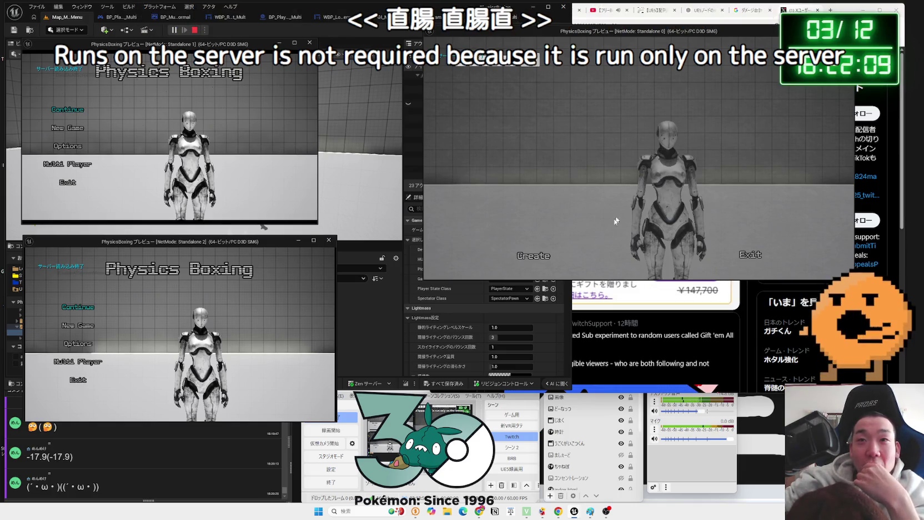
{"action": "left_click", "coordinate": [532, 257]}
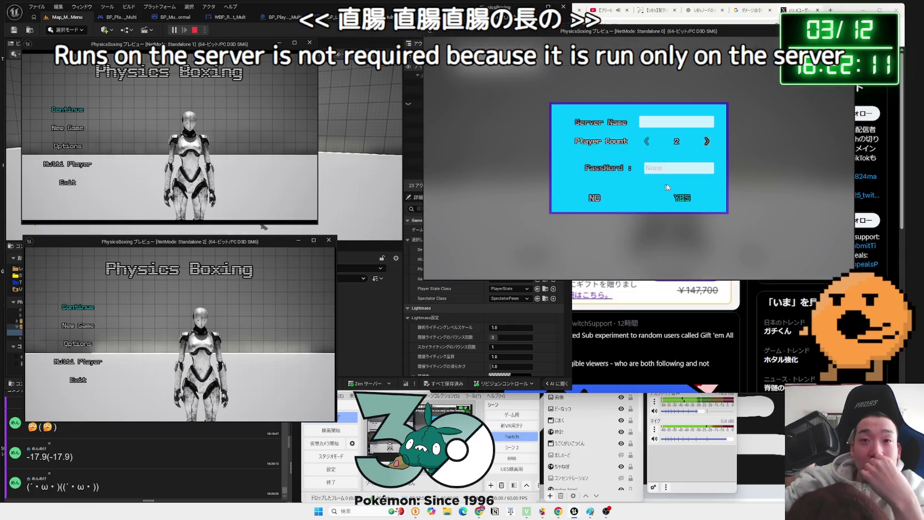
{"action": "left_click", "coordinate": [683, 199]}
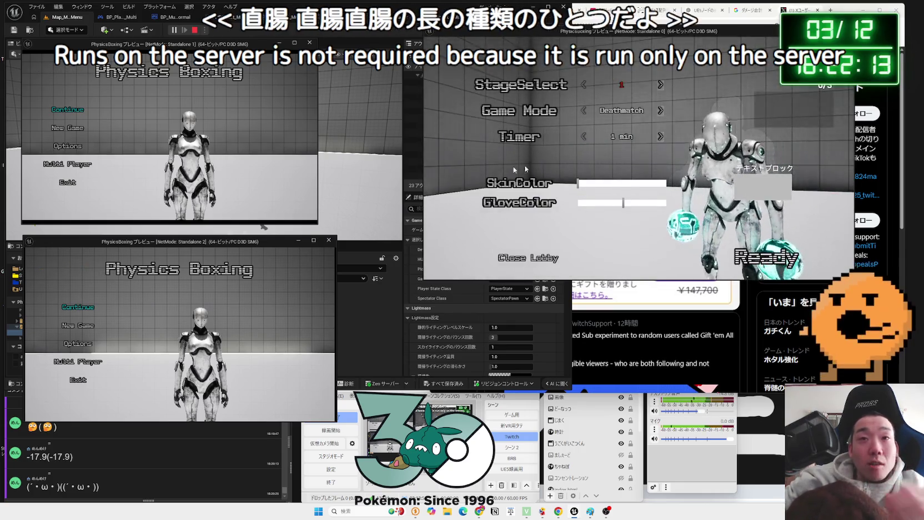
Have the clients search for sessions and join the host's lobby, with the host set to One-Punch.
{"action": "key", "text": "alt+Tab"}
{"action": "left_click", "coordinate": [88, 163]}
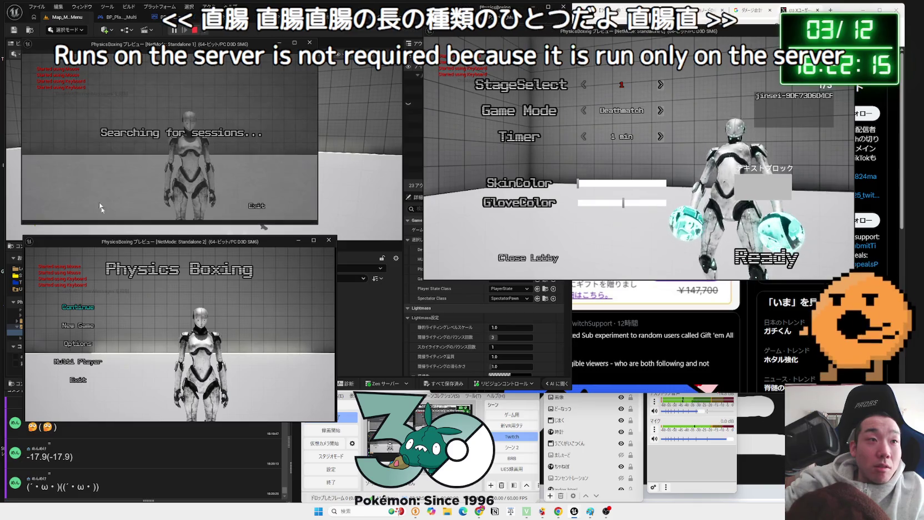
{"action": "left_click", "coordinate": [89, 360]}
{"action": "left_click", "coordinate": [660, 110]}
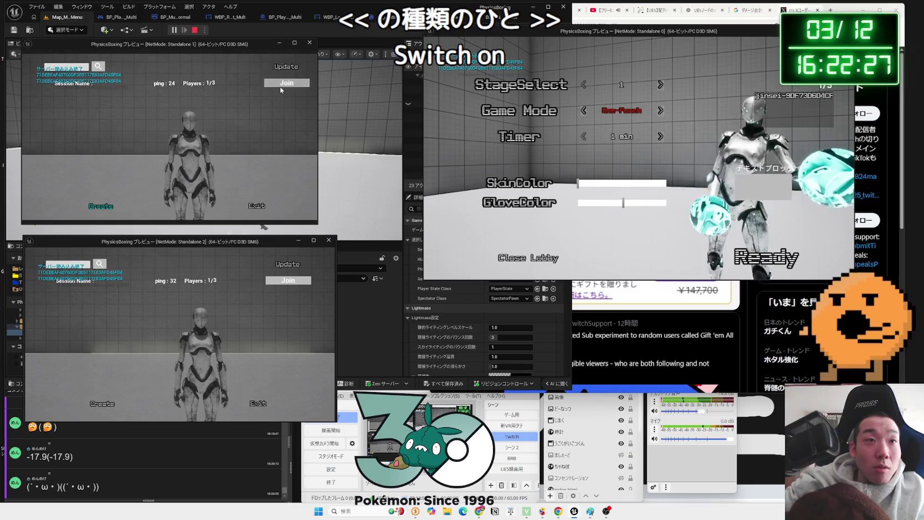
{"action": "left_click", "coordinate": [293, 280]}
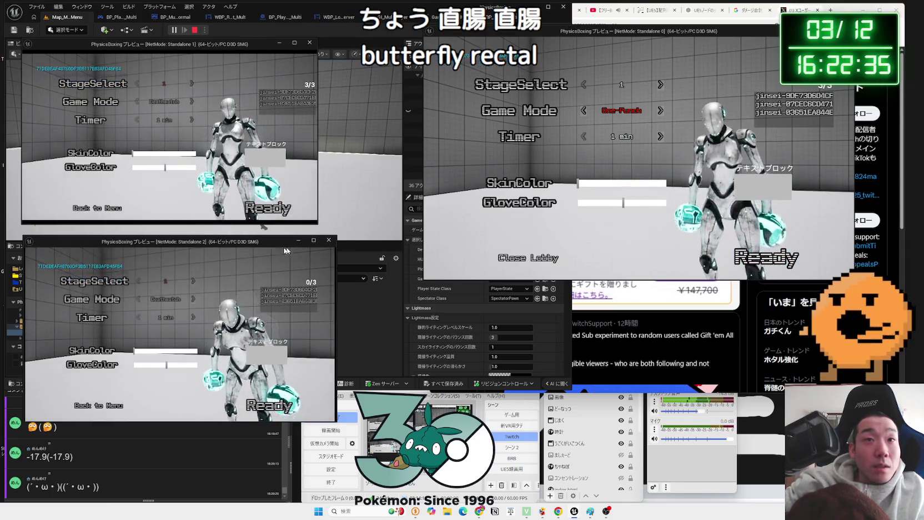
Cycle the host's game mode through Damage Race and back to One-Punch.
{"action": "key", "text": "alt+Tab"}
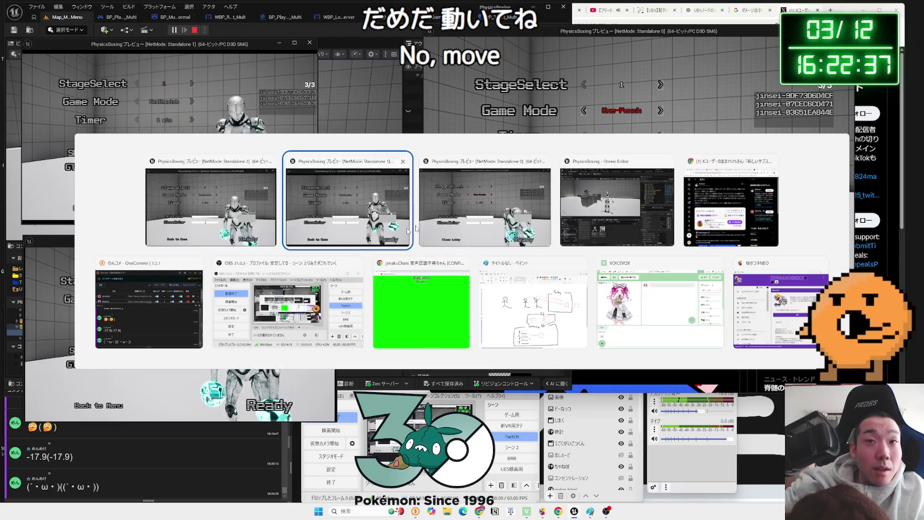
{"action": "left_click", "coordinate": [661, 110]}
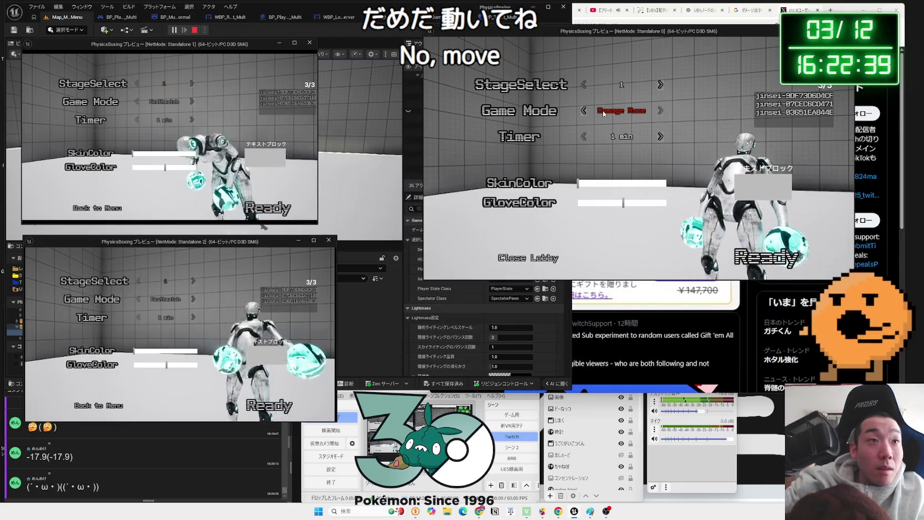
{"action": "left_click", "coordinate": [661, 111]}
{"action": "left_click", "coordinate": [661, 110]}
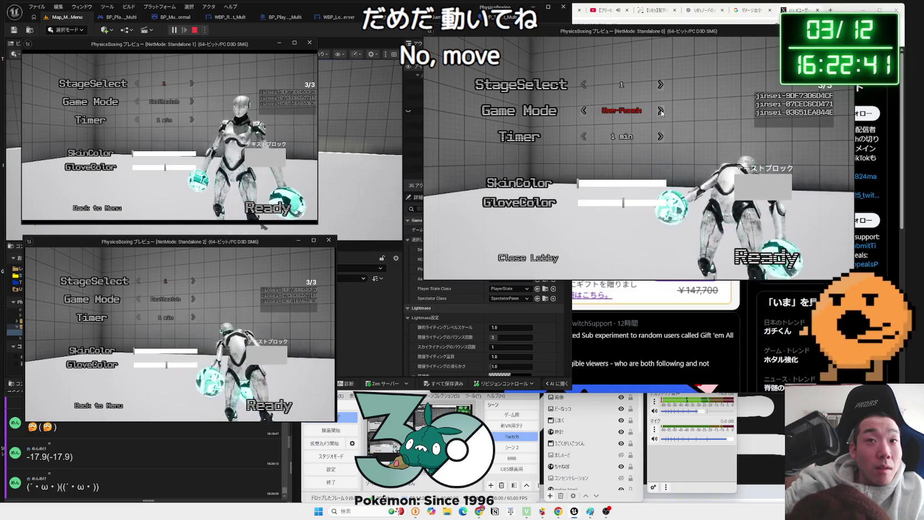
Close the host's lobby, exit the game and confirm YES to end the session.
{"action": "left_click", "coordinate": [523, 259]}
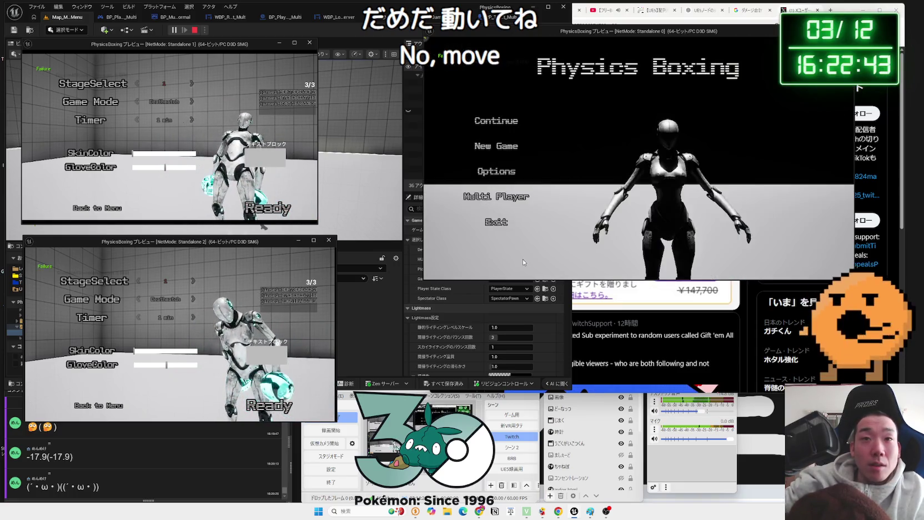
{"action": "left_click", "coordinate": [497, 220]}
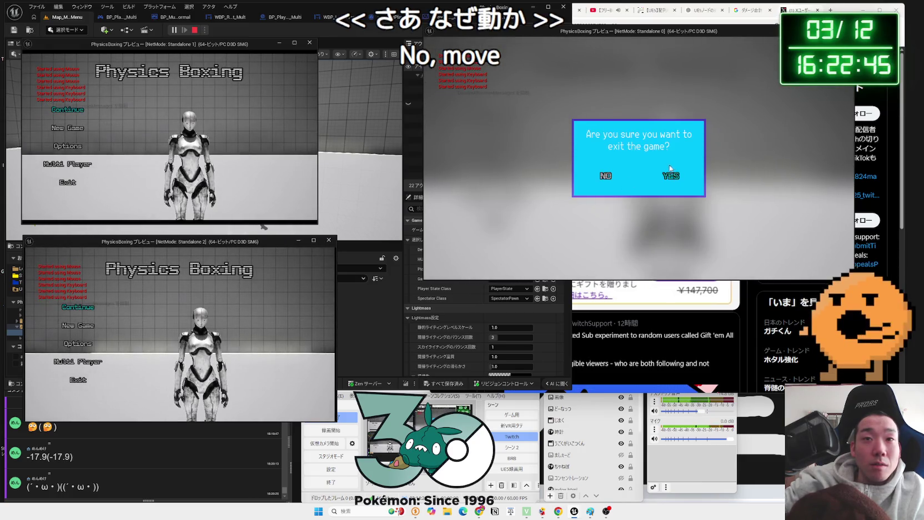
{"action": "left_click", "coordinate": [670, 173]}
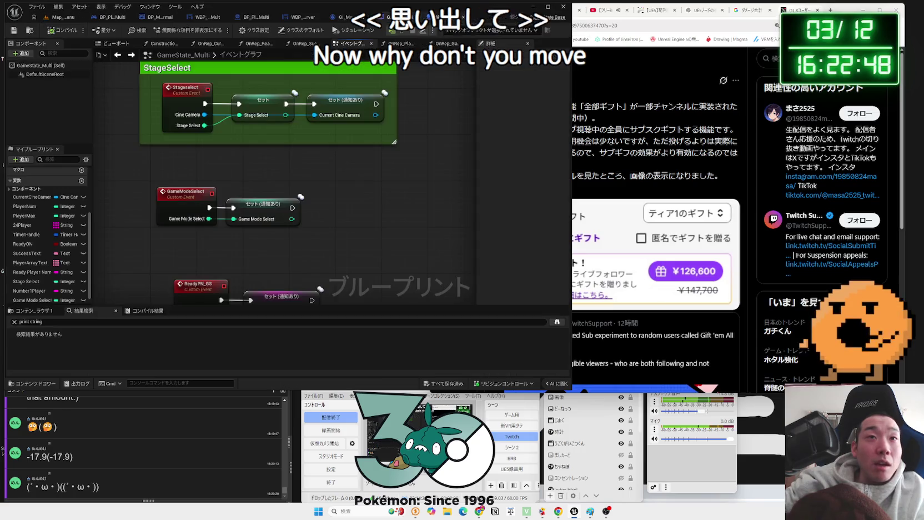
Inspect GameState_Multi's Stage Select setter, then return to the WBP_Lobby_Server blueprint.
{"action": "left_click", "coordinate": [411, 17]}
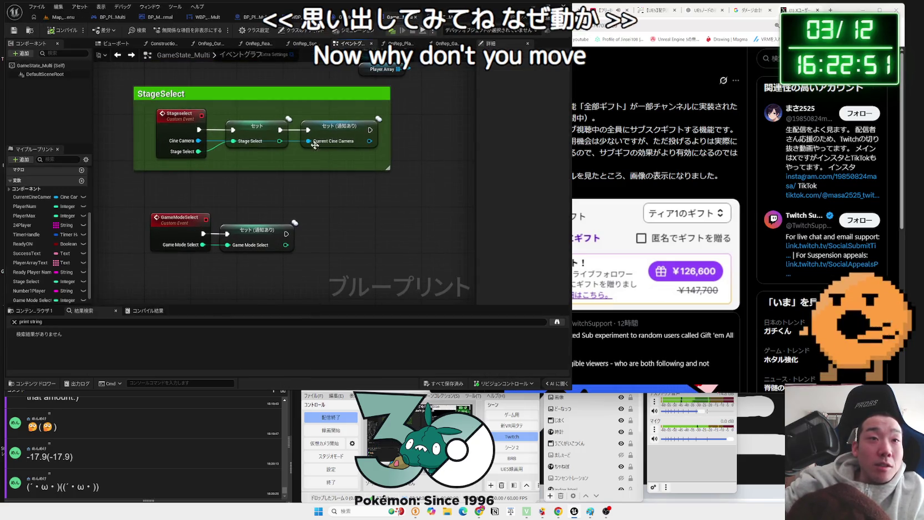
{"action": "left_click", "coordinate": [257, 126]}
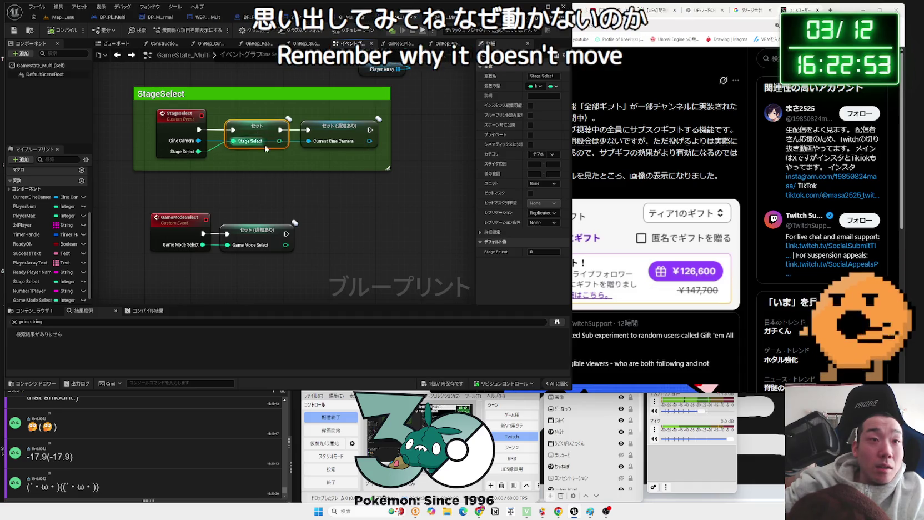
{"action": "left_click", "coordinate": [336, 228]}
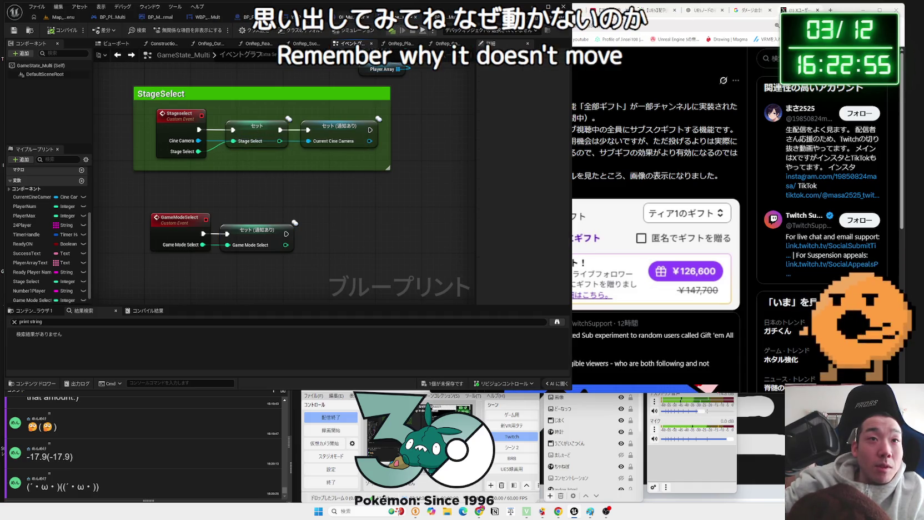
{"action": "left_click", "coordinate": [344, 19]}
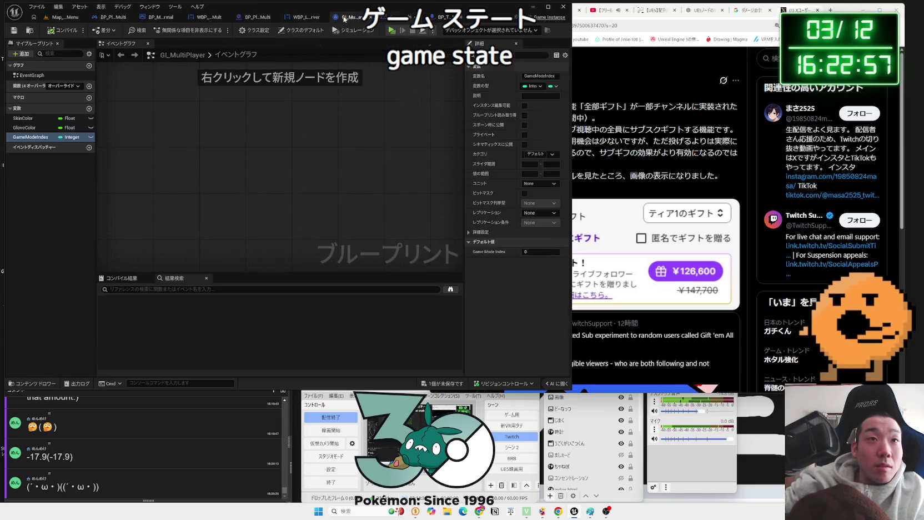
{"action": "left_click", "coordinate": [301, 18]}
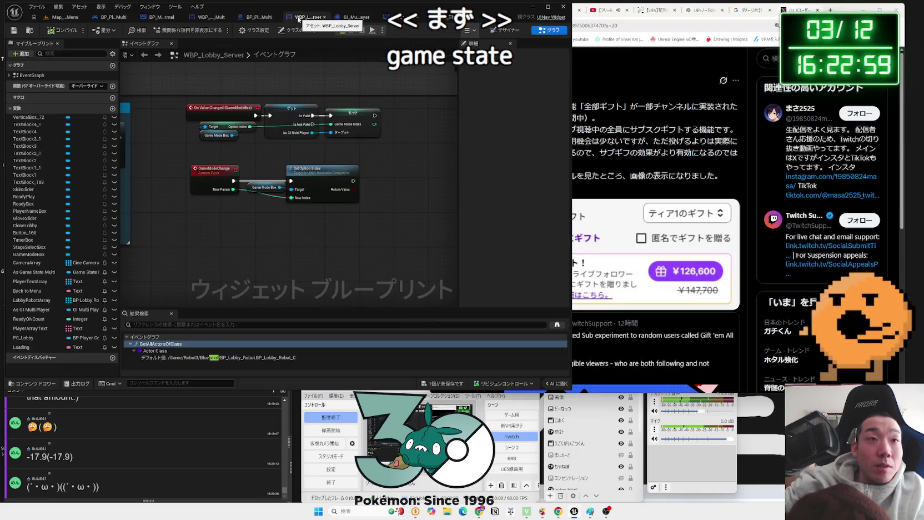
Compare against the StageSelect logic and delete the GameModeBox handler's Set Game Mode Index node.
{"action": "scroll", "coordinate": [246, 160], "scroll_direction": "up", "scroll_amount": 2}
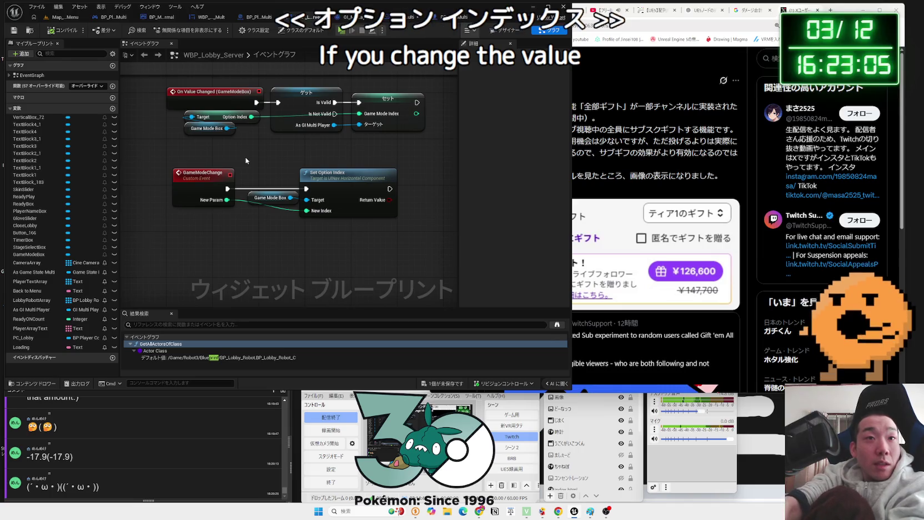
{"action": "left_click_drag", "start_coordinate": [245, 155], "coordinate": [457, 174]}
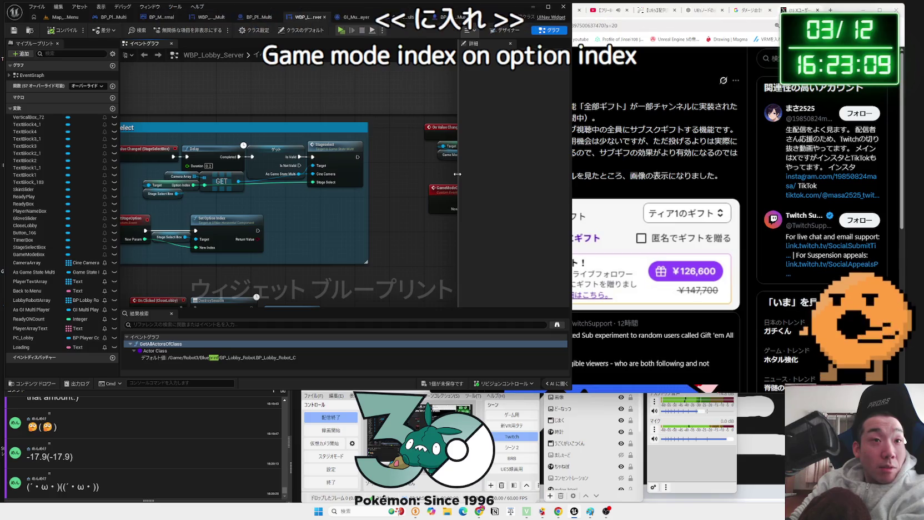
{"action": "scroll", "coordinate": [427, 185], "scroll_direction": "up", "scroll_amount": 1}
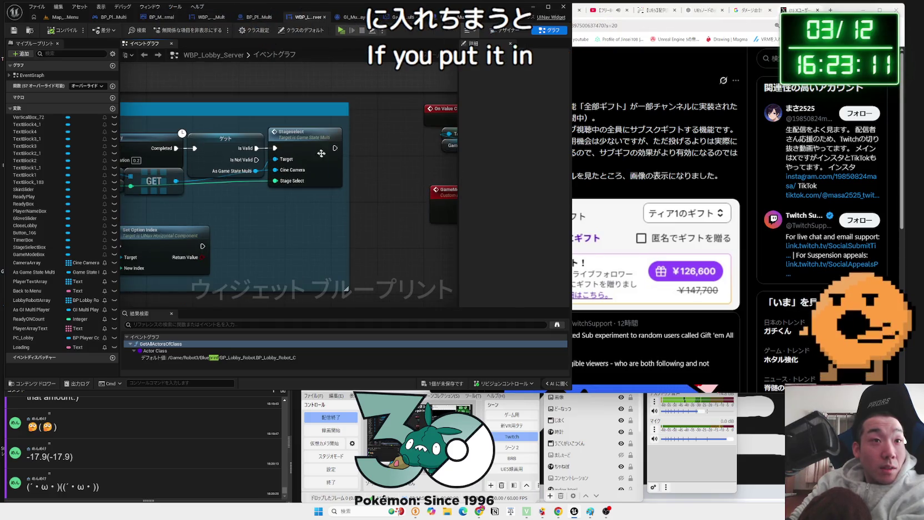
{"action": "left_click_drag", "start_coordinate": [433, 153], "coordinate": [172, 176]}
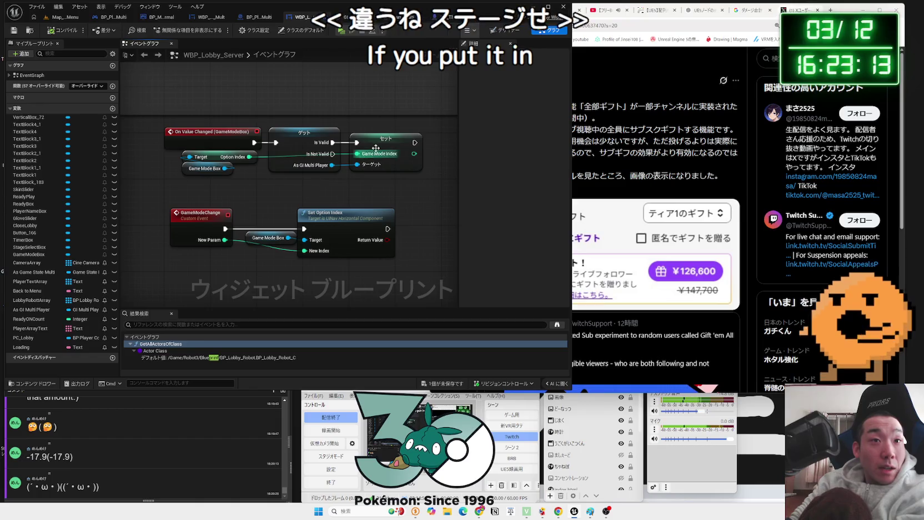
{"action": "left_click", "coordinate": [376, 148]}
{"action": "key", "text": "Delete"}
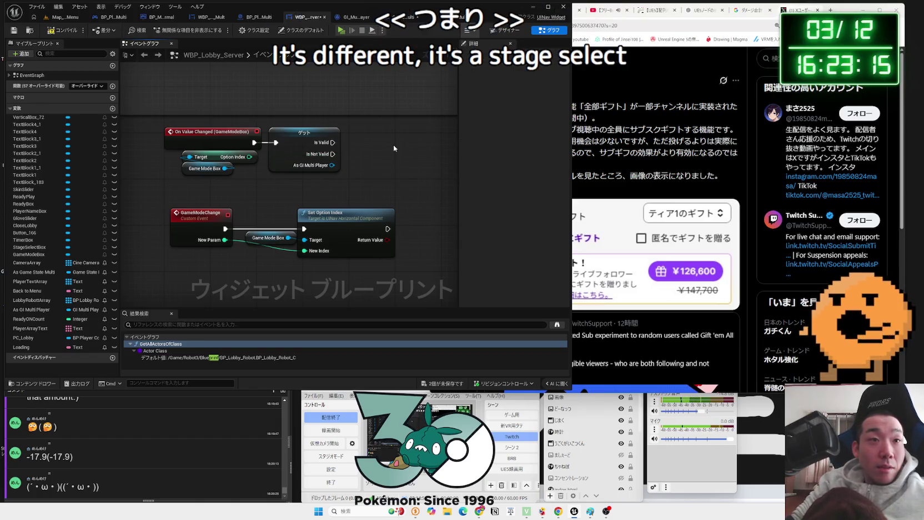
Copy the As Game State Multi getter from the StageSelect logic into the GameModeBox handler after Is Valid.
{"action": "left_click_drag", "start_coordinate": [333, 143], "coordinate": [366, 149]}
{"action": "type", "text": "sta"}
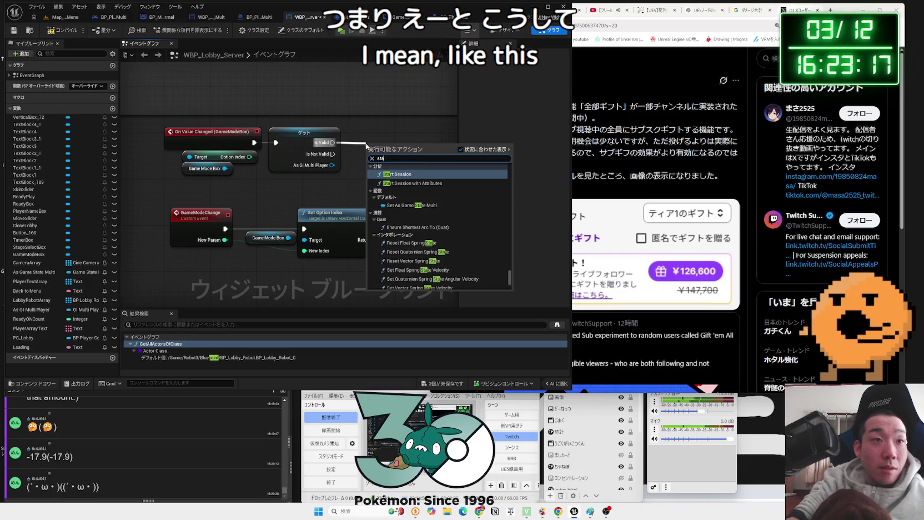
{"action": "left_click_drag", "start_coordinate": [265, 202], "coordinate": [524, 200]}
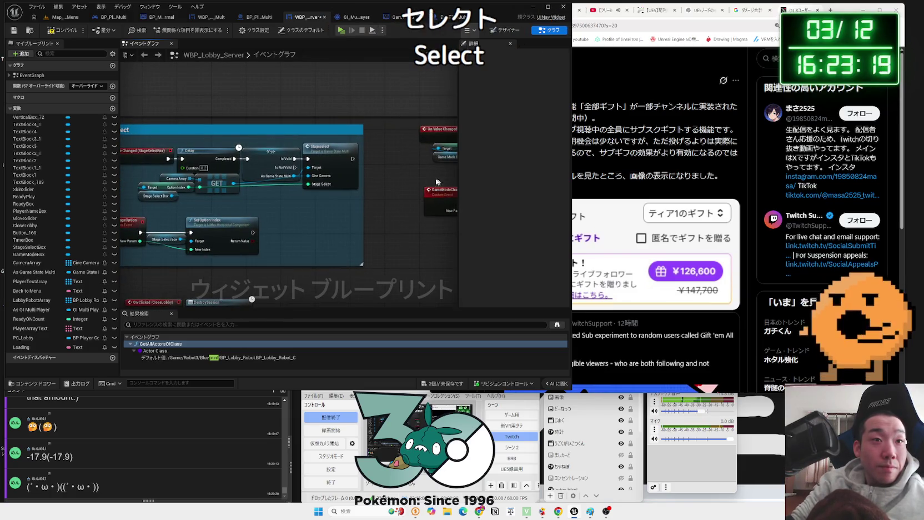
{"action": "left_click", "coordinate": [274, 161]}
{"action": "left_click", "coordinate": [393, 185]}
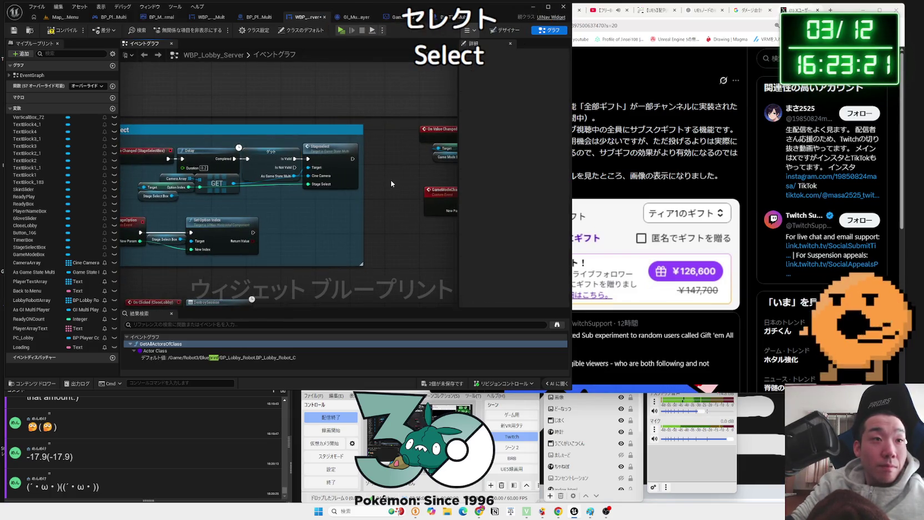
{"action": "left_click_drag", "start_coordinate": [393, 183], "coordinate": [215, 205]}
{"action": "scroll", "coordinate": [348, 185], "scroll_direction": "up", "scroll_amount": 2}
{"action": "key", "text": "ctrl+v"}
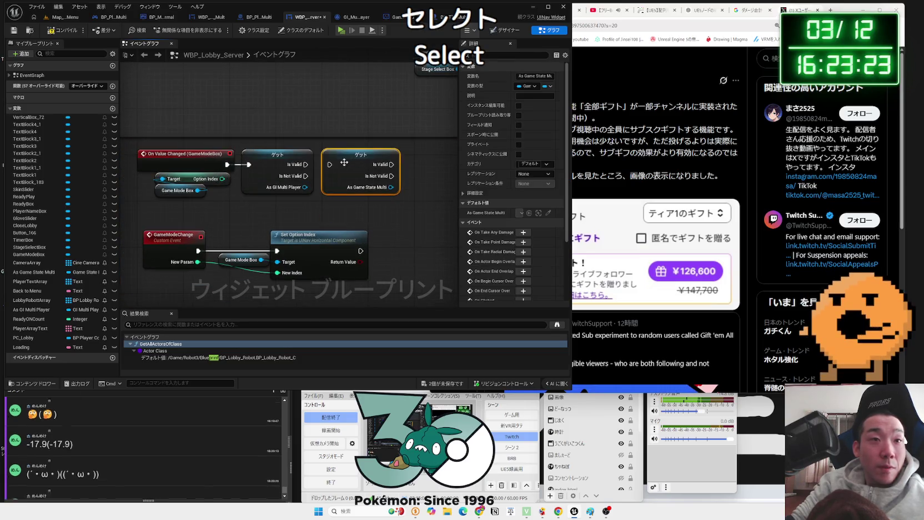
{"action": "left_click_drag", "start_coordinate": [304, 175], "coordinate": [328, 175]}
{"action": "left_click_drag", "start_coordinate": [328, 187], "coordinate": [283, 187]}
Replace the GI player getter with the game state getter, wired to the value-changed event.
{"action": "left_click_drag", "start_coordinate": [343, 198], "coordinate": [375, 190]}
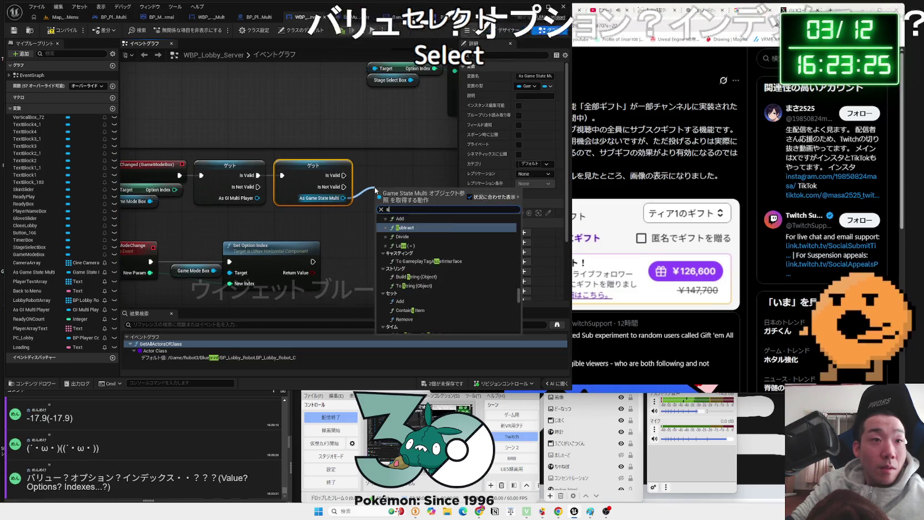
{"action": "type", "text": "stage se"}
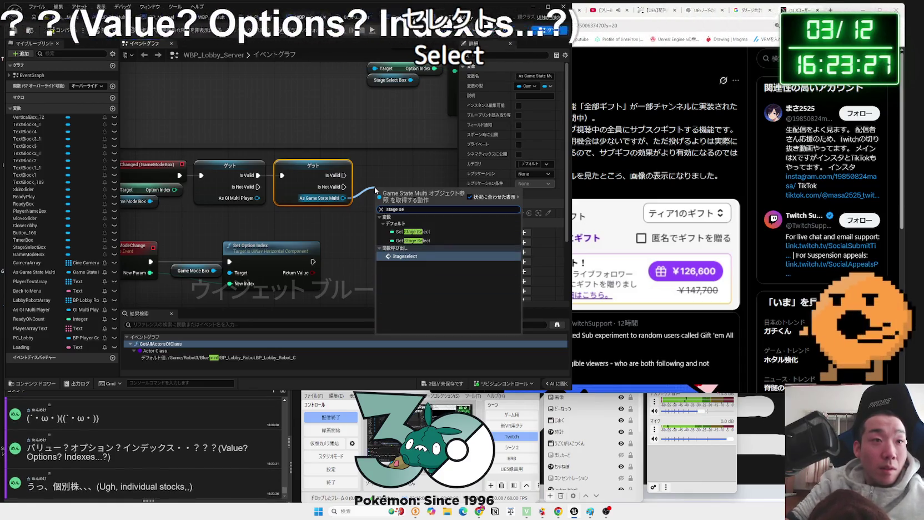
{"action": "left_click", "coordinate": [407, 256]}
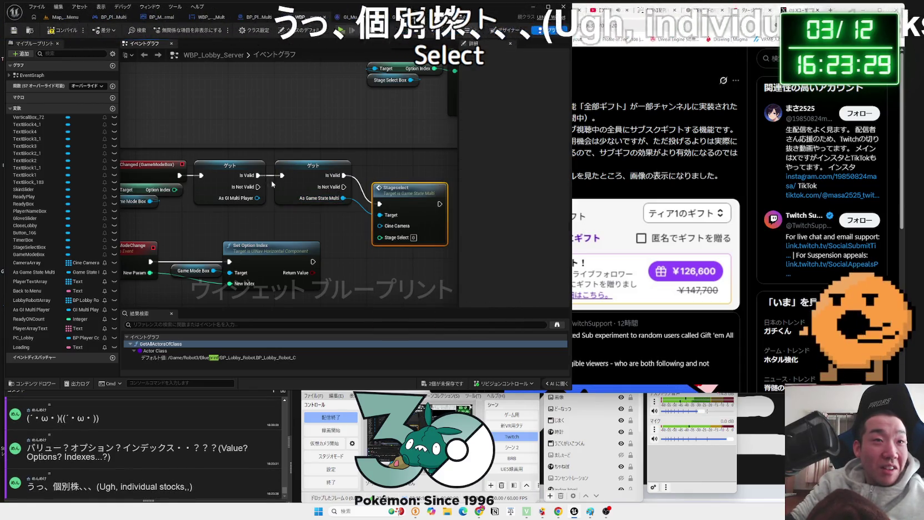
{"action": "left_click", "coordinate": [231, 166]}
{"action": "key", "text": "Delete"}
{"action": "left_click_drag", "start_coordinate": [308, 169], "coordinate": [238, 169]}
{"action": "left_click_drag", "start_coordinate": [179, 176], "coordinate": [213, 176]}
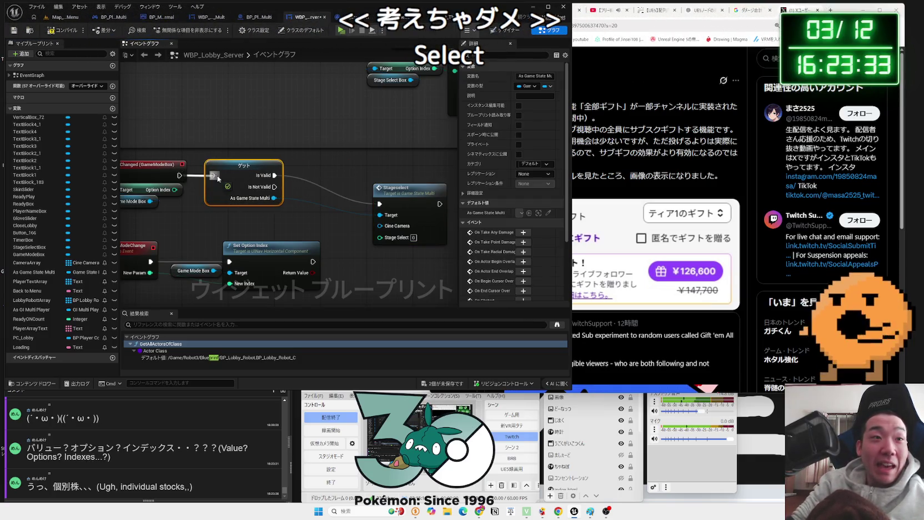
{"action": "left_click_drag", "start_coordinate": [402, 195], "coordinate": [326, 166]}
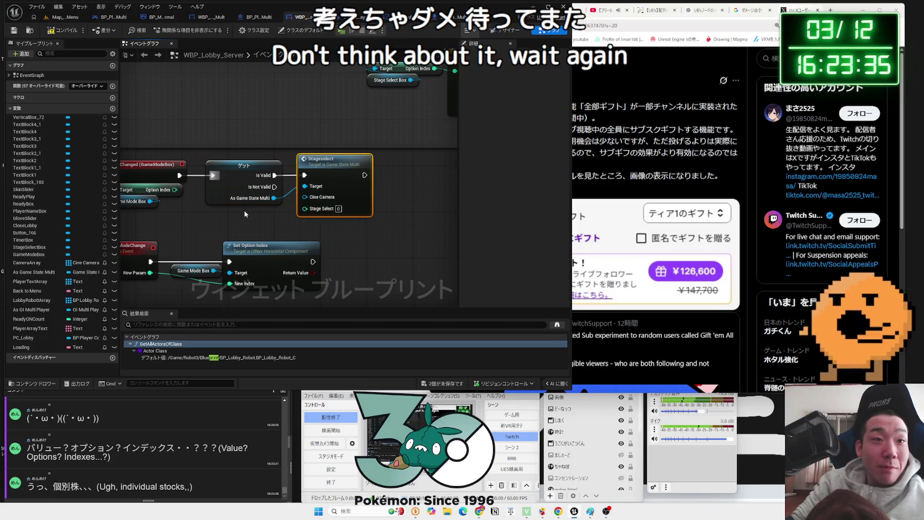
{"action": "key", "text": "Delete"}
Call Game Mode Select on the game state getter's output.
{"action": "left_click_drag", "start_coordinate": [274, 197], "coordinate": [312, 191]}
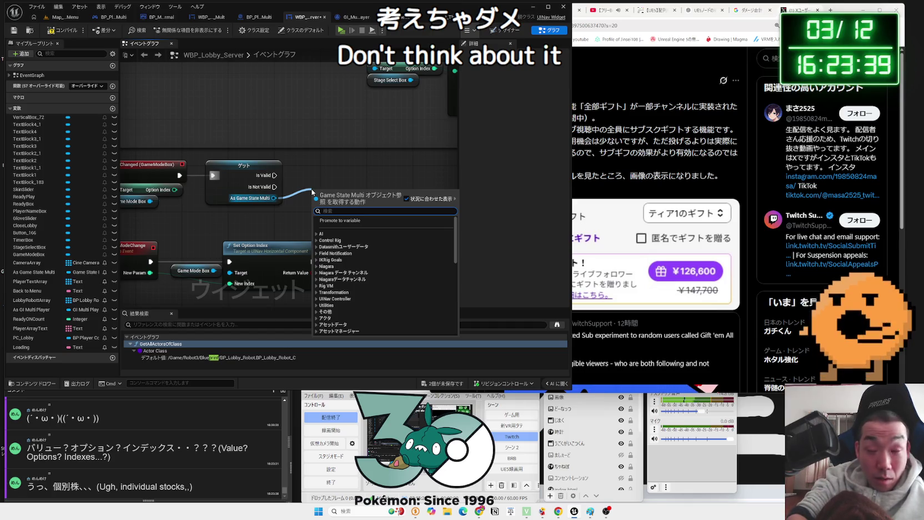
{"action": "type", "text": "game"}
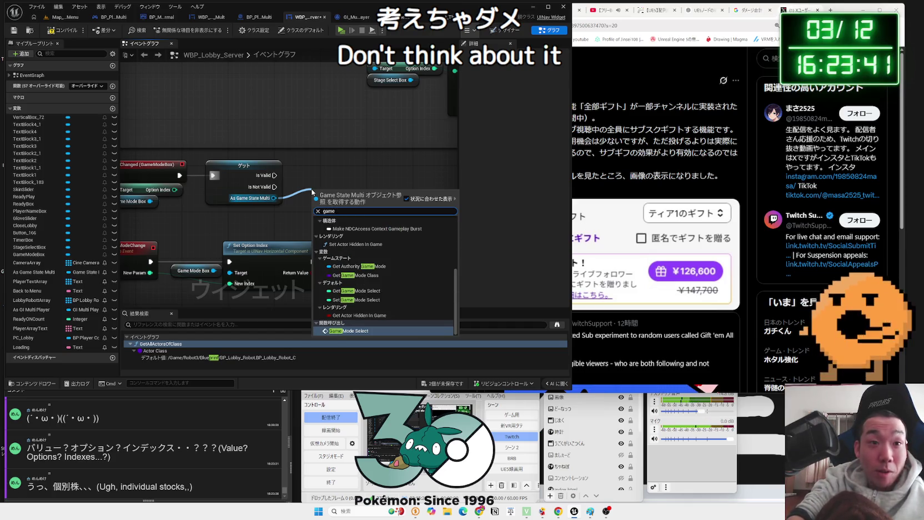
{"action": "key", "text": "Return"}
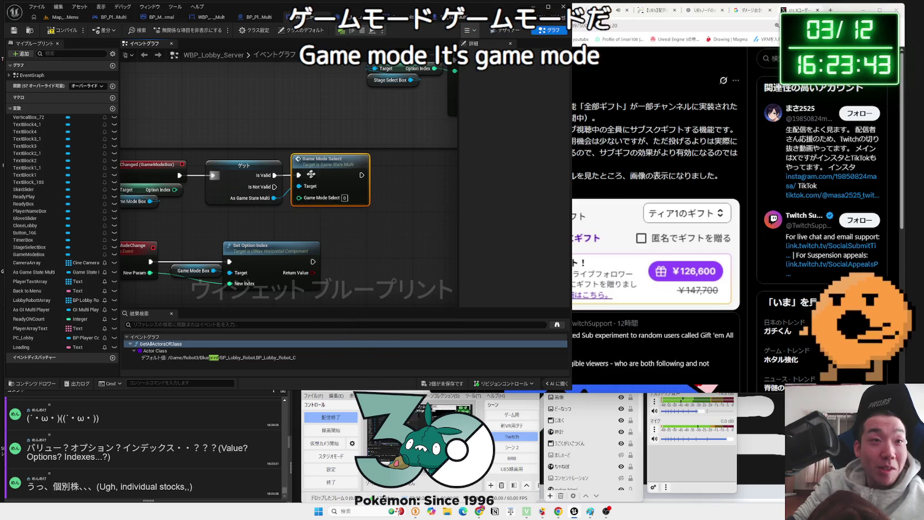
{"action": "mouse_move", "coordinate": [174, 191]}
{"action": "left_mouse_down"}
{"action": "mouse_move", "coordinate": [197, 169]}
{"action": "mouse_move", "coordinate": [532, 155]}
{"action": "mouse_move", "coordinate": [308, 190]}
{"action": "left_mouse_up"}
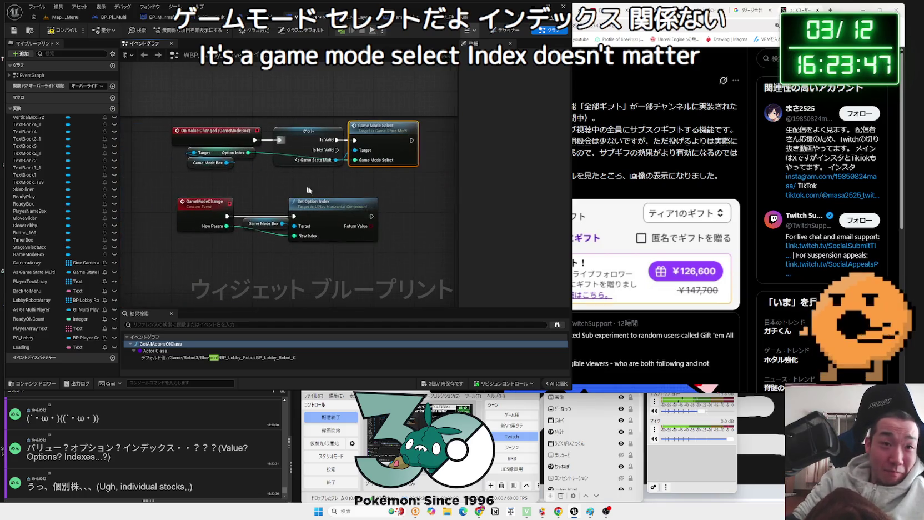
{"action": "left_click", "coordinate": [334, 183]}
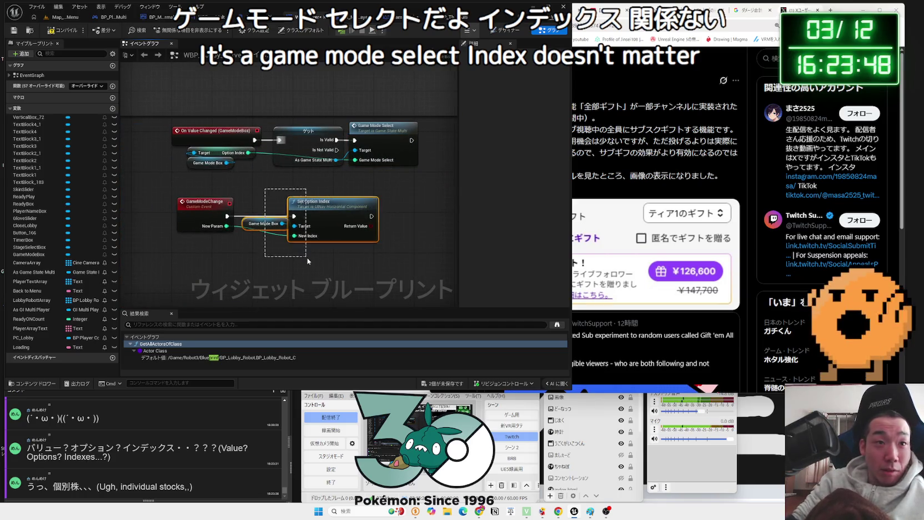
Play Map_Menu with three players, start a multiplayer search, and widen both Standalone preview windows.
{"action": "left_click", "coordinate": [65, 19]}
{"action": "left_click", "coordinate": [174, 30]}
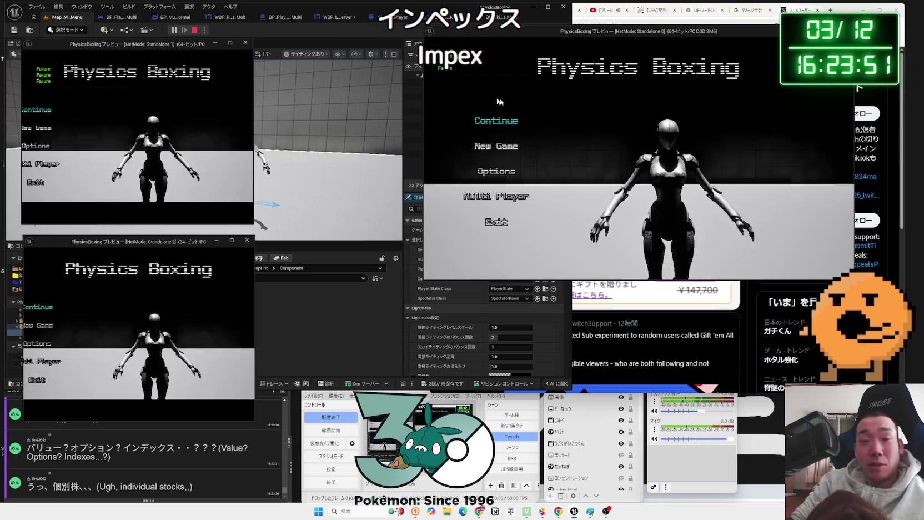
{"action": "left_click", "coordinate": [496, 196]}
{"action": "left_click_drag", "start_coordinate": [255, 162], "coordinate": [309, 163]}
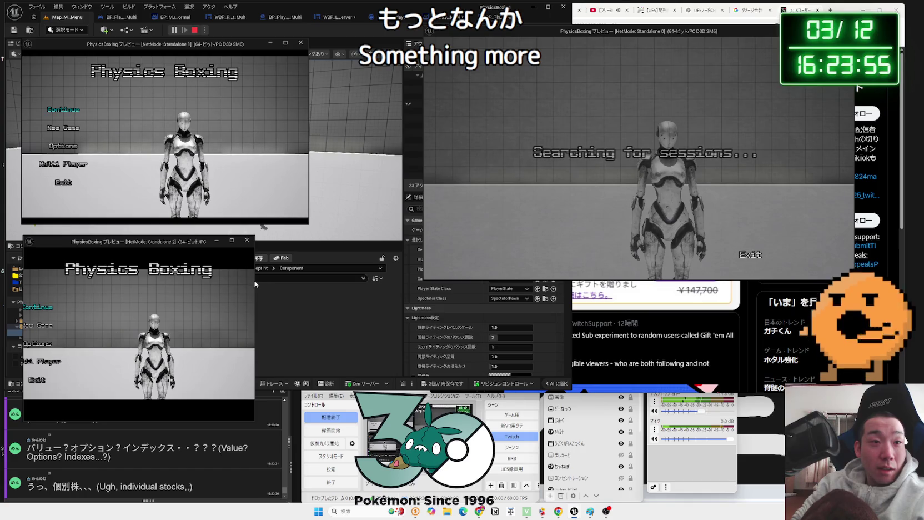
{"action": "left_click_drag", "start_coordinate": [255, 280], "coordinate": [334, 280]}
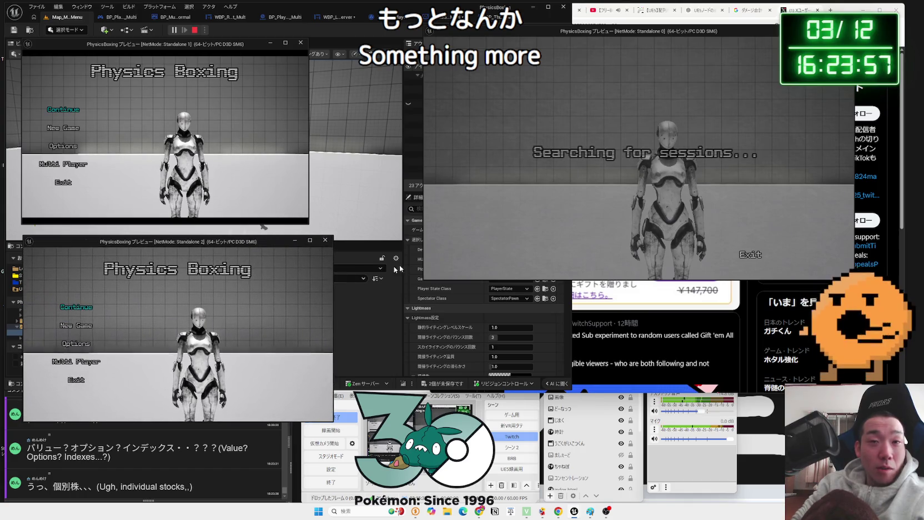
{"action": "left_click", "coordinate": [753, 323]}
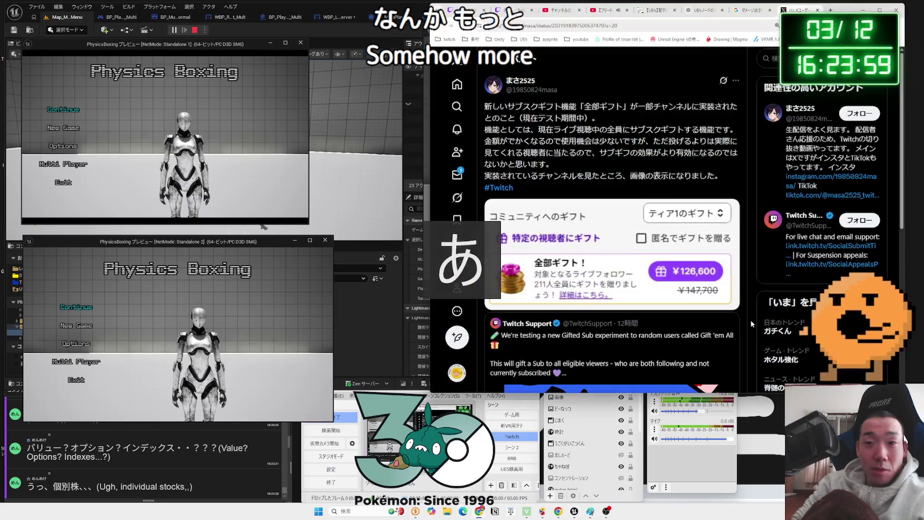
Go back to X's home timeline and scroll down to the boxing sparring video post.
{"action": "key", "text": "alt+Left"}
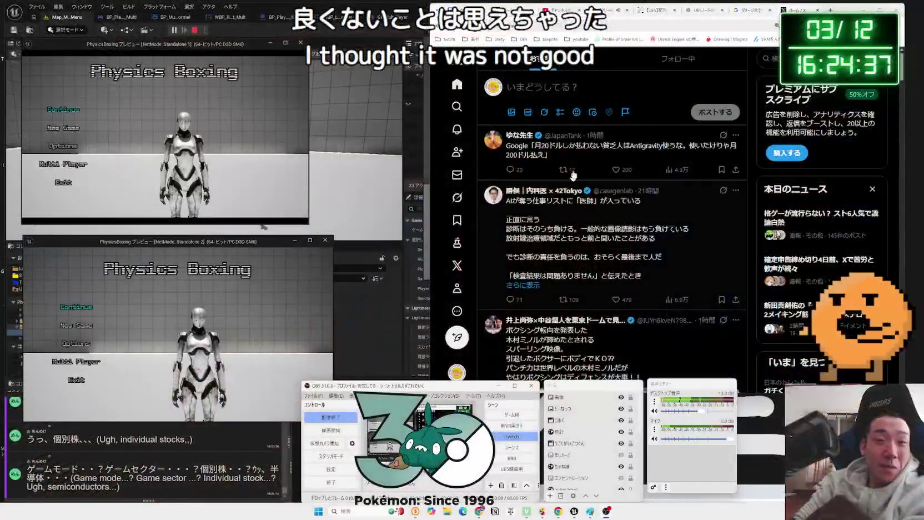
{"action": "scroll", "coordinate": [617, 224], "scroll_direction": "down", "scroll_amount": 3}
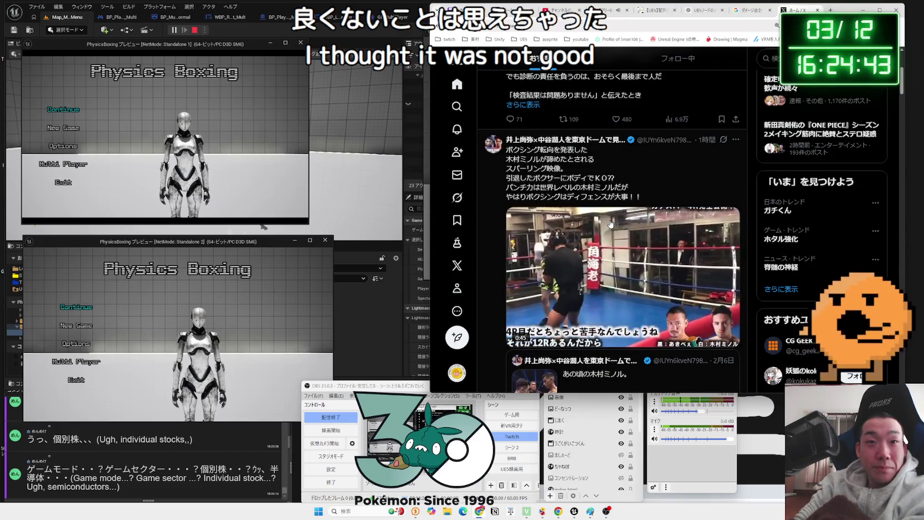
{"action": "scroll", "coordinate": [610, 224], "scroll_direction": "down", "scroll_amount": 1}
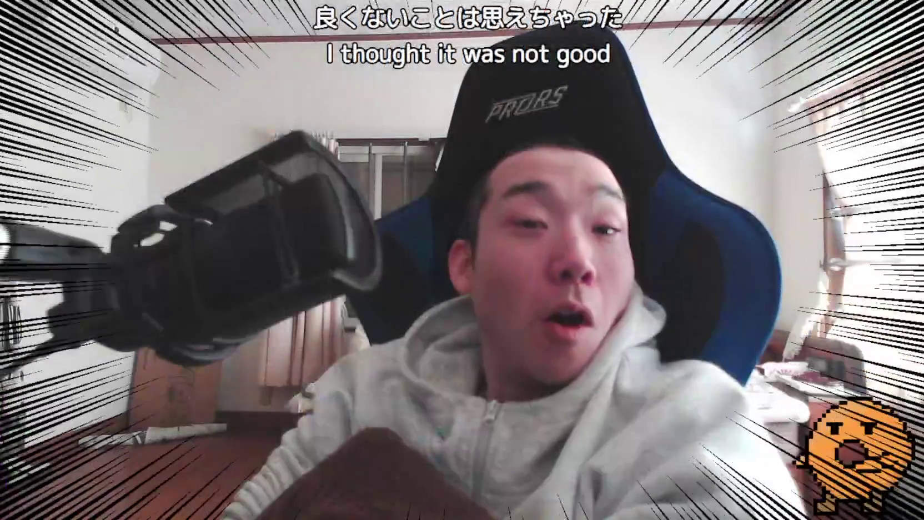
{"action": "scroll", "coordinate": [594, 467], "scroll_direction": "down", "scroll_amount": 2}
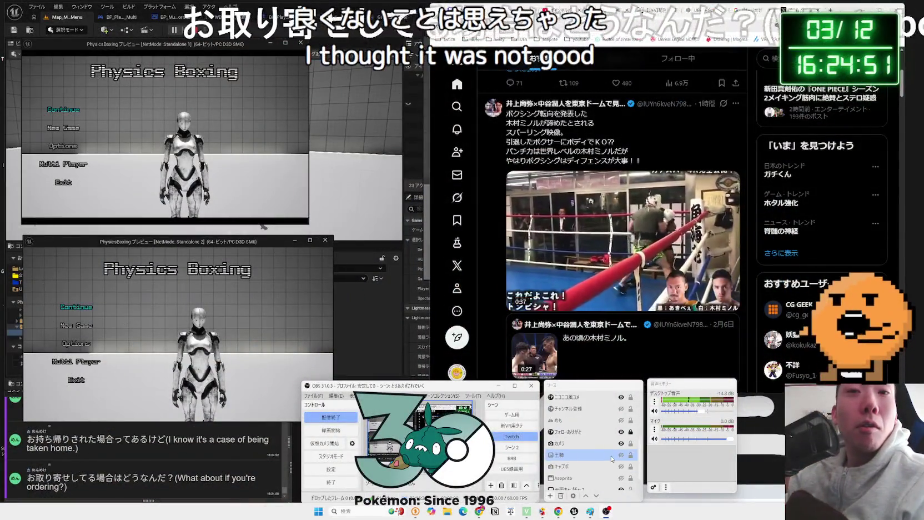
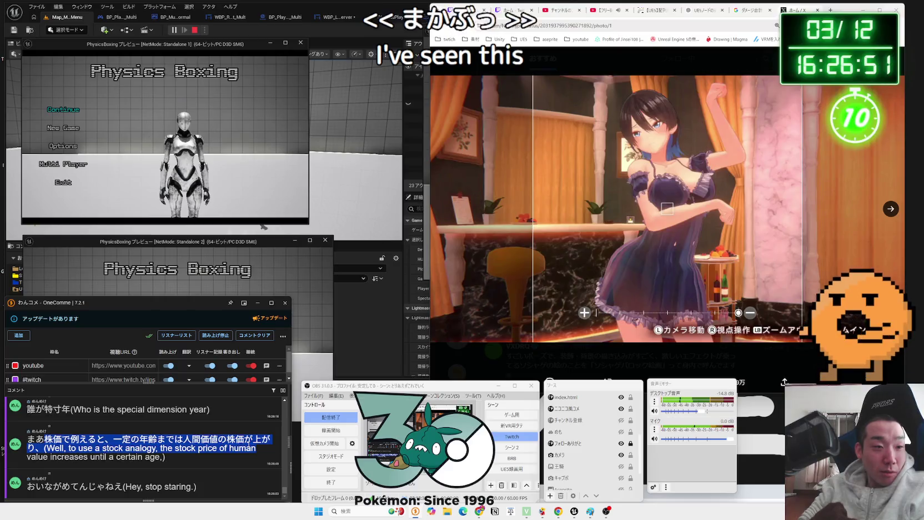
Close the full-size image and return to the X timeline.
{"action": "left_click_drag", "start_coordinate": [256, 448], "coordinate": [150, 448]}
{"action": "left_click", "coordinate": [64, 449]}
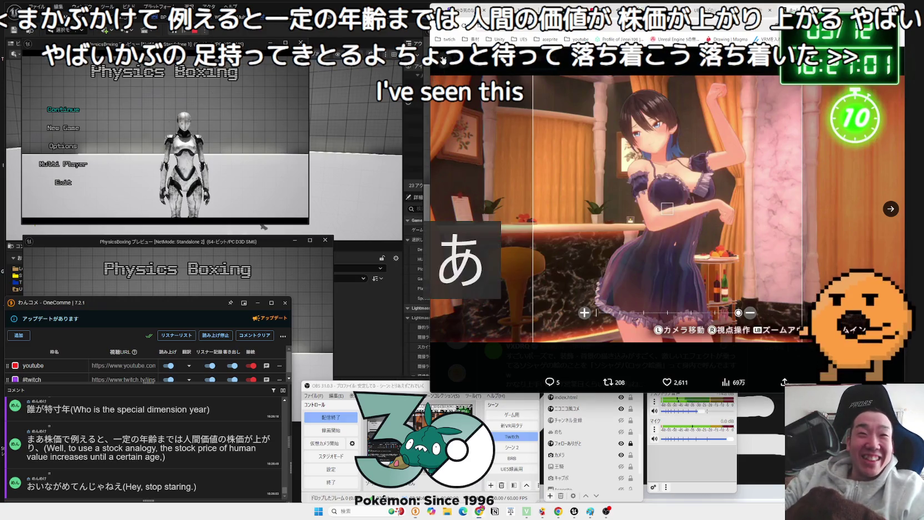
{"action": "left_click", "coordinate": [443, 61]}
Watch the stadium dog video post full screen, then close X and open a new tab.
{"action": "scroll", "coordinate": [670, 210], "scroll_direction": "down", "scroll_amount": 3}
{"action": "scroll", "coordinate": [669, 210], "scroll_direction": "down", "scroll_amount": 5}
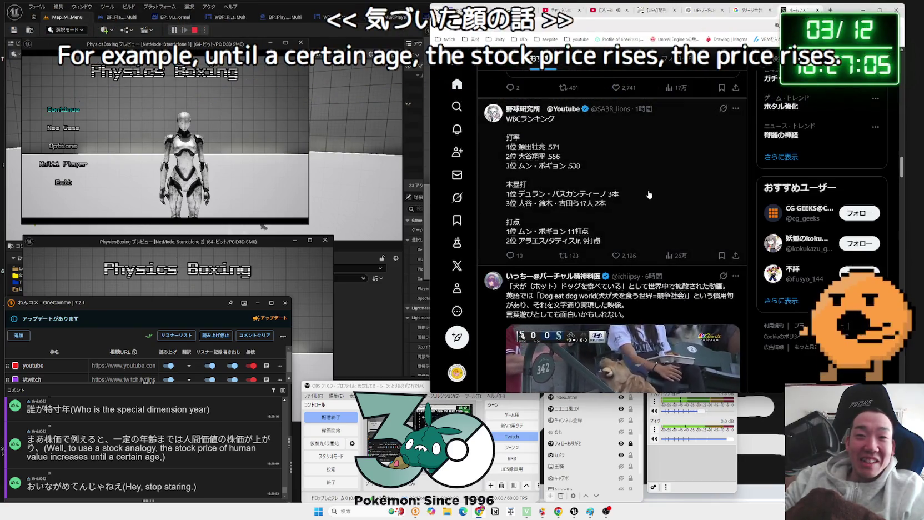
{"action": "scroll", "coordinate": [649, 194], "scroll_direction": "down", "scroll_amount": 3}
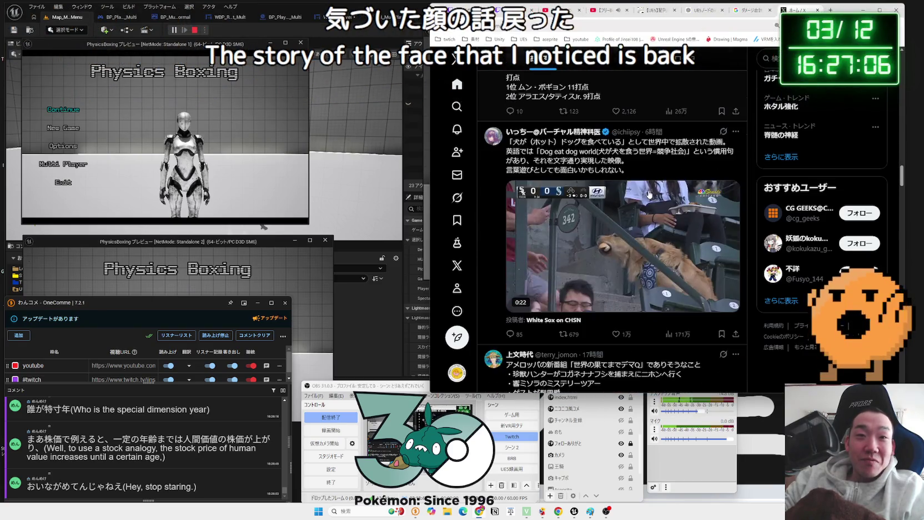
{"action": "left_click", "coordinate": [731, 300]}
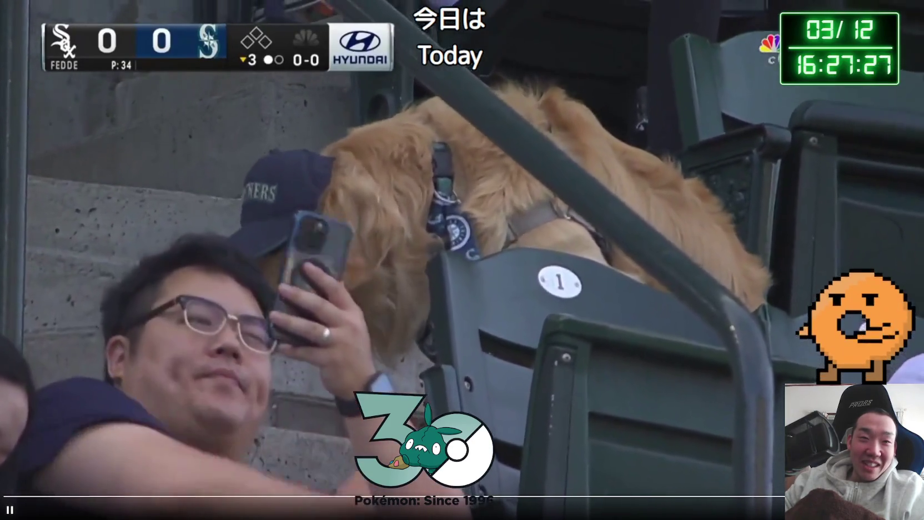
{"action": "key", "text": "Escape"}
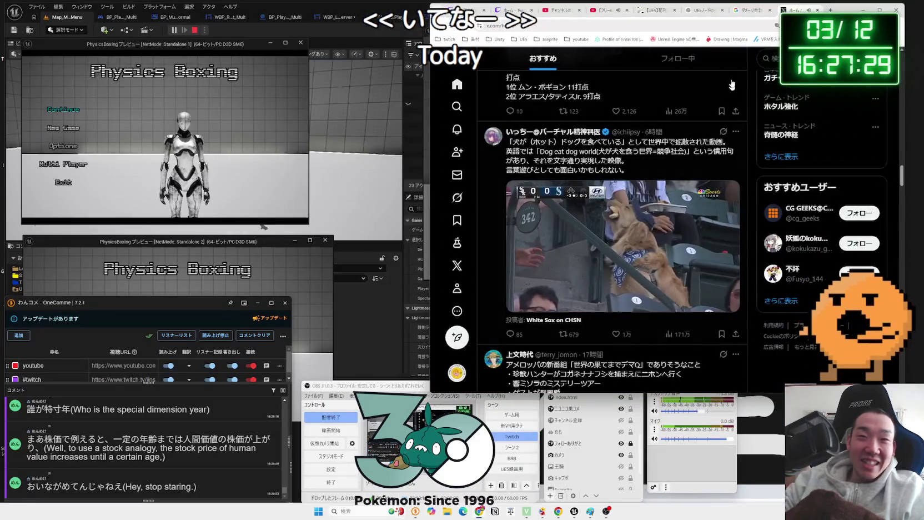
{"action": "key", "text": "ctrl+w"}
{"action": "key", "text": "ctrl+t"}
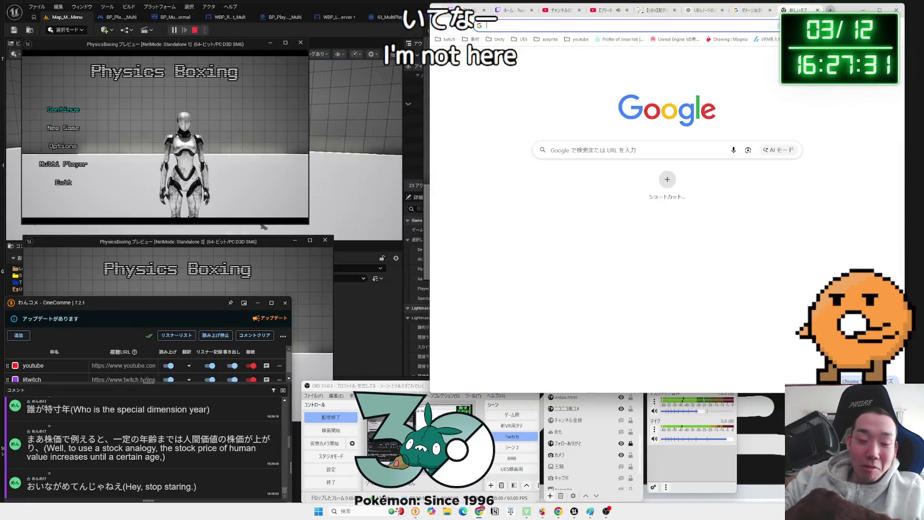
Search Google for 'ほっとdoggu', view the MOS Burger hot dog page, then close both search tabs.
{"action": "type", "text": "ほっとdoggu"}
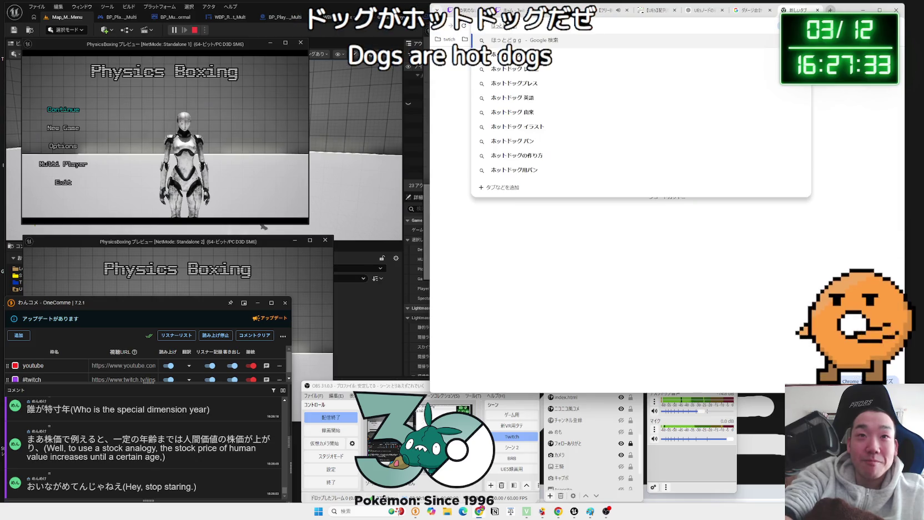
{"action": "key", "text": "Return"}
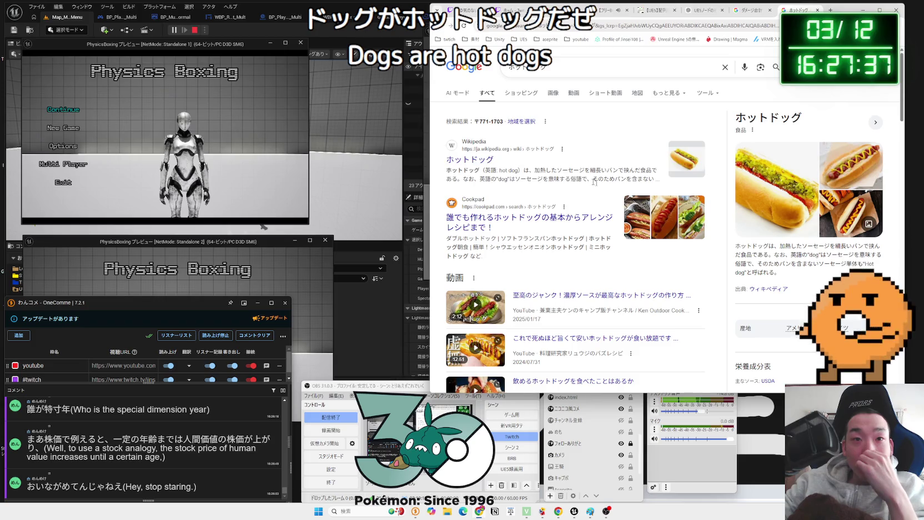
{"action": "scroll", "coordinate": [595, 181], "scroll_direction": "down", "scroll_amount": 15}
{"action": "scroll", "coordinate": [608, 203], "scroll_direction": "down", "scroll_amount": 3}
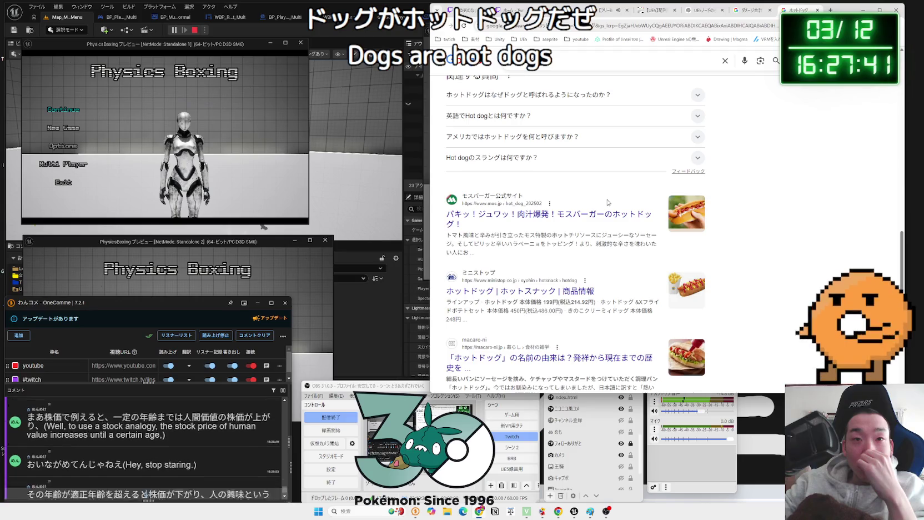
{"action": "left_click", "coordinate": [607, 214]}
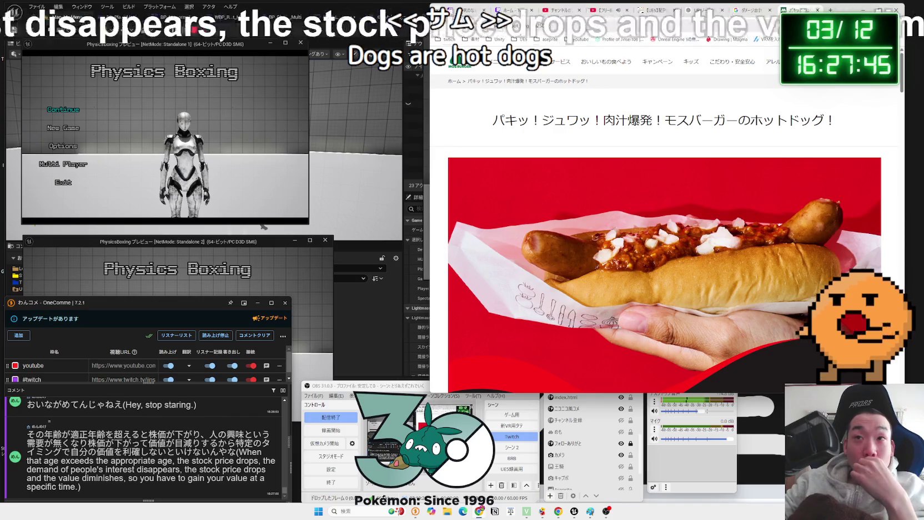
{"action": "key", "text": "ctrl+w"}
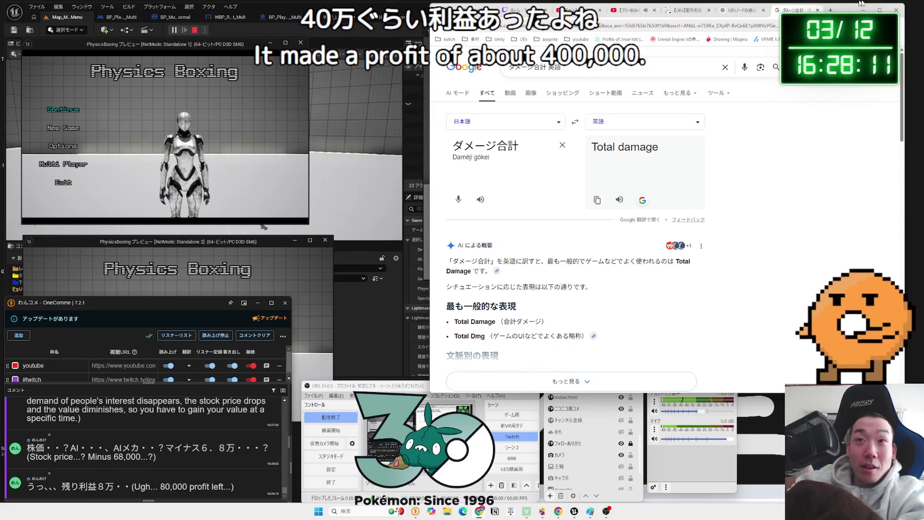
{"action": "left_click", "coordinate": [817, 10]}
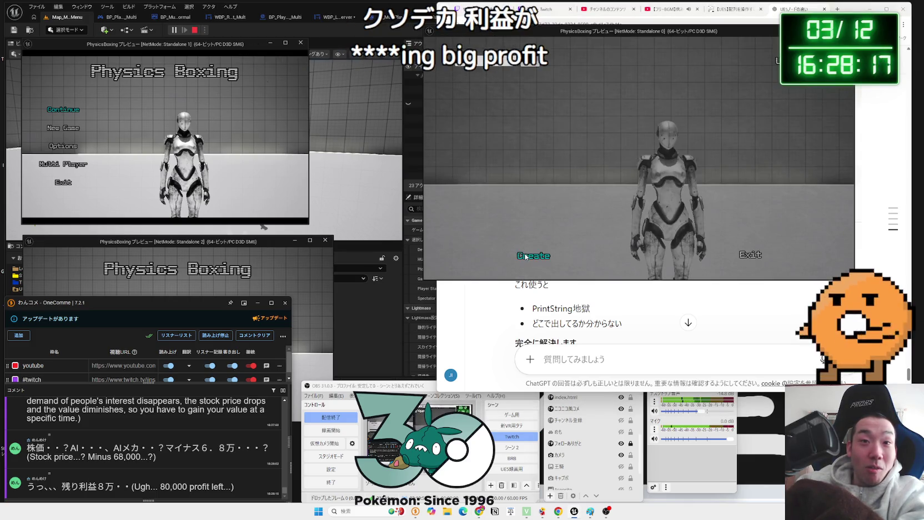
Create and confirm a new server from the host preview to open its lobby.
{"action": "left_click", "coordinate": [531, 254]}
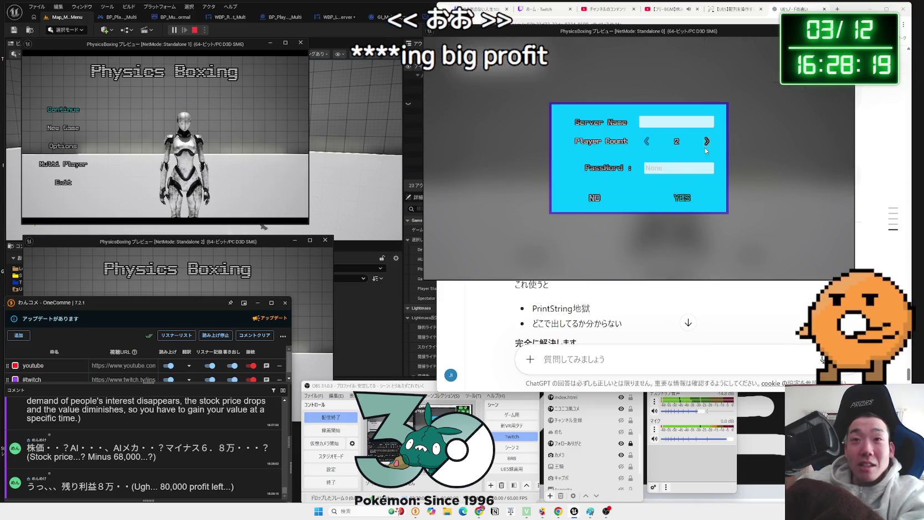
{"action": "left_click", "coordinate": [681, 197]}
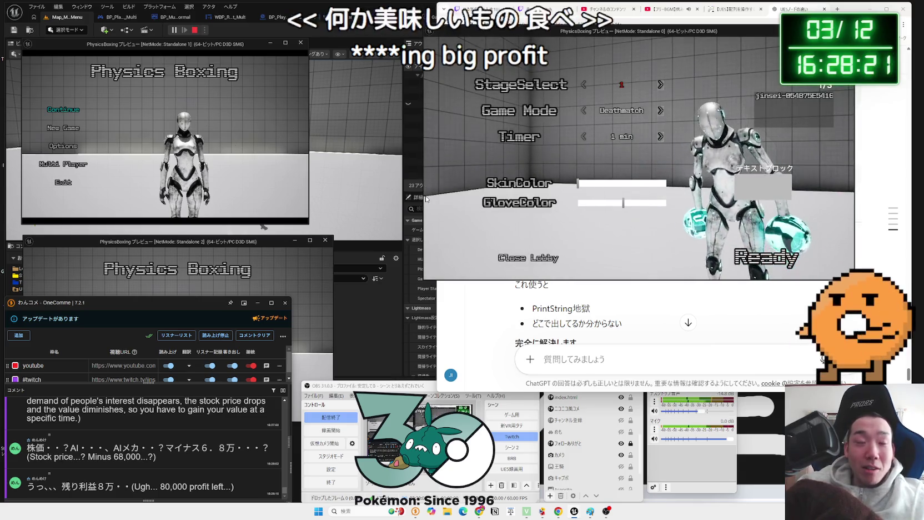
{"action": "key", "text": "alt+Tab"}
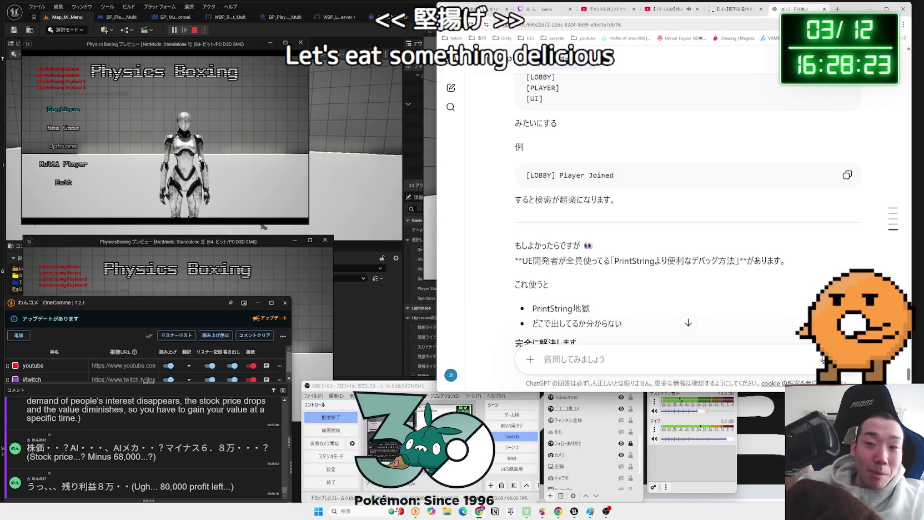
Have the second and third previews find and join the session, then adjust skin colour.
{"action": "left_click", "coordinate": [64, 164]}
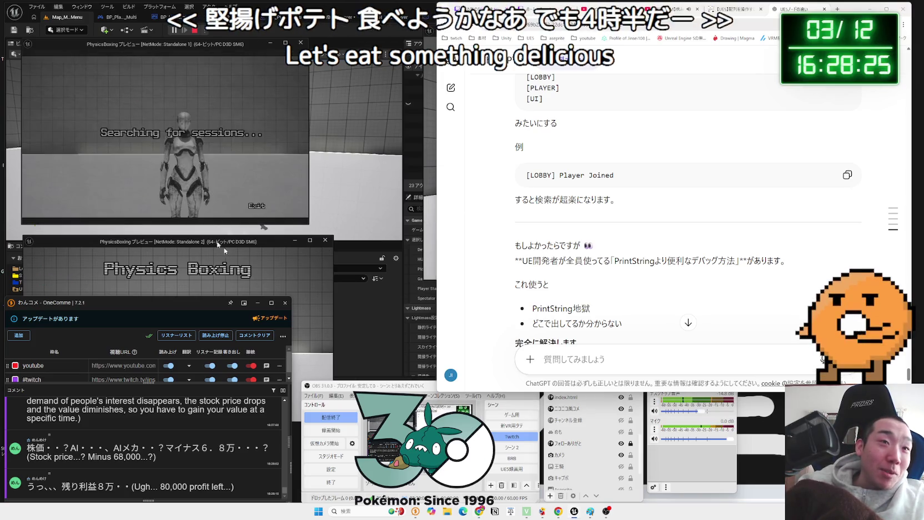
{"action": "left_click", "coordinate": [293, 287]}
{"action": "left_click", "coordinate": [76, 362]}
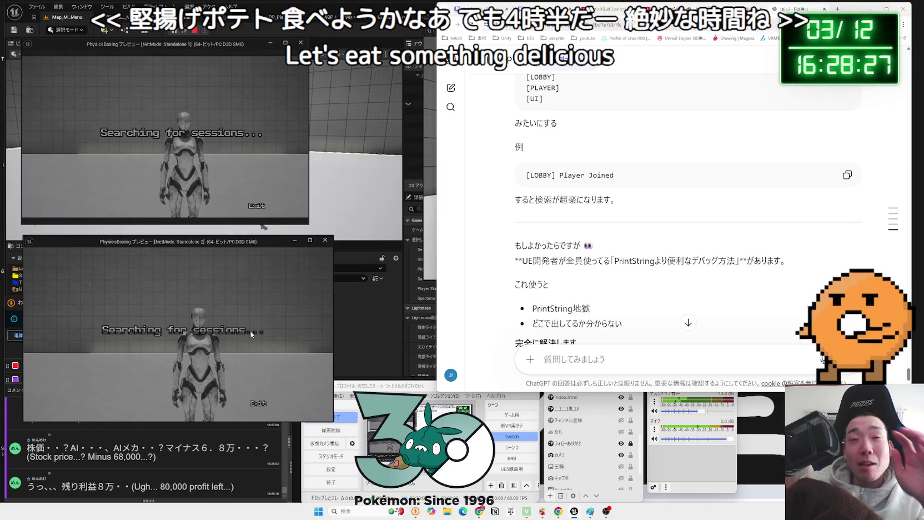
{"action": "left_click", "coordinate": [432, 33]}
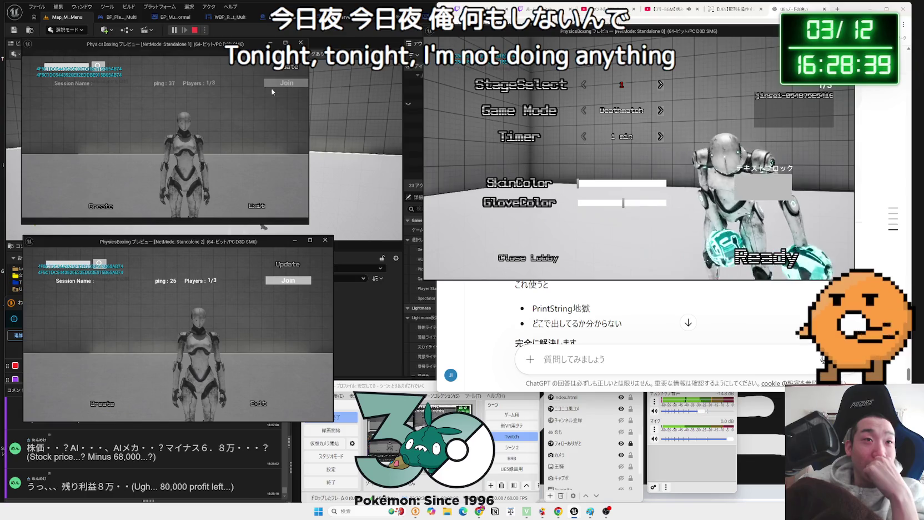
{"action": "left_click", "coordinate": [276, 281]}
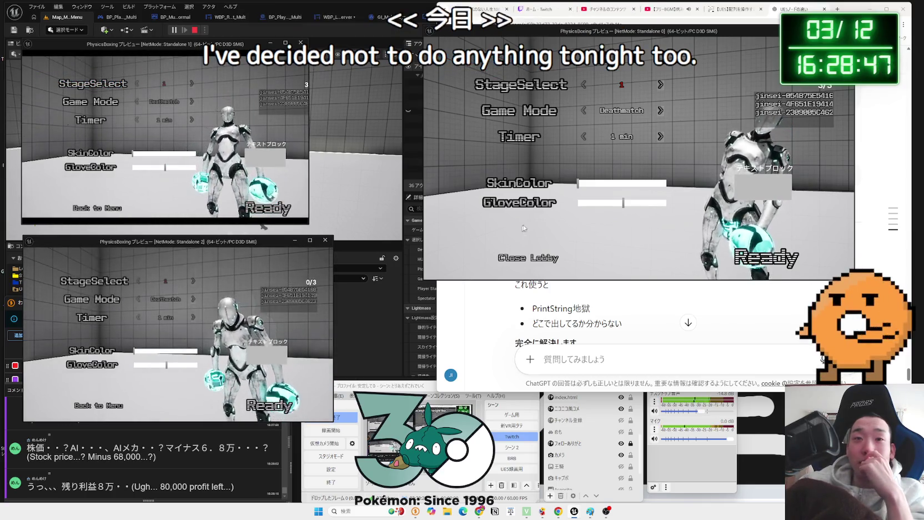
{"action": "left_click", "coordinate": [603, 183]}
Set the player's glove colour on the GloveColor slider in the host's 3/3 lobby, then scroll the X feed.
{"action": "left_click", "coordinate": [603, 202]}
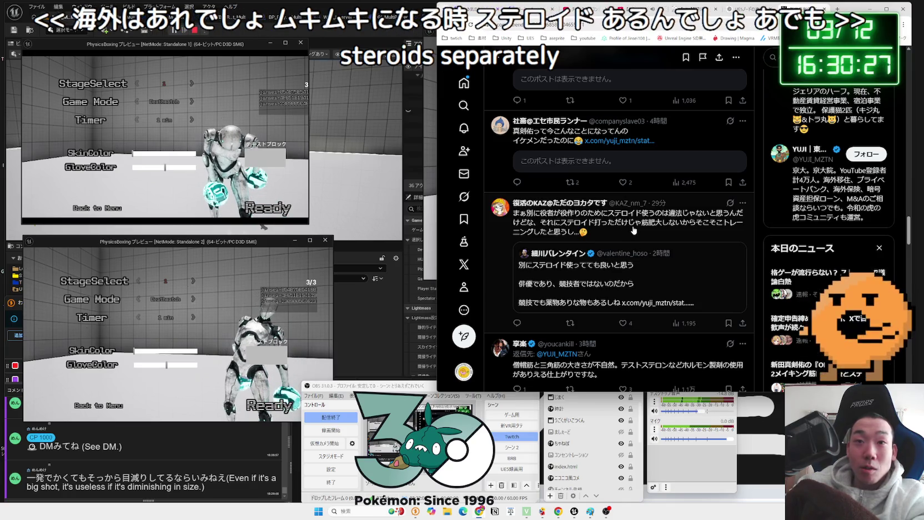
{"action": "scroll", "coordinate": [635, 228], "scroll_direction": "down", "scroll_amount": 5}
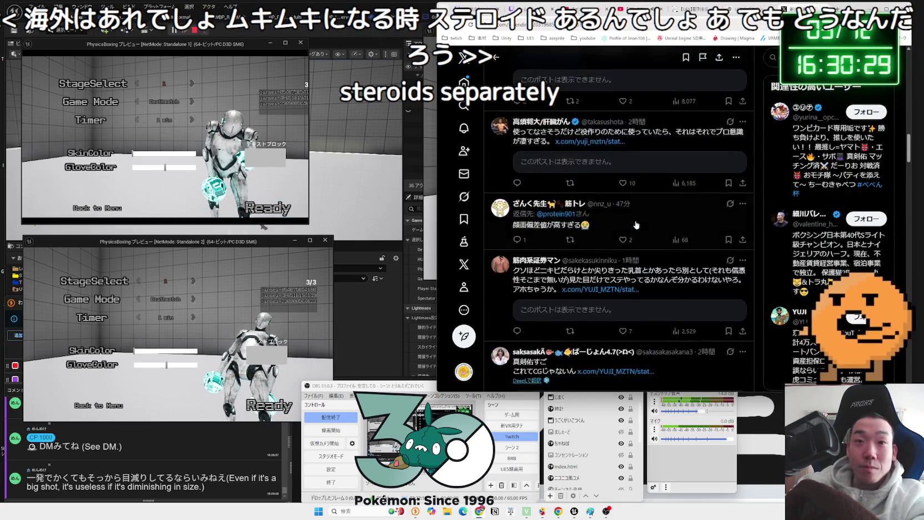
Open an X post and scroll through its reply thread.
{"action": "scroll", "coordinate": [636, 224], "scroll_direction": "up", "scroll_amount": 5}
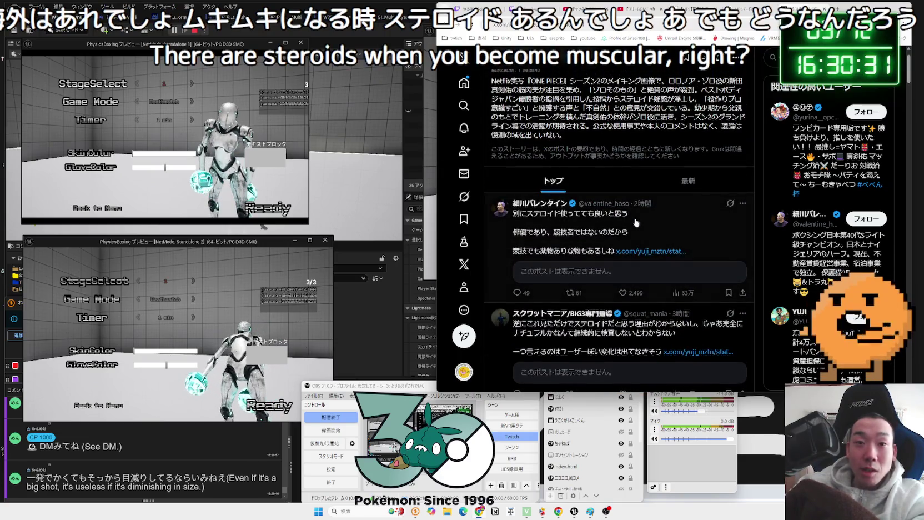
{"action": "scroll", "coordinate": [635, 223], "scroll_direction": "down", "scroll_amount": 2}
{"action": "left_click", "coordinate": [616, 232]}
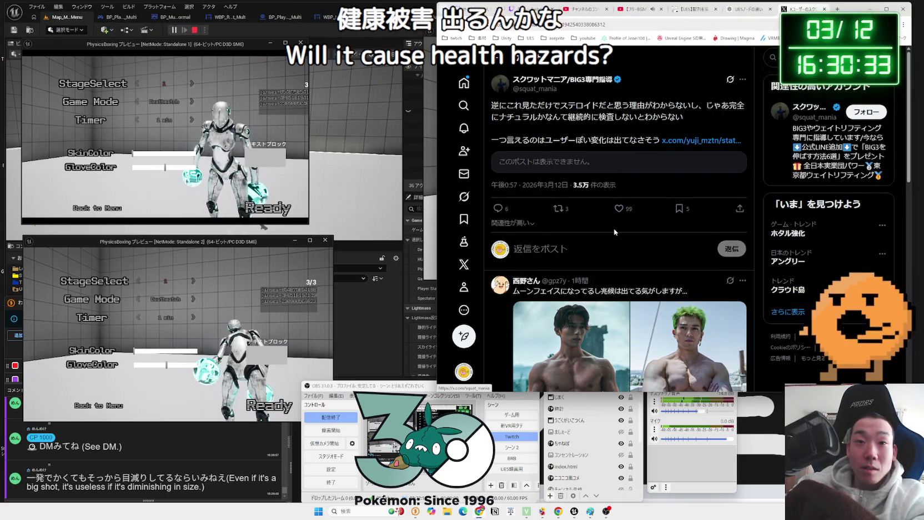
{"action": "scroll", "coordinate": [616, 232], "scroll_direction": "down", "scroll_amount": 3}
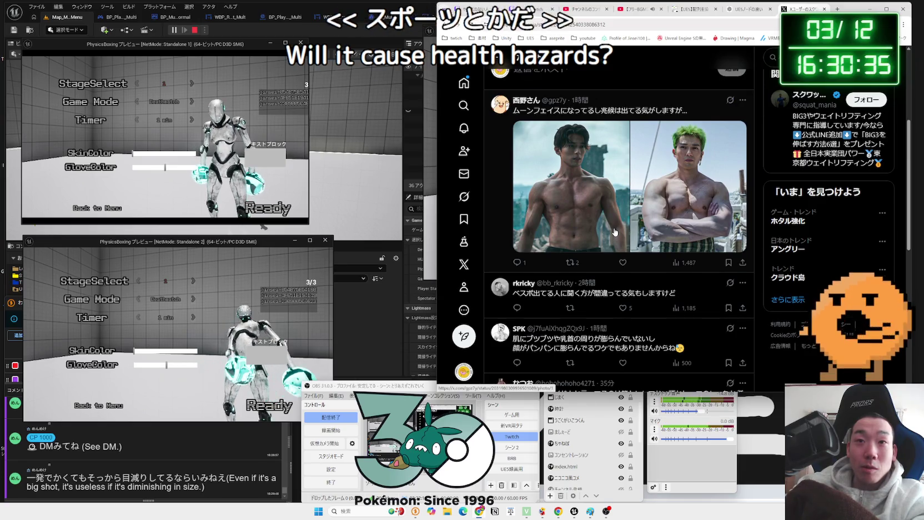
View the green-haired bodybuilder photo full size twice, then switch to the ChatGPT conversation.
{"action": "left_click", "coordinate": [658, 229]}
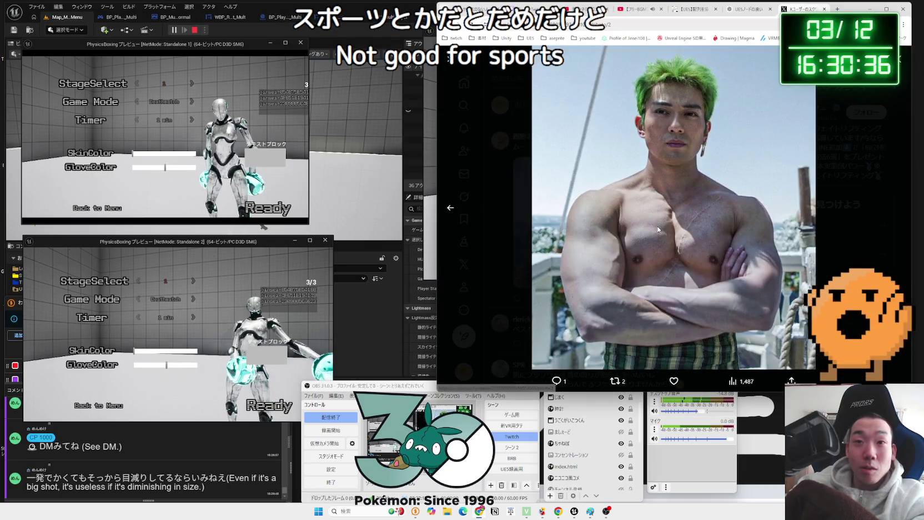
{"action": "left_click", "coordinate": [511, 165]}
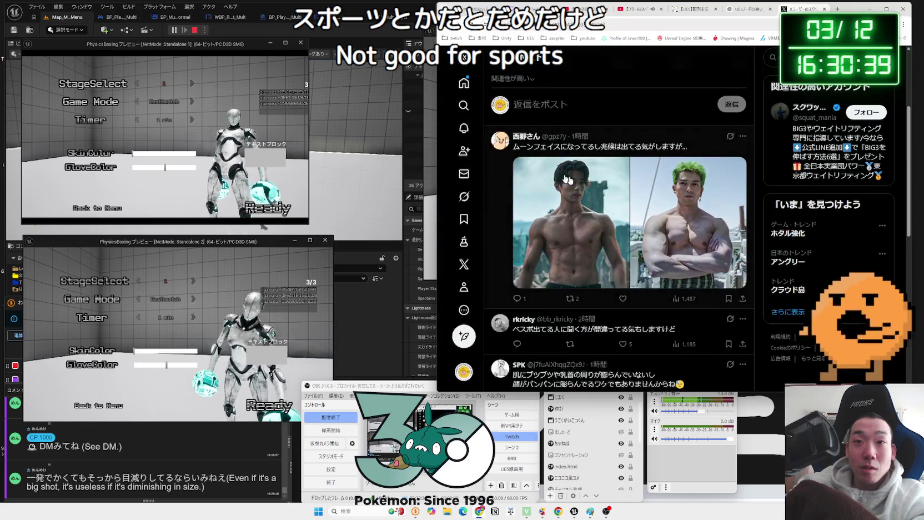
{"action": "left_click", "coordinate": [686, 227]}
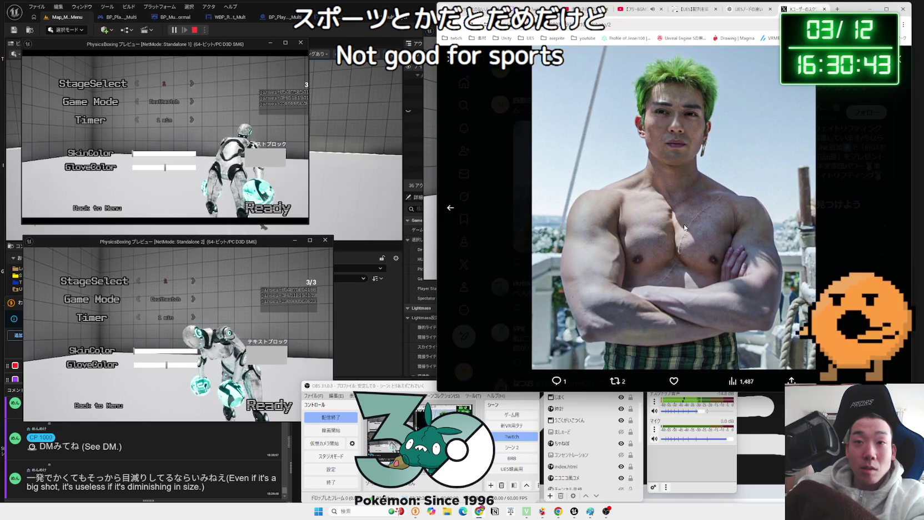
{"action": "left_click", "coordinate": [685, 228]}
{"action": "key", "text": "ctrl+Tab"}
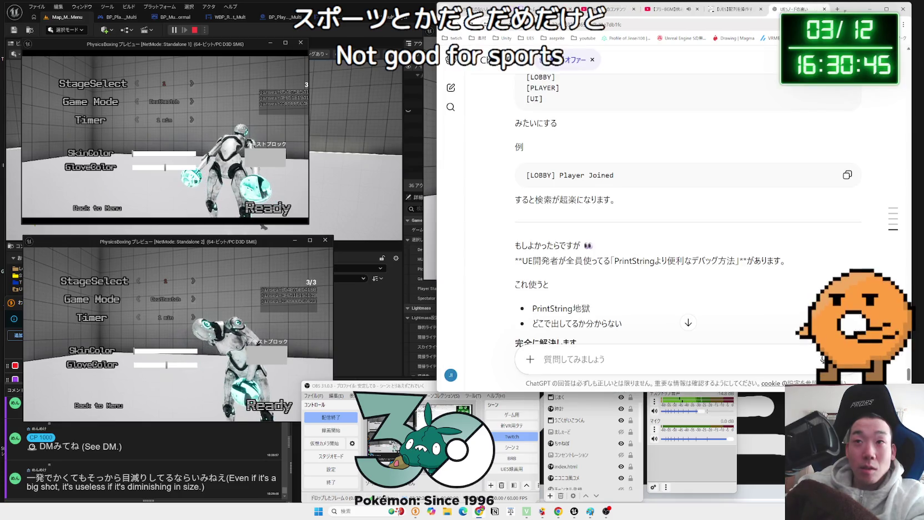
Restore the browser to a floating window and bring the host game preview forward.
{"action": "key", "text": "super+Up"}
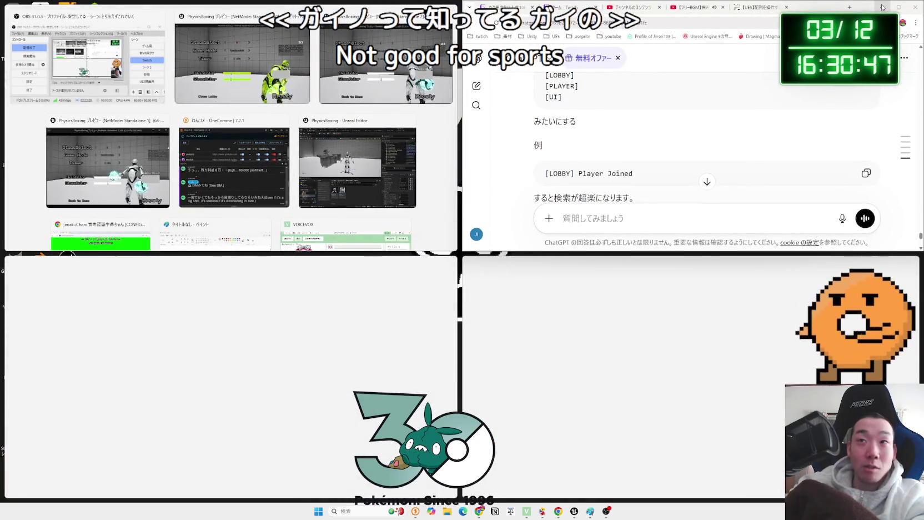
{"action": "key", "text": "super+Down"}
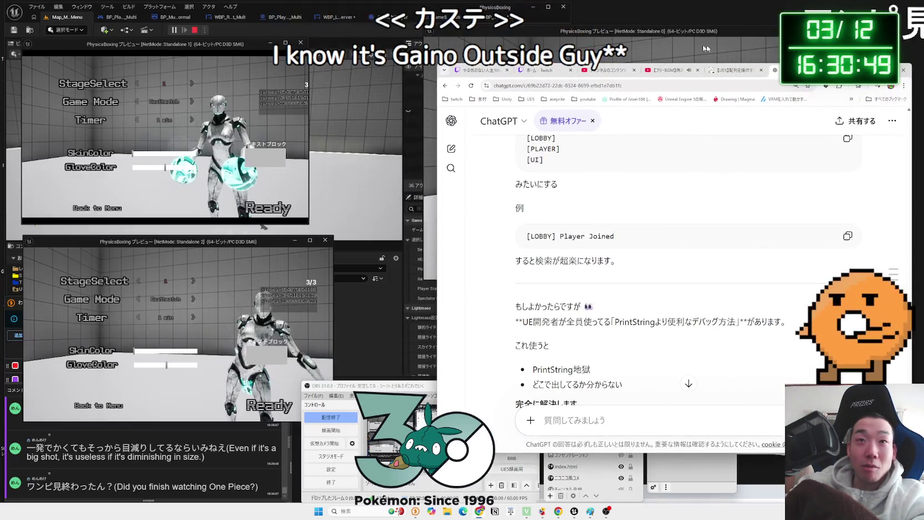
{"action": "key", "text": "alt+Tab"}
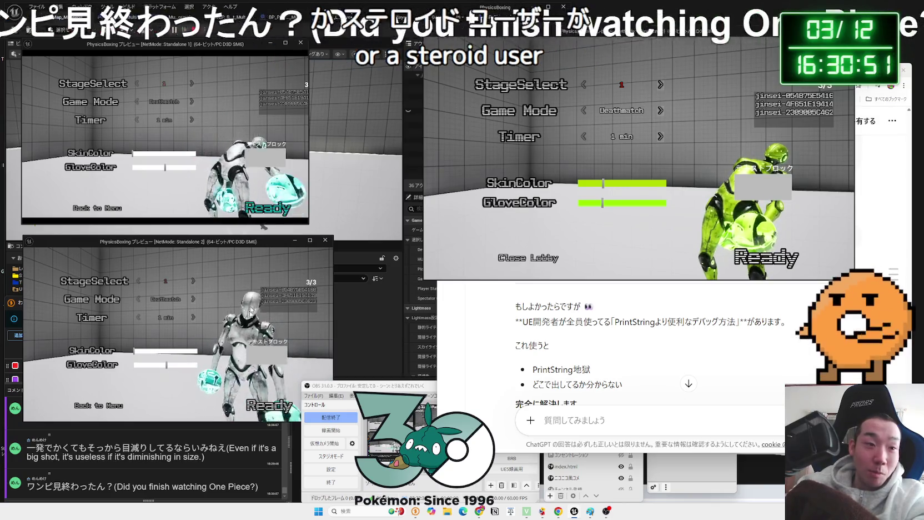
Give the test clients magenta skin and purple gloves, then mark the player Ready.
{"action": "left_click", "coordinate": [159, 352]}
{"action": "left_click_drag", "start_coordinate": [159, 353], "coordinate": [189, 350]}
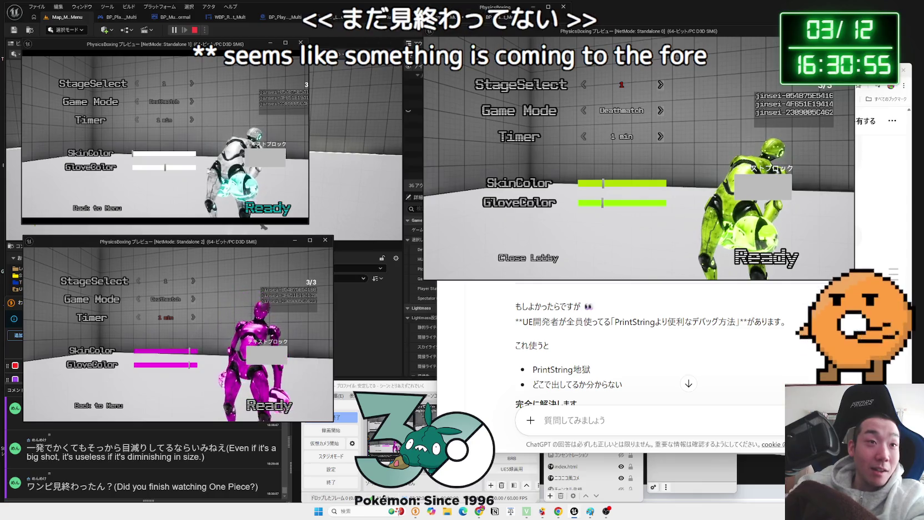
{"action": "left_click", "coordinate": [180, 168]}
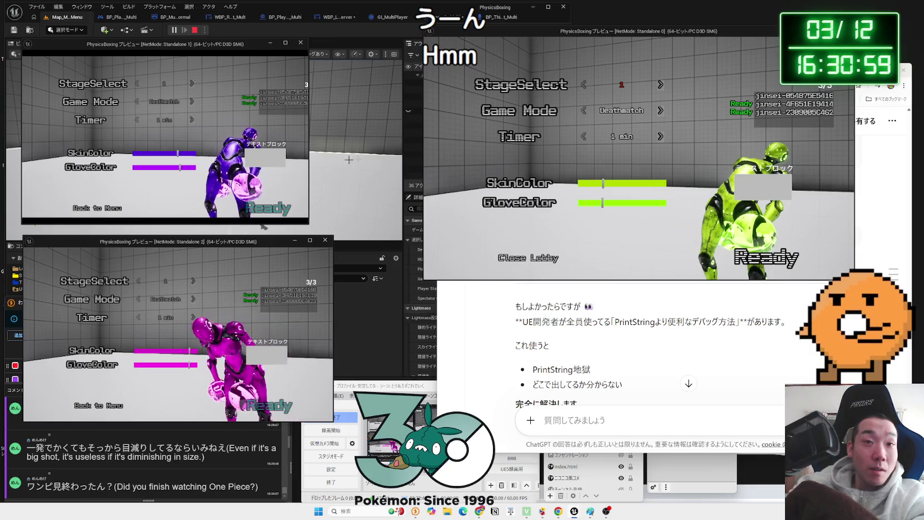
{"action": "left_click", "coordinate": [754, 256]}
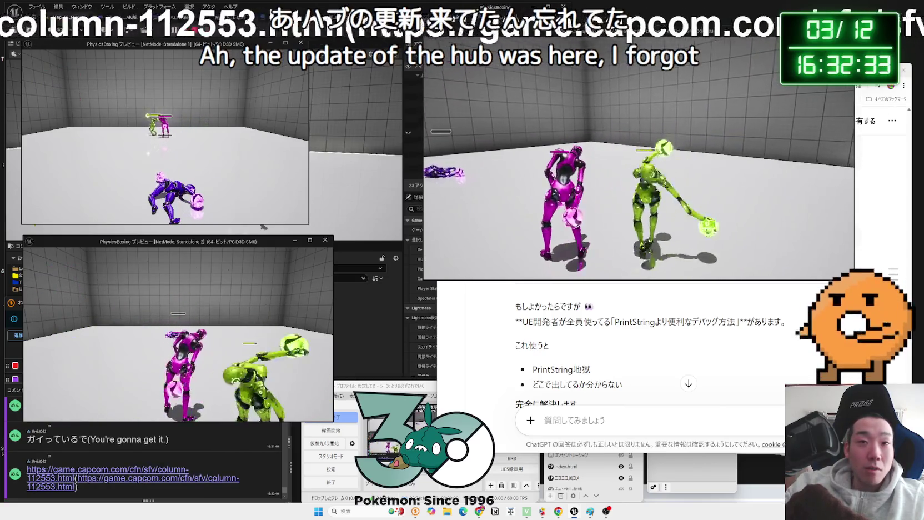
Accept the Capcom cookie banner and read through the Guy character column.
{"action": "key", "text": "alt+Tab"}
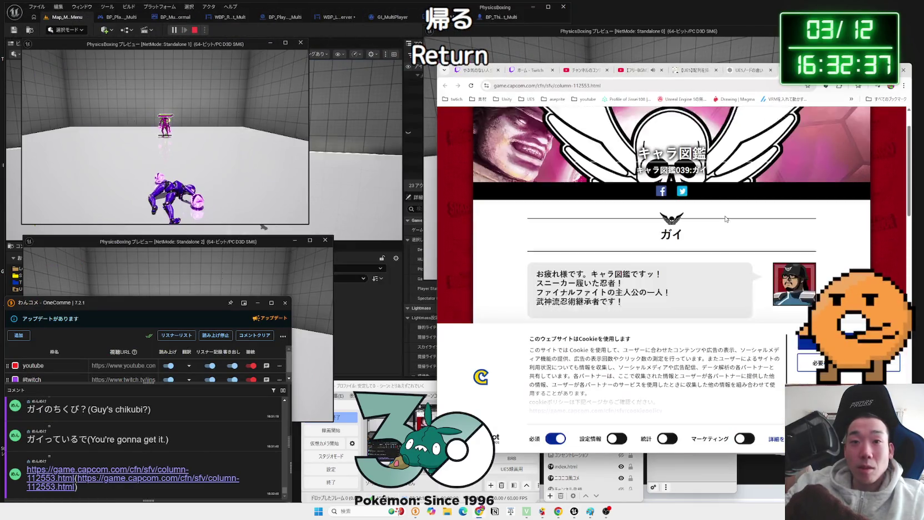
{"action": "scroll", "coordinate": [693, 243], "scroll_direction": "down", "scroll_amount": 2}
{"action": "left_click", "coordinate": [820, 341]}
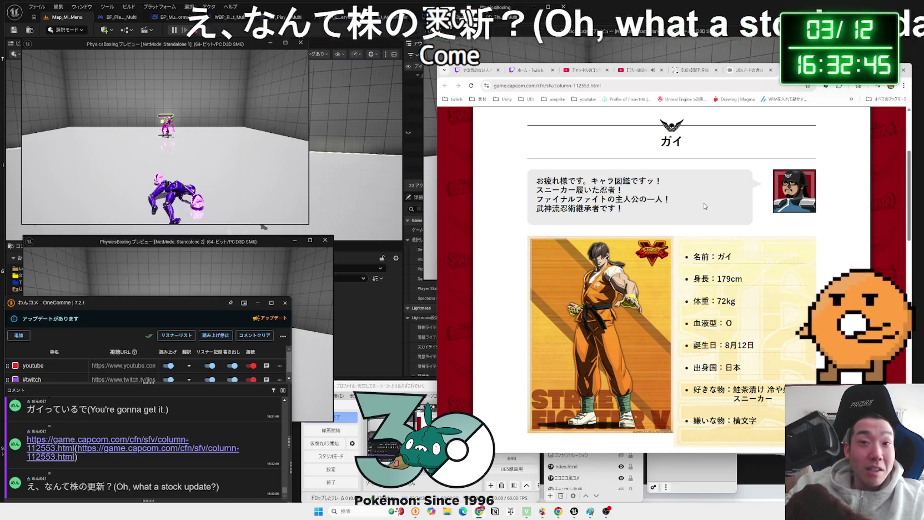
{"action": "scroll", "coordinate": [704, 206], "scroll_direction": "down", "scroll_amount": 2}
{"action": "scroll", "coordinate": [703, 206], "scroll_direction": "down", "scroll_amount": 12}
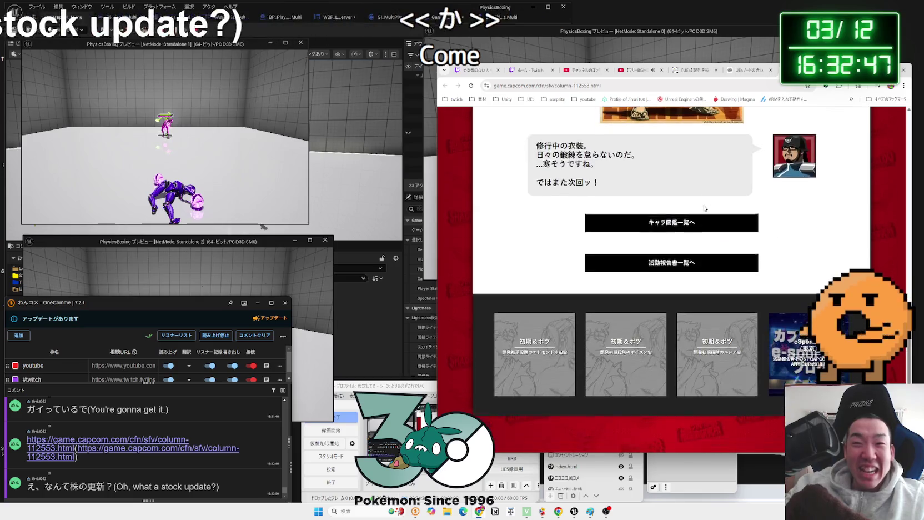
{"action": "scroll", "coordinate": [705, 209], "scroll_direction": "up", "scroll_amount": 5}
{"action": "scroll", "coordinate": [704, 216], "scroll_direction": "up", "scroll_amount": 10}
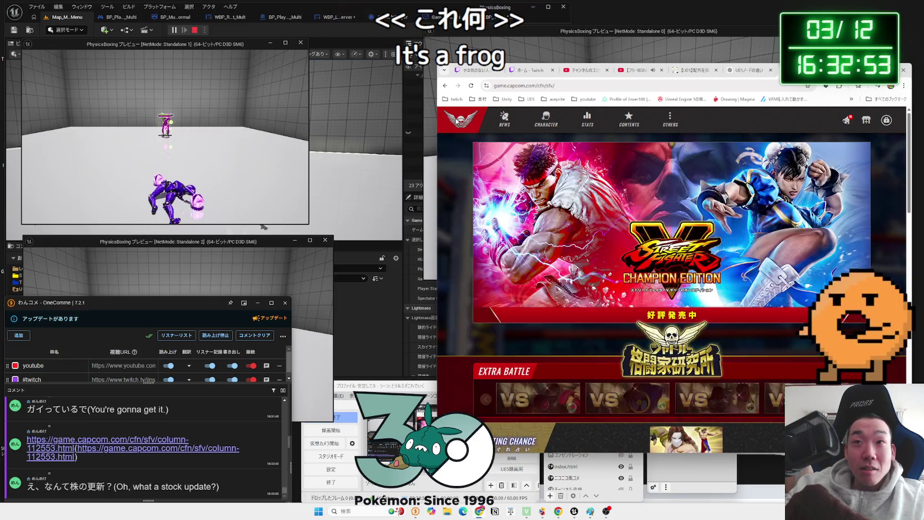
{"action": "scroll", "coordinate": [646, 239], "scroll_direction": "down", "scroll_amount": 5}
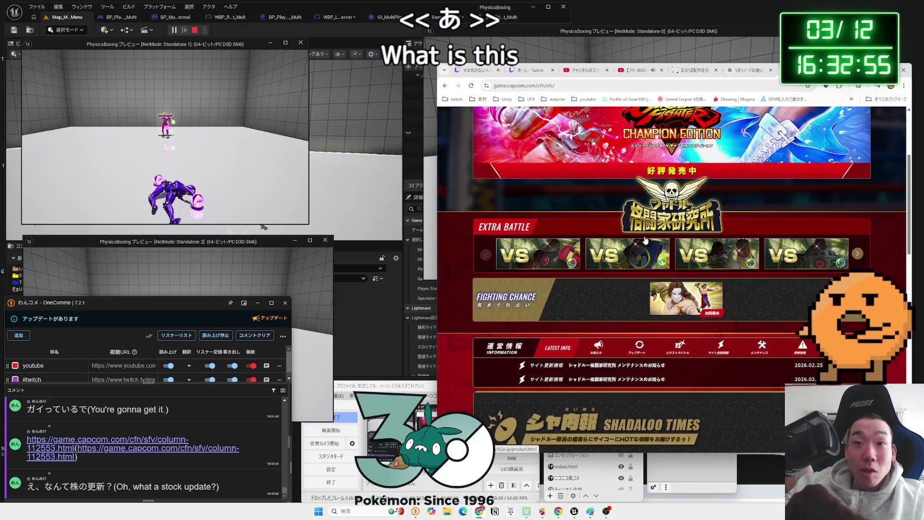
Check the Fighting Chance details and browse the Extra Battle rewards.
{"action": "left_click", "coordinate": [675, 196]}
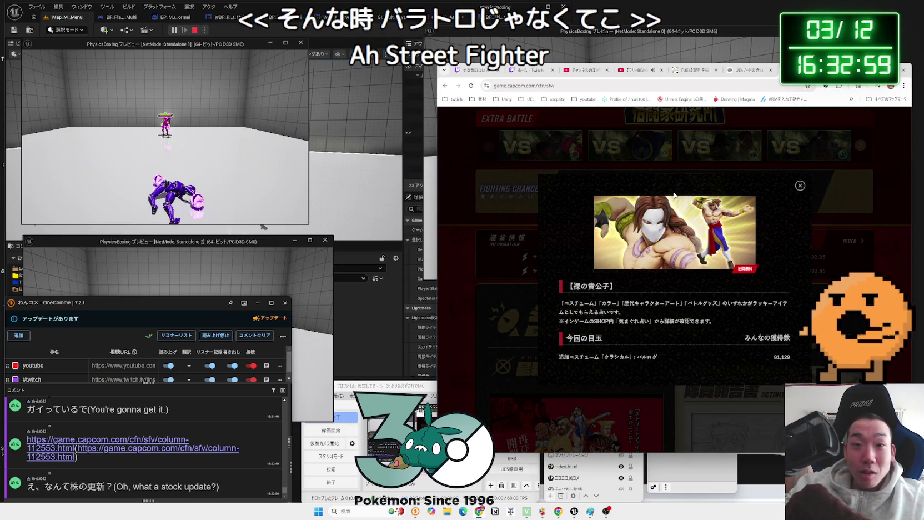
{"action": "left_click", "coordinate": [800, 185]}
{"action": "scroll", "coordinate": [679, 231], "scroll_direction": "down", "scroll_amount": 5}
{"action": "scroll", "coordinate": [676, 231], "scroll_direction": "down", "scroll_amount": 5}
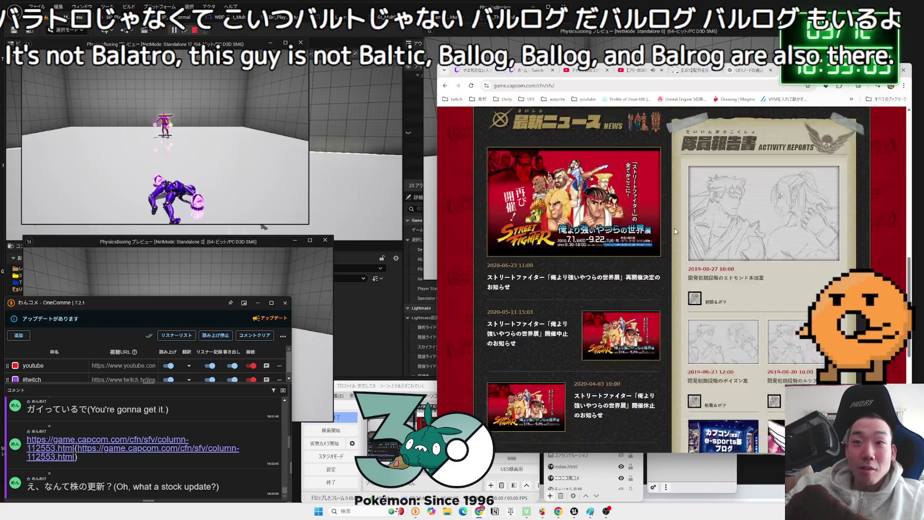
{"action": "scroll", "coordinate": [674, 227], "scroll_direction": "down", "scroll_amount": 3}
{"action": "scroll", "coordinate": [672, 231], "scroll_direction": "up", "scroll_amount": 8}
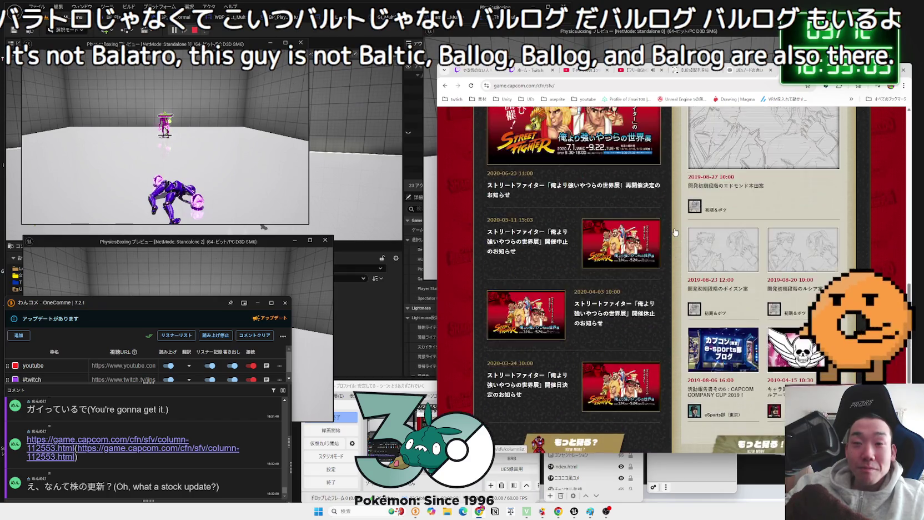
{"action": "scroll", "coordinate": [670, 236], "scroll_direction": "up", "scroll_amount": 5}
{"action": "scroll", "coordinate": [671, 235], "scroll_direction": "down", "scroll_amount": 3}
Open and close the first and second Extra Battle details.
{"action": "mouse_move", "coordinate": [675, 260]}
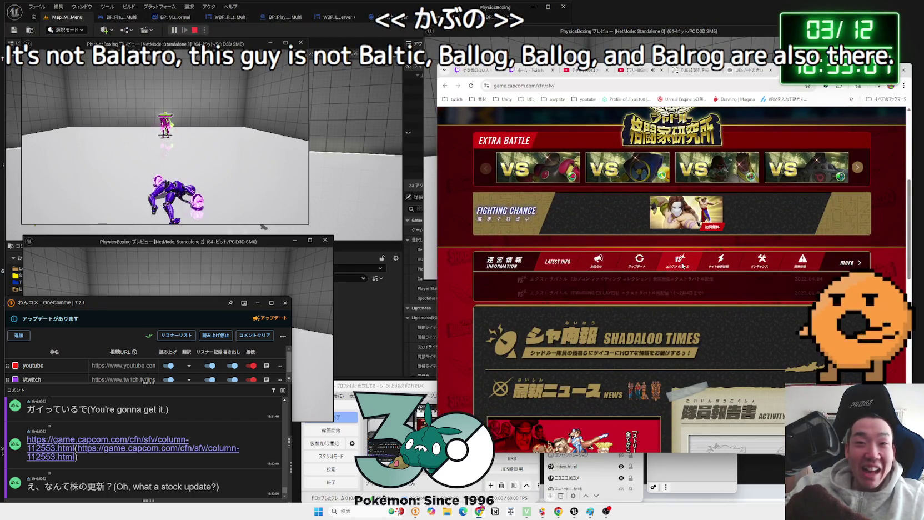
{"action": "mouse_move", "coordinate": [605, 266]}
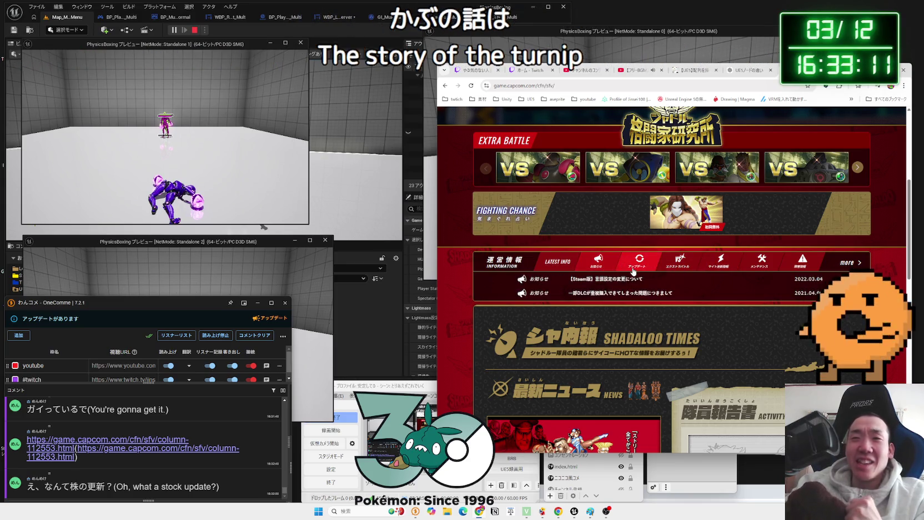
{"action": "left_click", "coordinate": [538, 179]}
{"action": "left_click", "coordinate": [800, 160]}
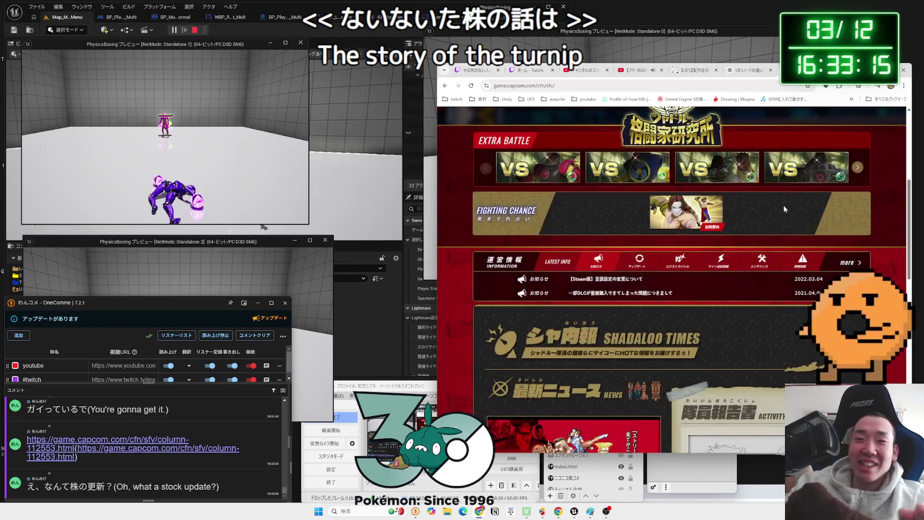
{"action": "scroll", "coordinate": [644, 277], "scroll_direction": "up", "scroll_amount": 3}
{"action": "left_click", "coordinate": [645, 284]}
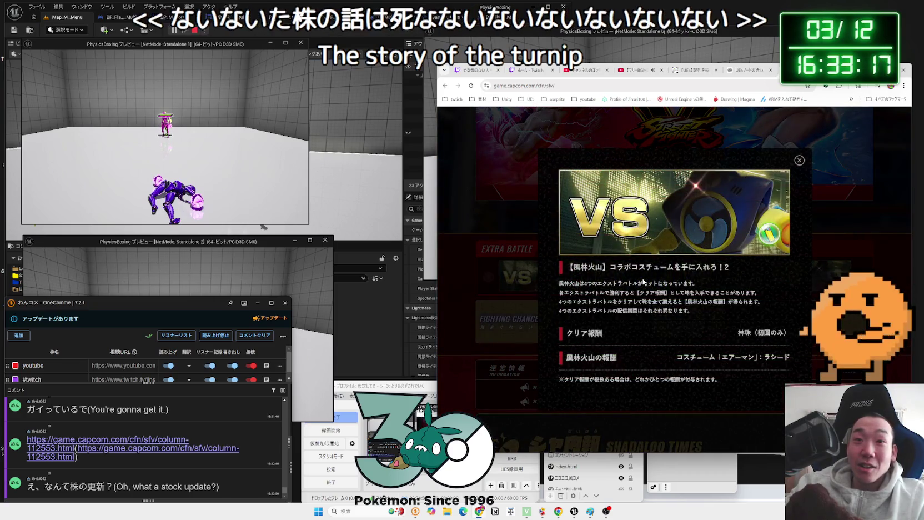
{"action": "left_click", "coordinate": [740, 269]}
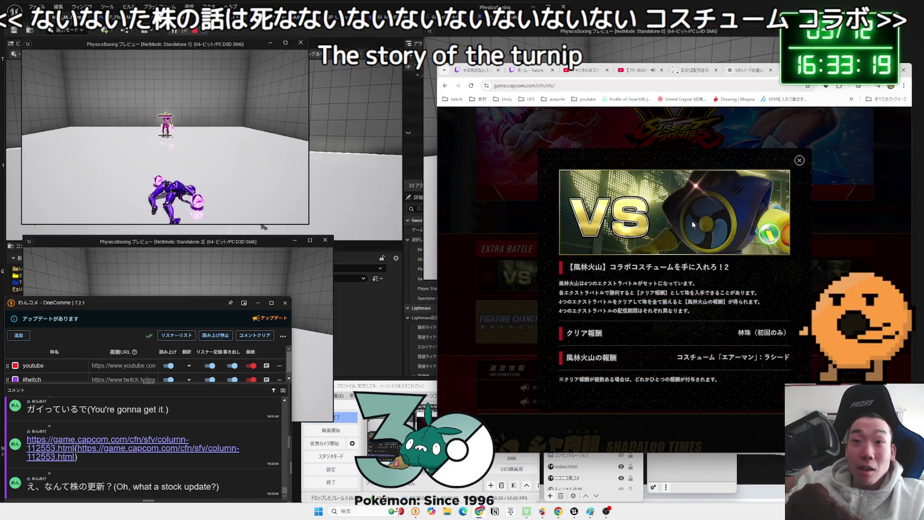
{"action": "left_click", "coordinate": [800, 161]}
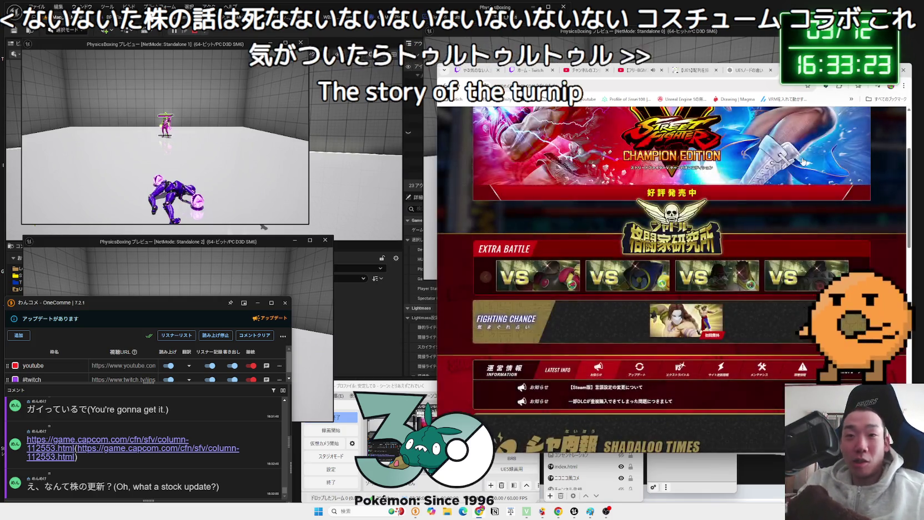
Check the Menat, Sagat and Rashid Extra Battle details.
{"action": "left_click", "coordinate": [713, 275]}
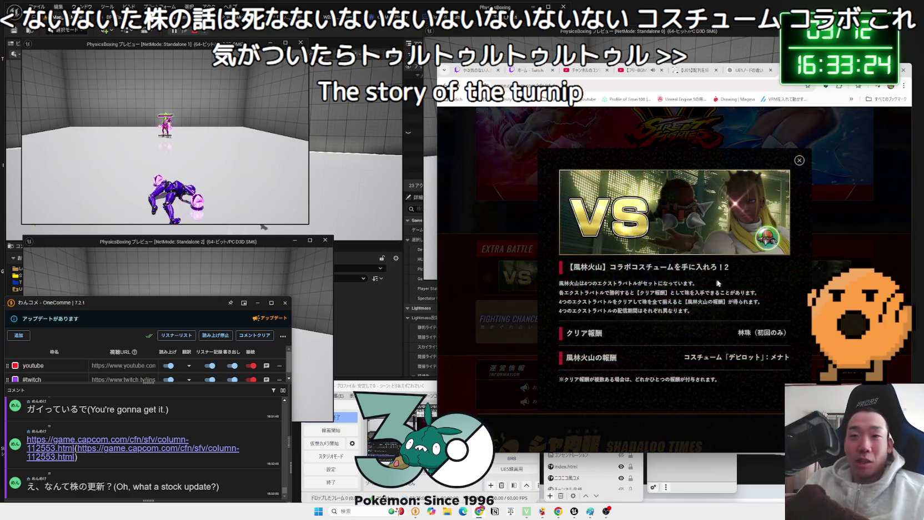
{"action": "left_click", "coordinate": [811, 272]}
{"action": "left_click", "coordinate": [812, 272]}
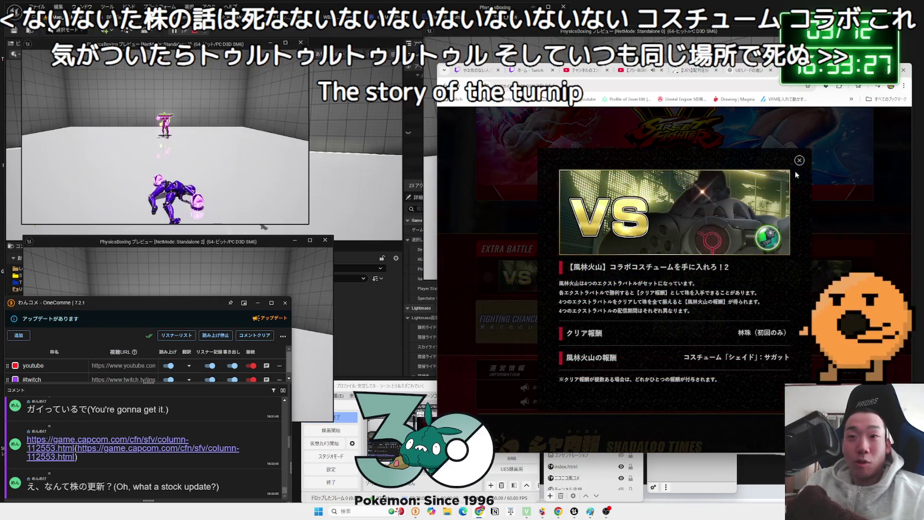
{"action": "left_click", "coordinate": [812, 272]}
{"action": "left_click", "coordinate": [625, 284]}
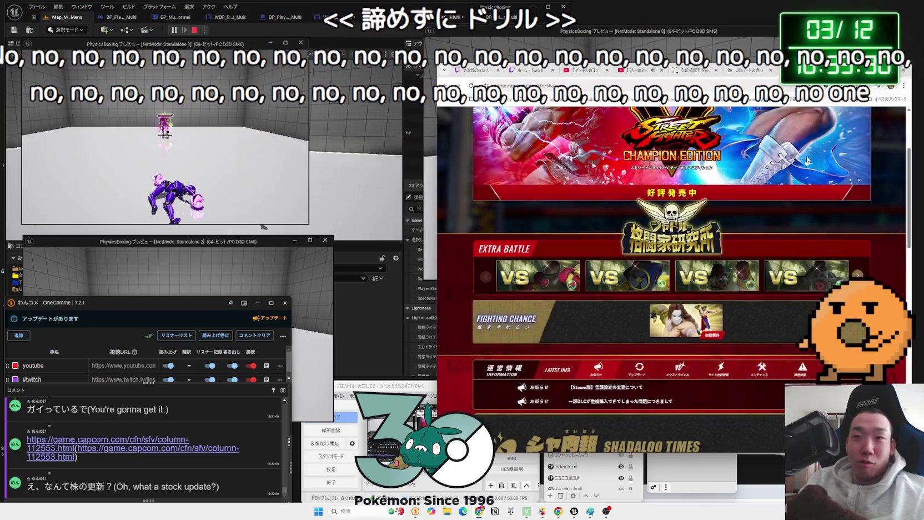
{"action": "left_click", "coordinate": [800, 160]}
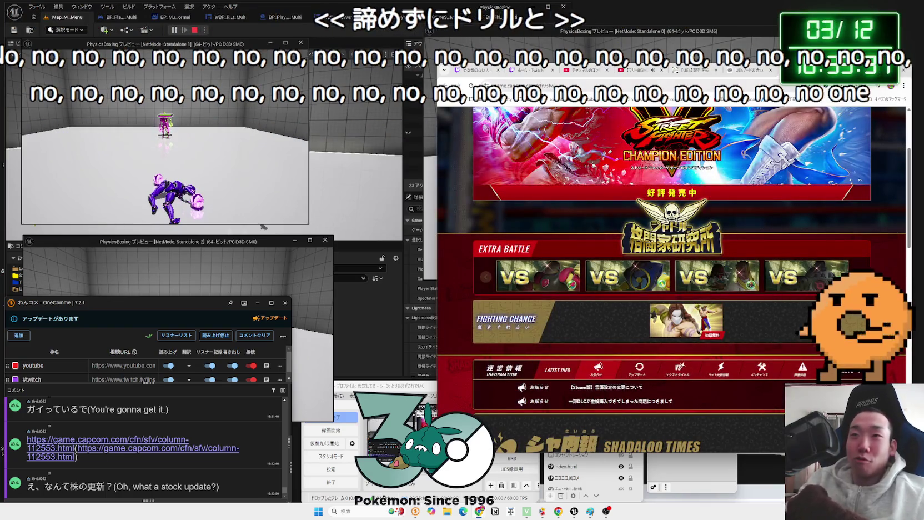
Show the site notifications and open the Character Data page.
{"action": "scroll", "coordinate": [776, 271], "scroll_direction": "up", "scroll_amount": 1}
{"action": "scroll", "coordinate": [776, 271], "scroll_direction": "up", "scroll_amount": 2}
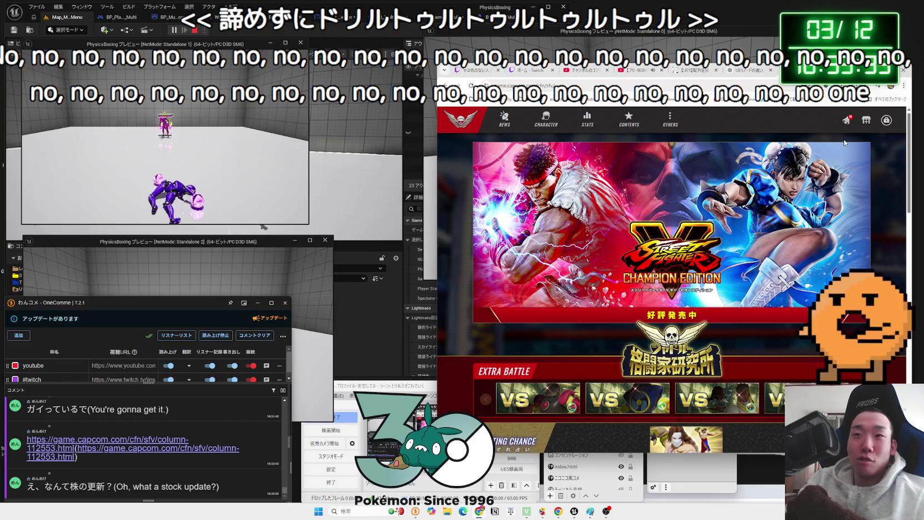
{"action": "left_click", "coordinate": [846, 119]}
{"action": "mouse_move", "coordinate": [527, 124]}
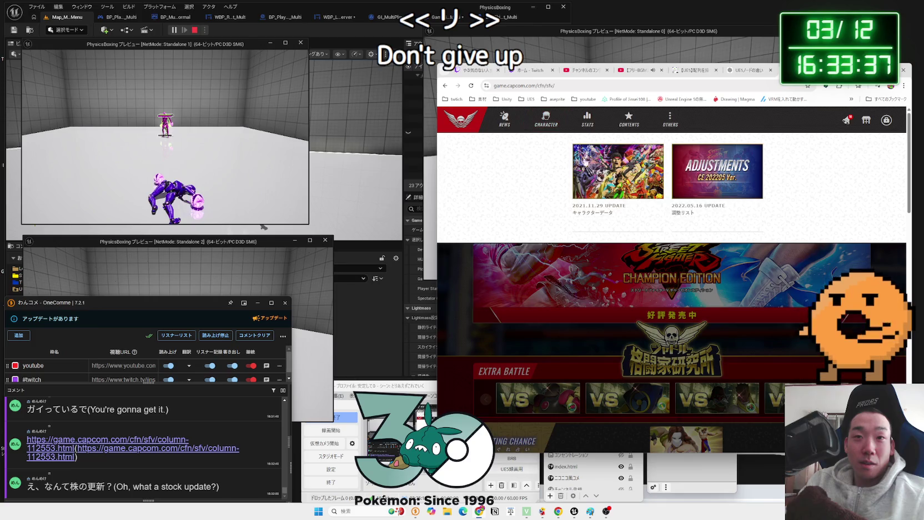
{"action": "left_click", "coordinate": [599, 176]}
{"action": "scroll", "coordinate": [613, 226], "scroll_direction": "down", "scroll_amount": 3}
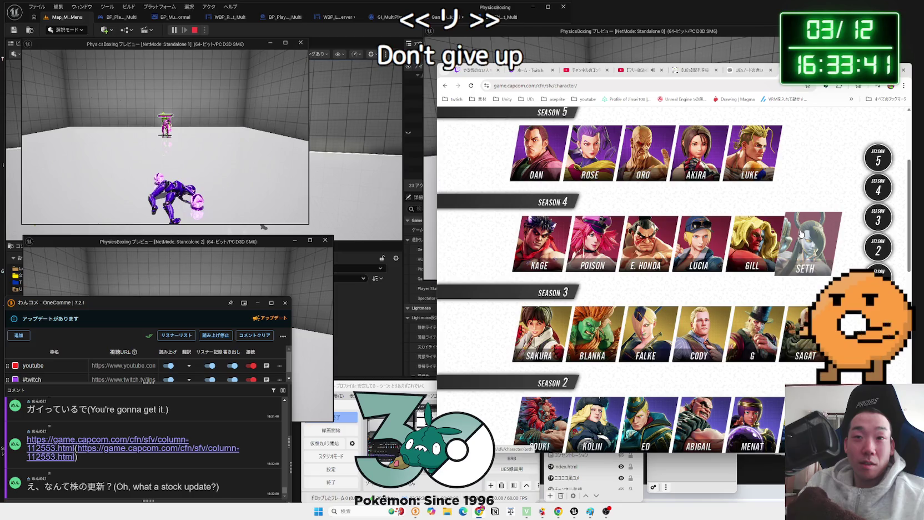
{"action": "key", "text": "F5"}
{"action": "scroll", "coordinate": [653, 233], "scroll_direction": "down", "scroll_amount": 3}
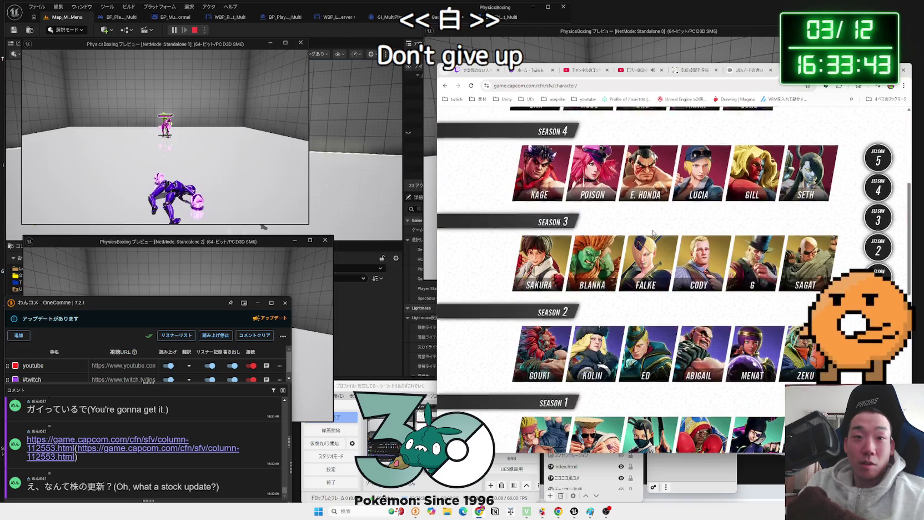
{"action": "scroll", "coordinate": [654, 233], "scroll_direction": "down", "scroll_amount": 3}
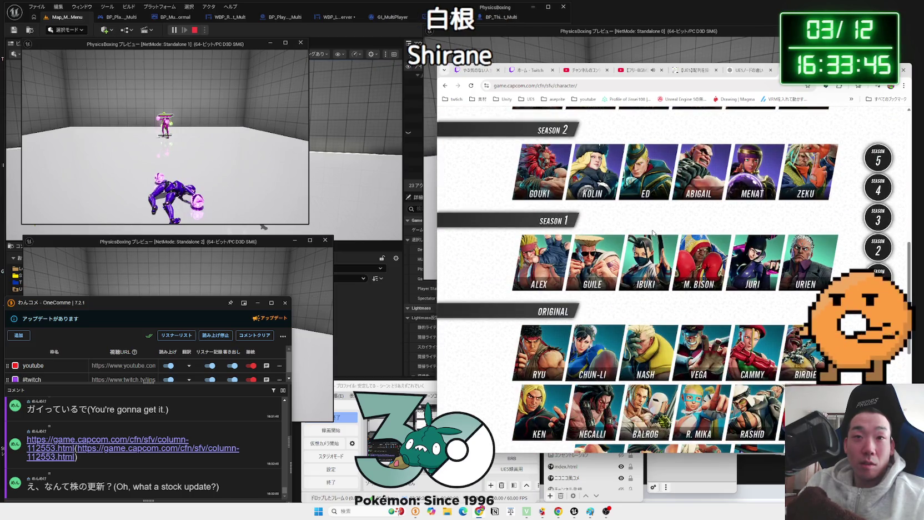
{"action": "scroll", "coordinate": [655, 245], "scroll_direction": "up", "scroll_amount": 3}
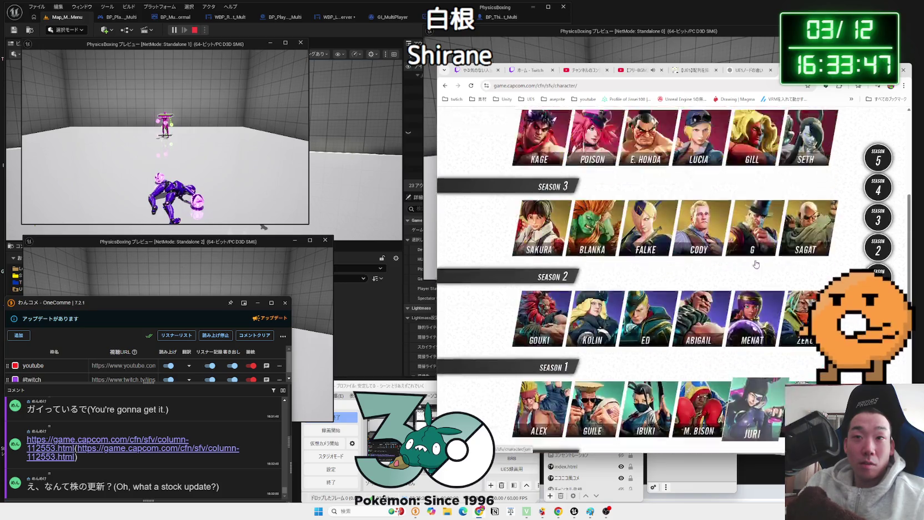
{"action": "scroll", "coordinate": [611, 233], "scroll_direction": "up", "scroll_amount": 2}
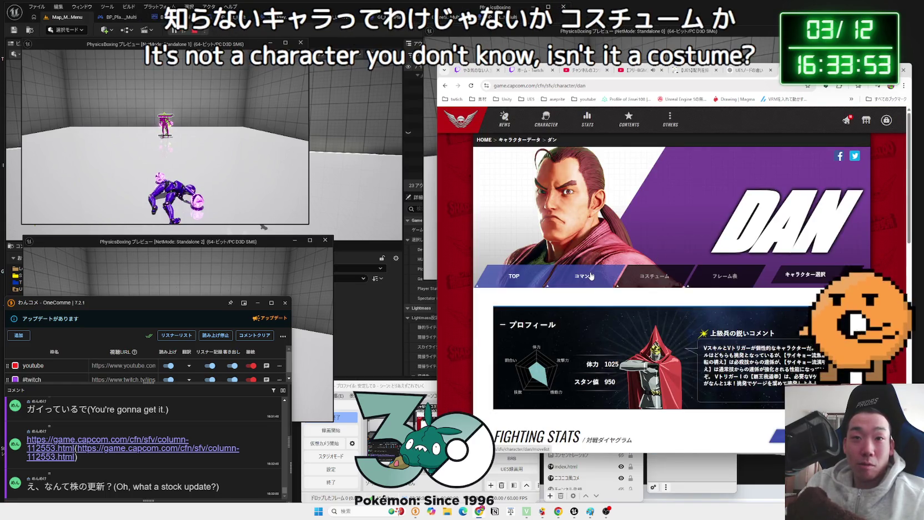
{"action": "key", "text": "alt+Left"}
{"action": "right_click", "coordinate": [646, 260]}
{"action": "key", "text": "Escape"}
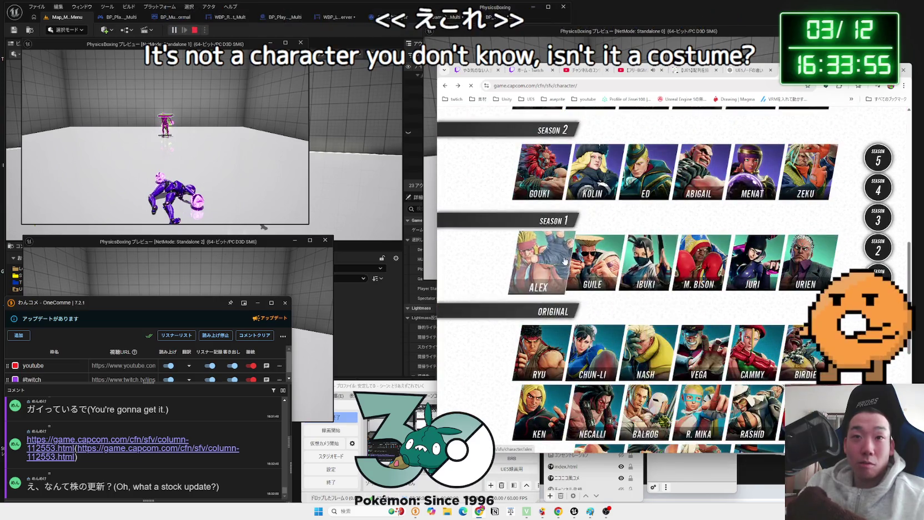
{"action": "left_click", "coordinate": [539, 261]}
{"action": "key", "text": "alt+Left"}
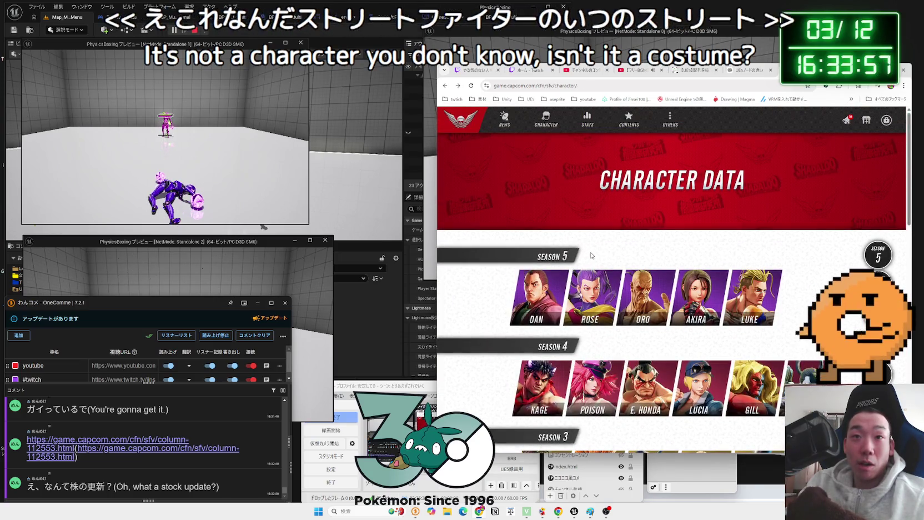
{"action": "scroll", "coordinate": [589, 257], "scroll_direction": "down", "scroll_amount": 7}
{"action": "scroll", "coordinate": [600, 250], "scroll_direction": "down", "scroll_amount": 2}
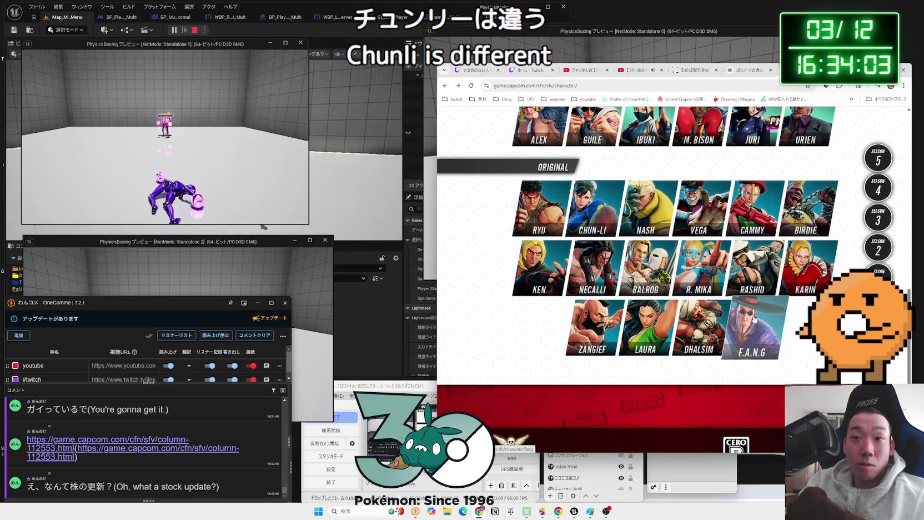
{"action": "left_click", "coordinate": [806, 269]}
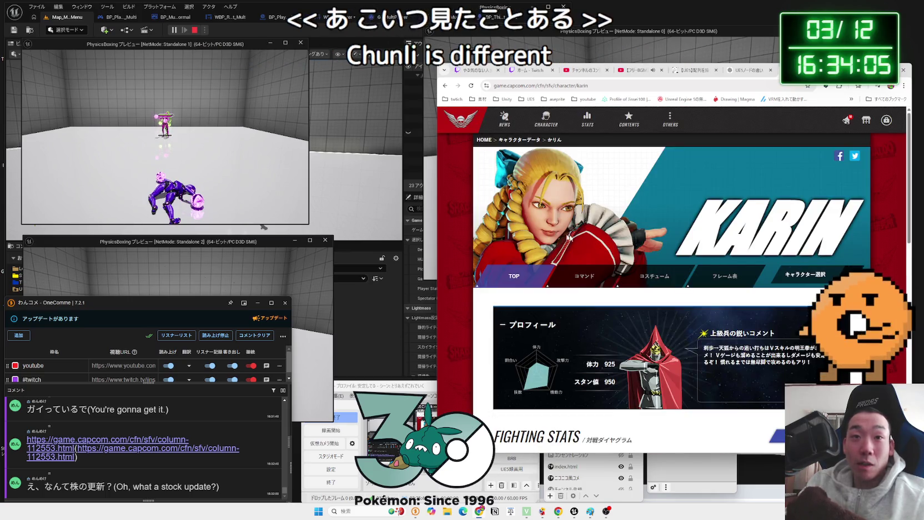
{"action": "scroll", "coordinate": [804, 267], "scroll_direction": "down", "scroll_amount": 5}
{"action": "scroll", "coordinate": [804, 268], "scroll_direction": "up", "scroll_amount": 5}
{"action": "key", "text": "alt+Left"}
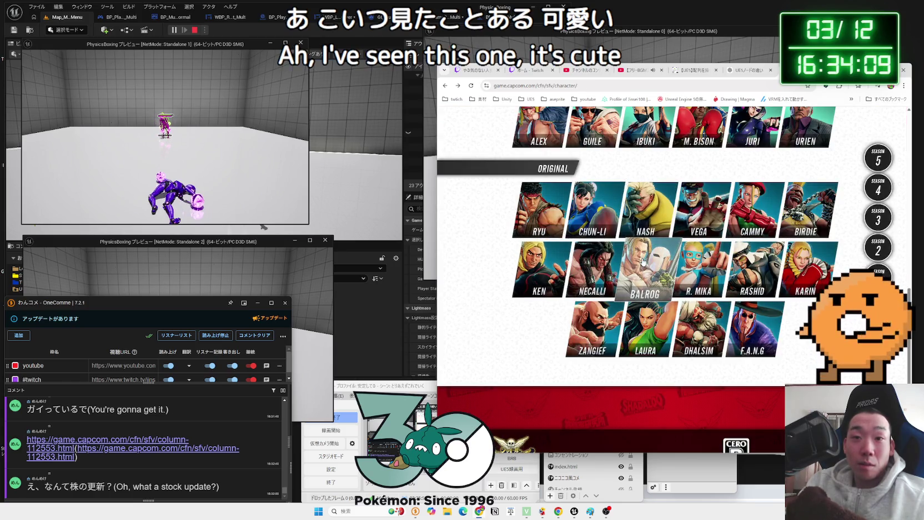
{"action": "left_click", "coordinate": [642, 262]}
{"action": "scroll", "coordinate": [642, 262], "scroll_direction": "down", "scroll_amount": 10}
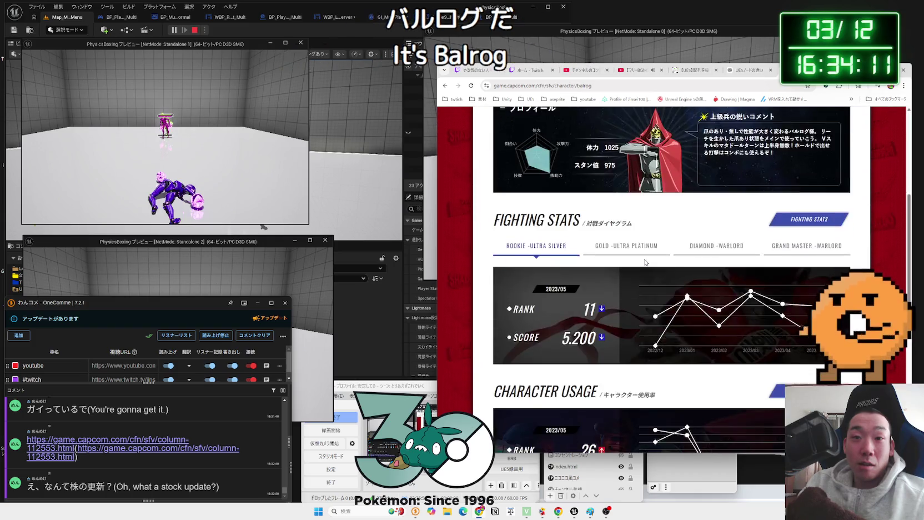
{"action": "scroll", "coordinate": [645, 261], "scroll_direction": "up", "scroll_amount": 8}
{"action": "key", "text": "alt+Left"}
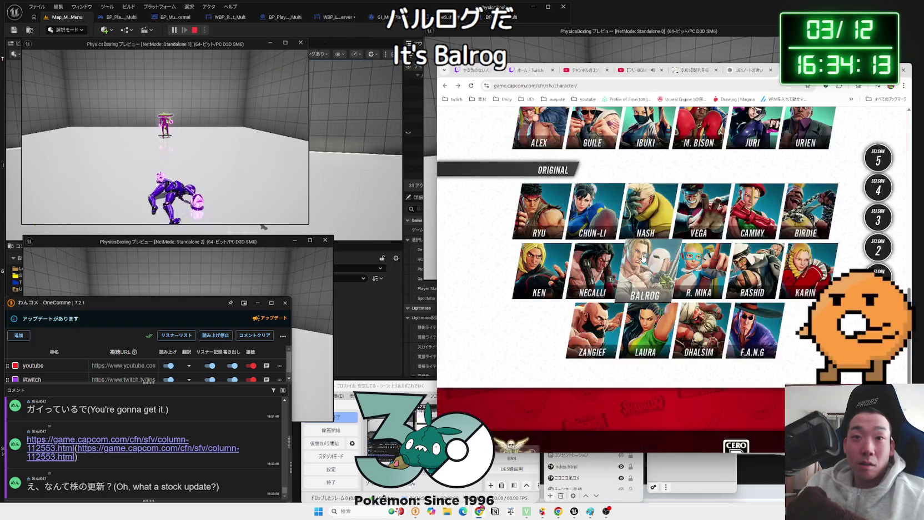
{"action": "scroll", "coordinate": [544, 269], "scroll_direction": "up", "scroll_amount": 10}
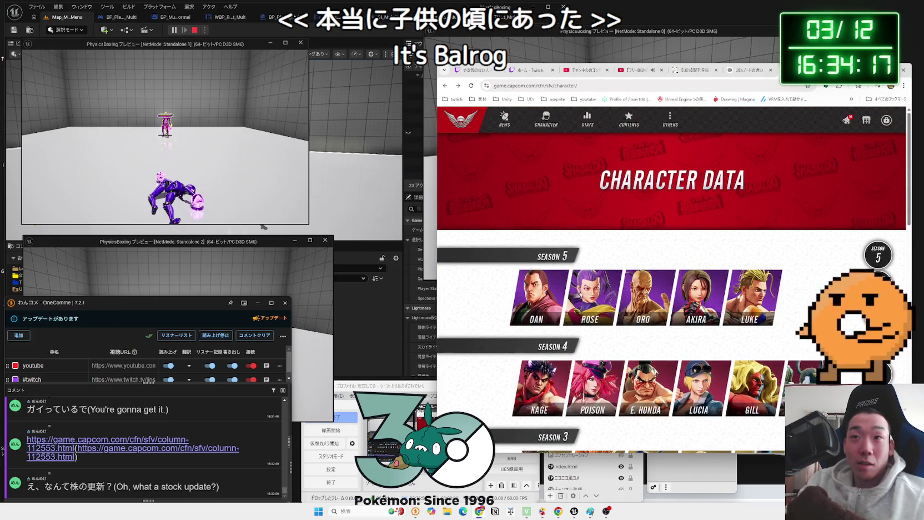
{"action": "key", "text": "ctrl+w"}
{"action": "left_click", "coordinate": [694, 52]}
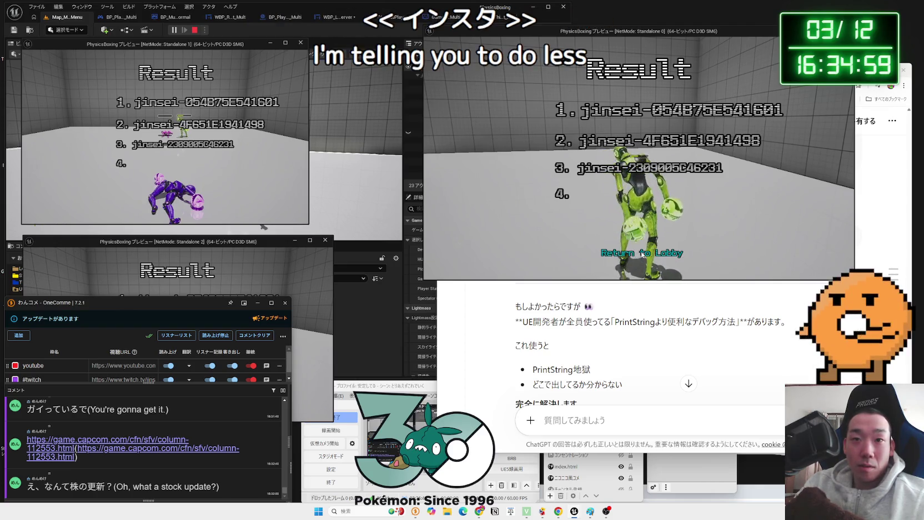
Return all three players from the host's Result screen to the lobby.
{"action": "left_click", "coordinate": [641, 251]}
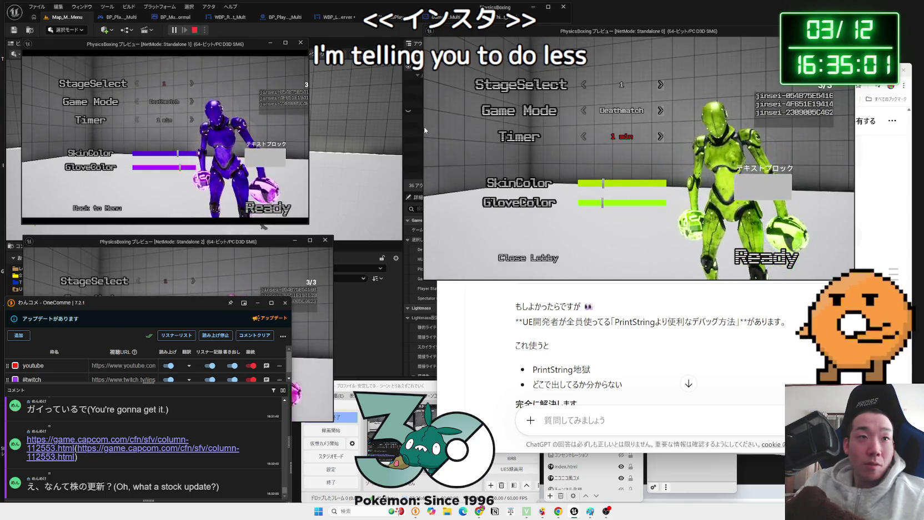
Set the lobby Game Mode to One-Punch.
{"action": "left_click", "coordinate": [660, 113]}
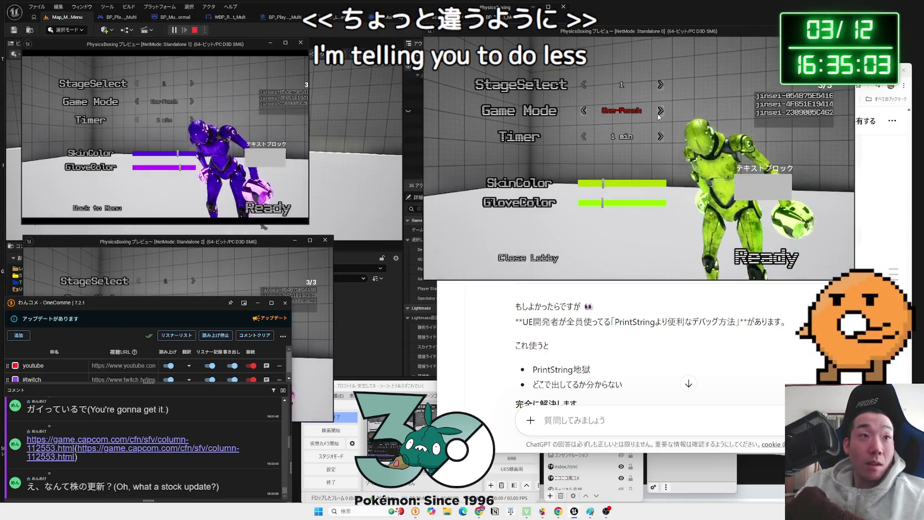
{"action": "left_click", "coordinate": [660, 113]}
{"action": "left_click", "coordinate": [583, 113]}
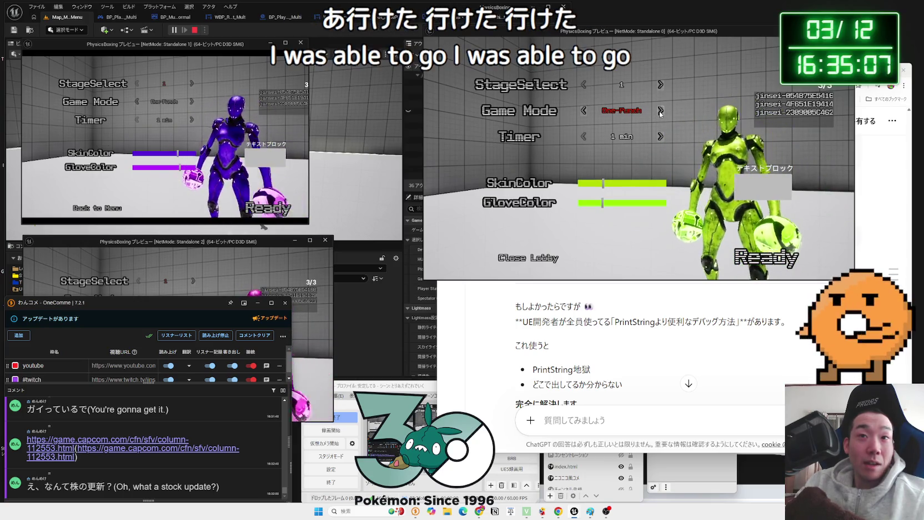
Ready the second and third players to start the match, then stop the playtest.
{"action": "key", "text": "alt+Tab"}
{"action": "left_click", "coordinate": [276, 215]}
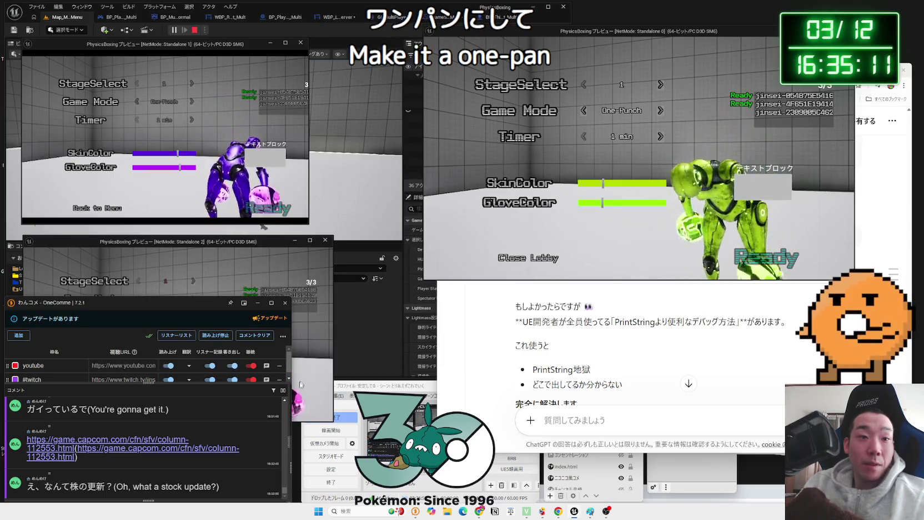
{"action": "key", "text": "alt+Tab"}
{"action": "left_click", "coordinate": [247, 408]}
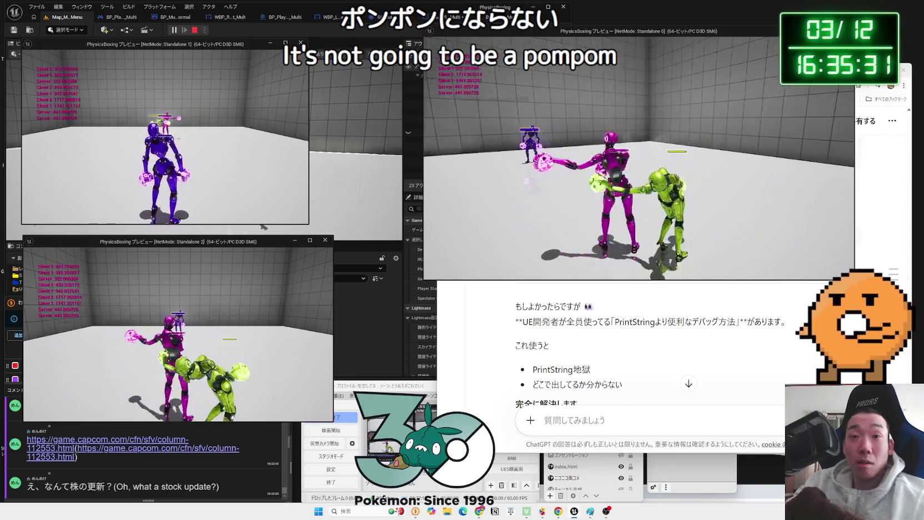
{"action": "key", "text": "Escape"}
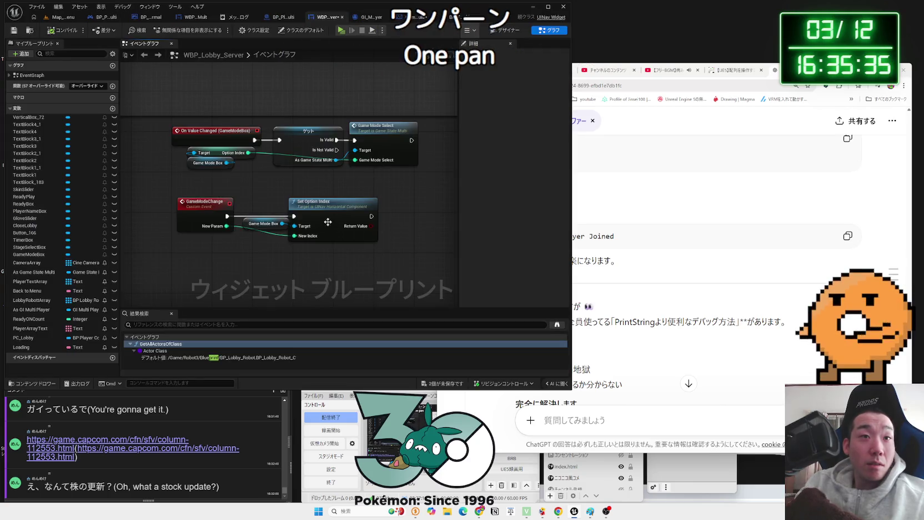
{"action": "left_click_drag", "start_coordinate": [312, 163], "coordinate": [308, 163]}
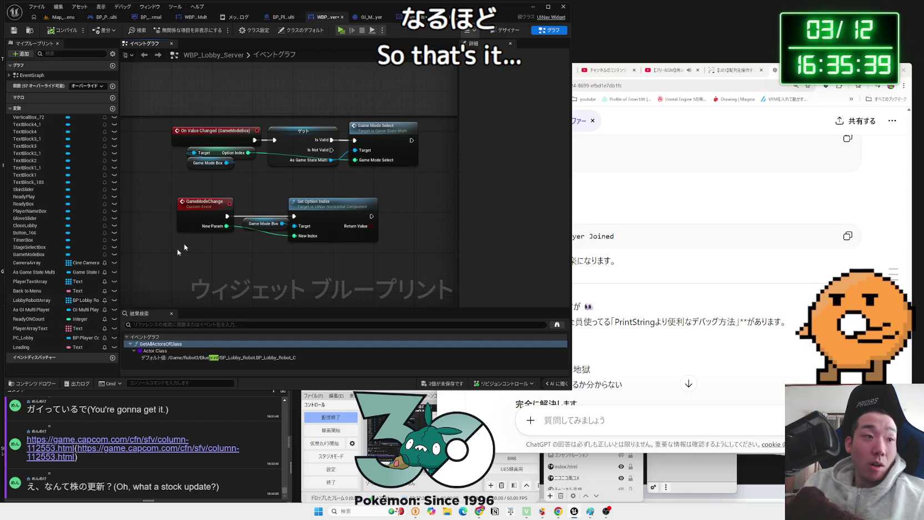
{"action": "left_click", "coordinate": [415, 17]}
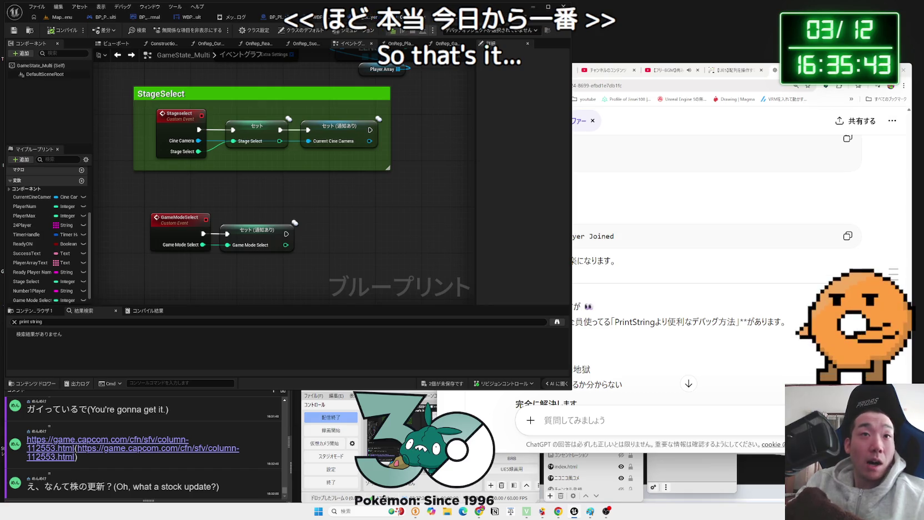
{"action": "left_click", "coordinate": [389, 16]}
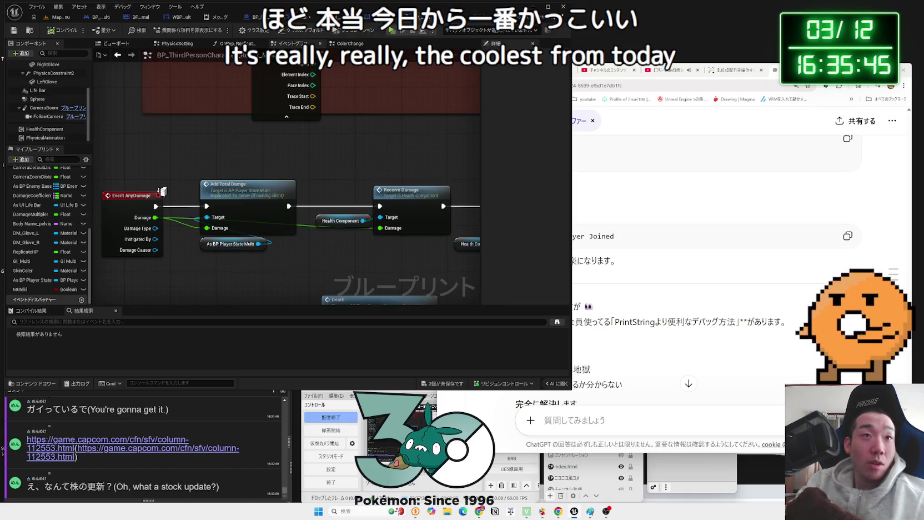
{"action": "scroll", "coordinate": [286, 261], "scroll_direction": "down", "scroll_amount": 10}
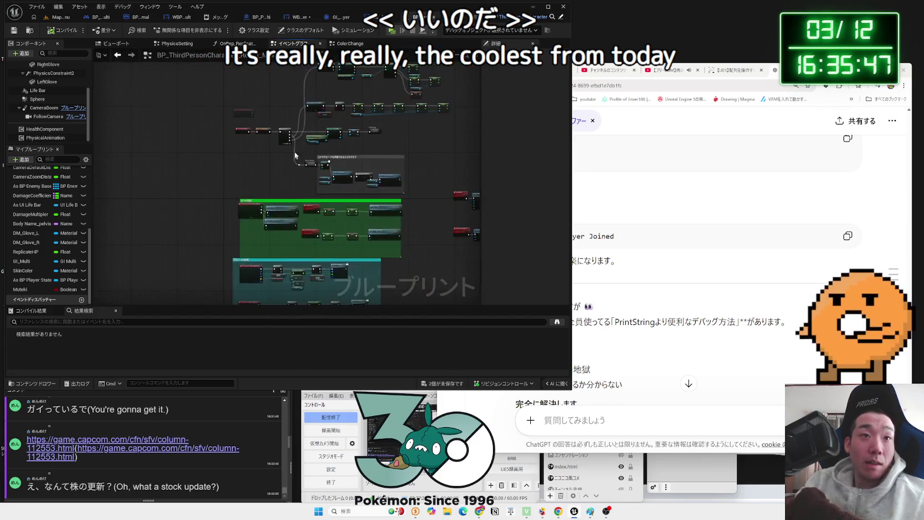
{"action": "scroll", "coordinate": [285, 261], "scroll_direction": "up", "scroll_amount": 8}
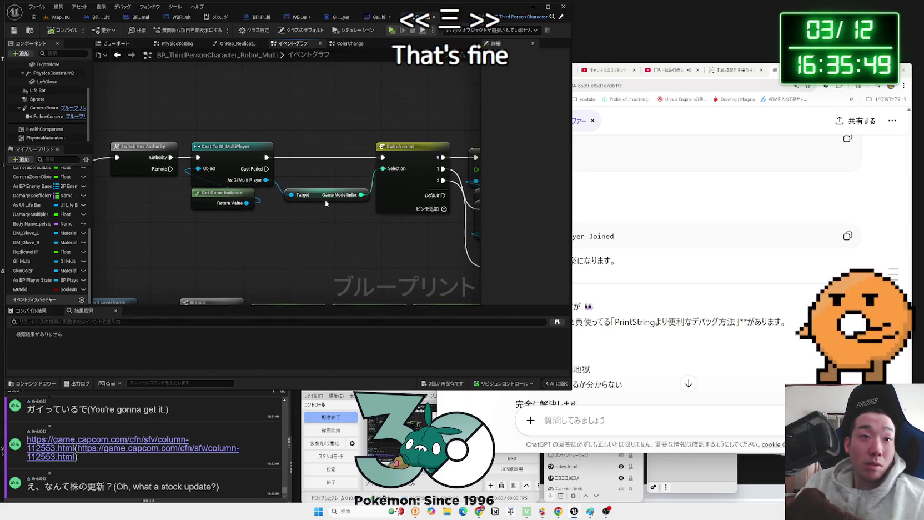
{"action": "left_click", "coordinate": [326, 201]}
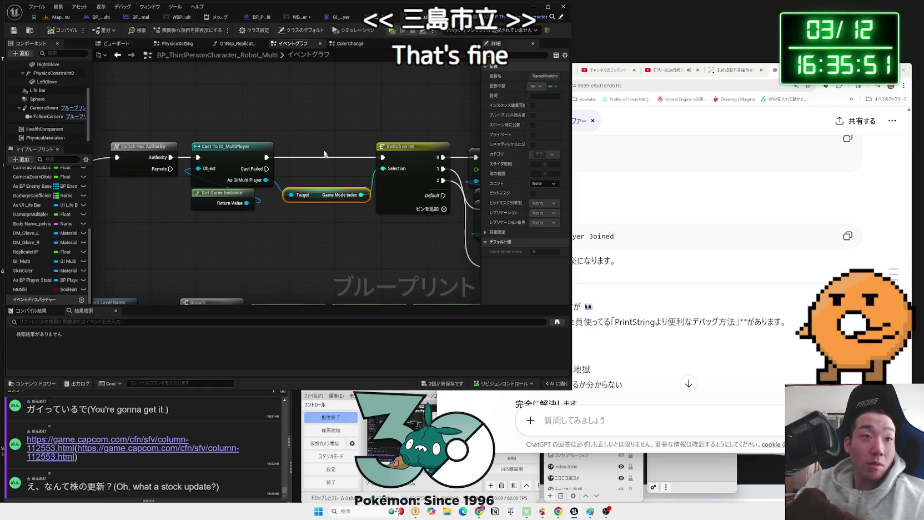
{"action": "left_click", "coordinate": [209, 128]}
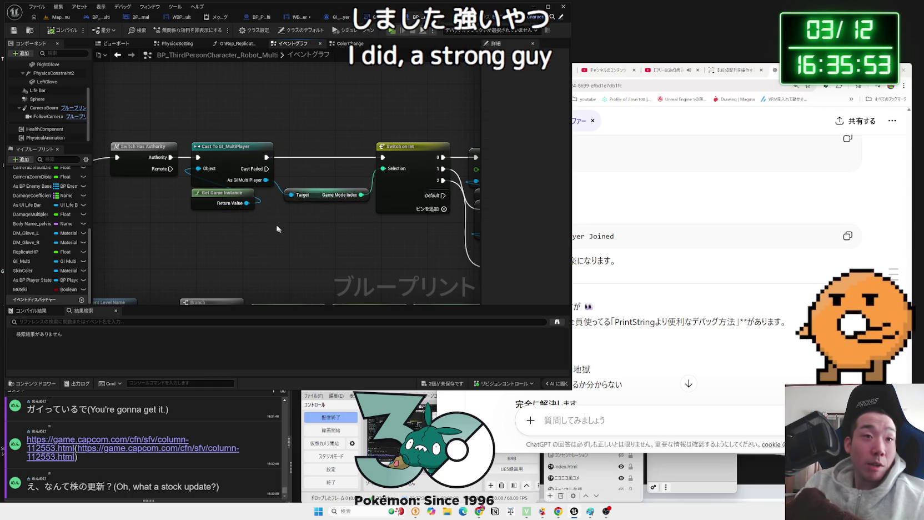
{"action": "left_click", "coordinate": [245, 220]}
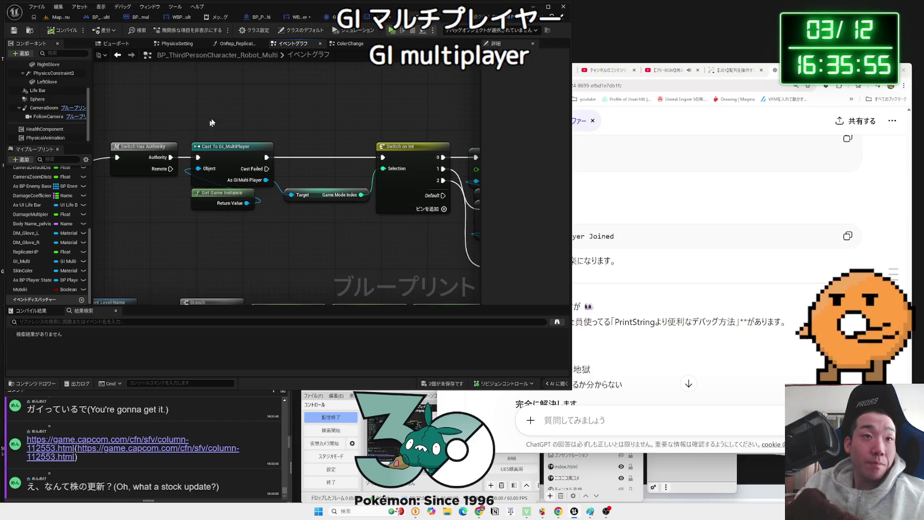
{"action": "left_click", "coordinate": [347, 17]}
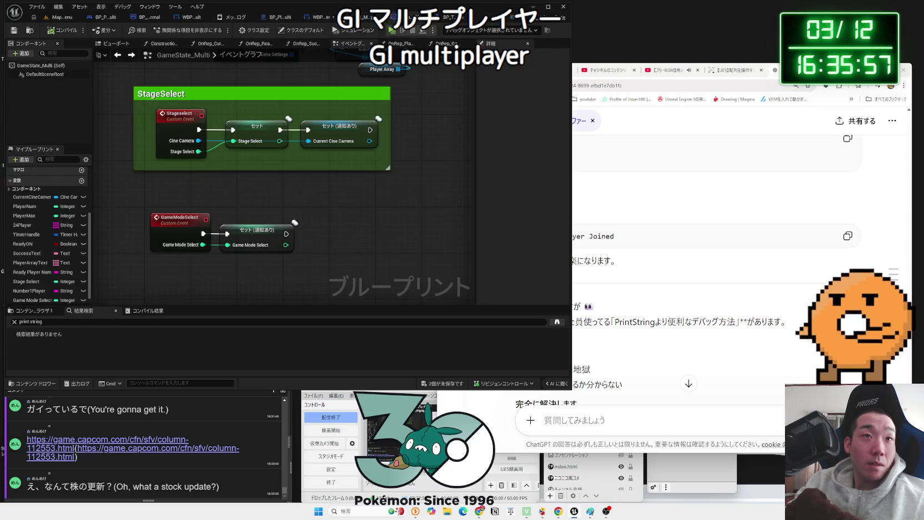
{"action": "left_click", "coordinate": [327, 17]}
{"action": "mouse_move", "coordinate": [391, 145]}
{"action": "left_mouse_down"}
{"action": "mouse_move", "coordinate": [444, 145]}
{"action": "mouse_move", "coordinate": [377, 146]}
{"action": "left_mouse_up"}
{"action": "left_click_drag", "start_coordinate": [150, 185], "coordinate": [184, 184]}
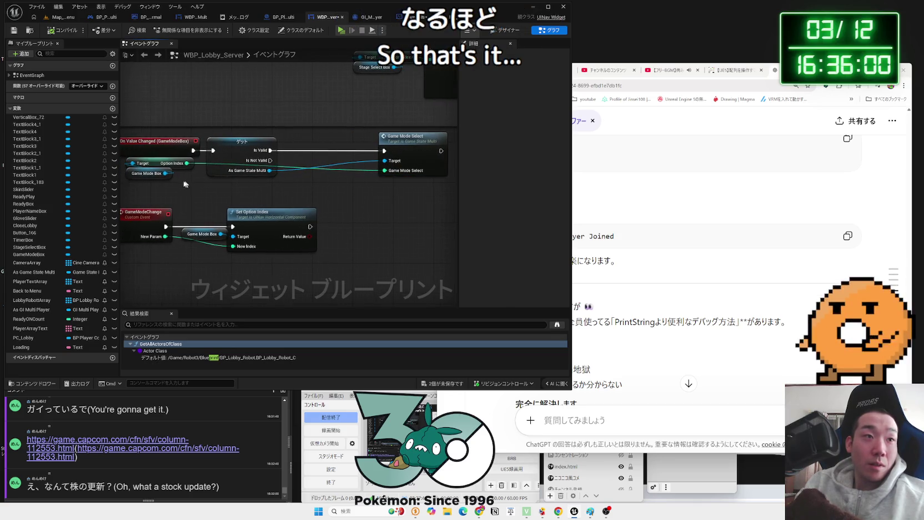
{"action": "right_click", "coordinate": [225, 194]}
{"action": "type", "text": "gi"}
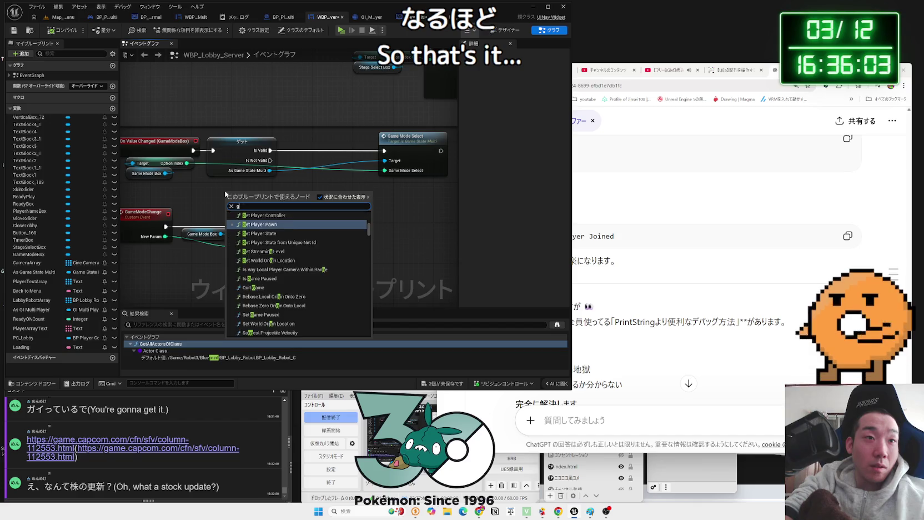
{"action": "key", "text": "Escape"}
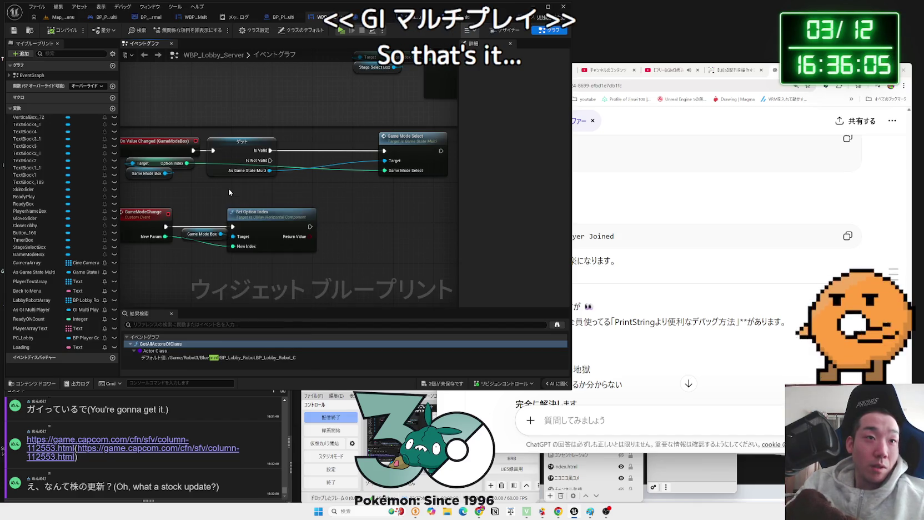
{"action": "scroll", "coordinate": [289, 196], "scroll_direction": "down", "scroll_amount": 5}
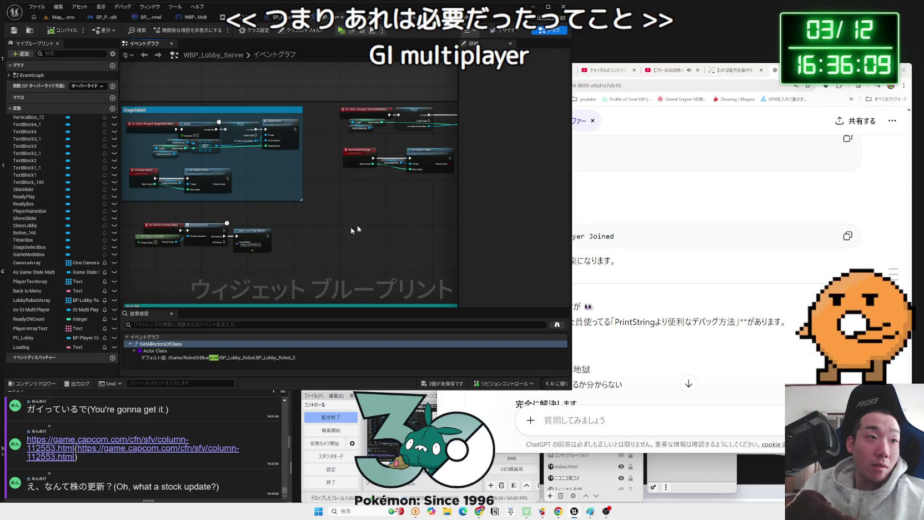
{"action": "scroll", "coordinate": [356, 228], "scroll_direction": "up", "scroll_amount": 4}
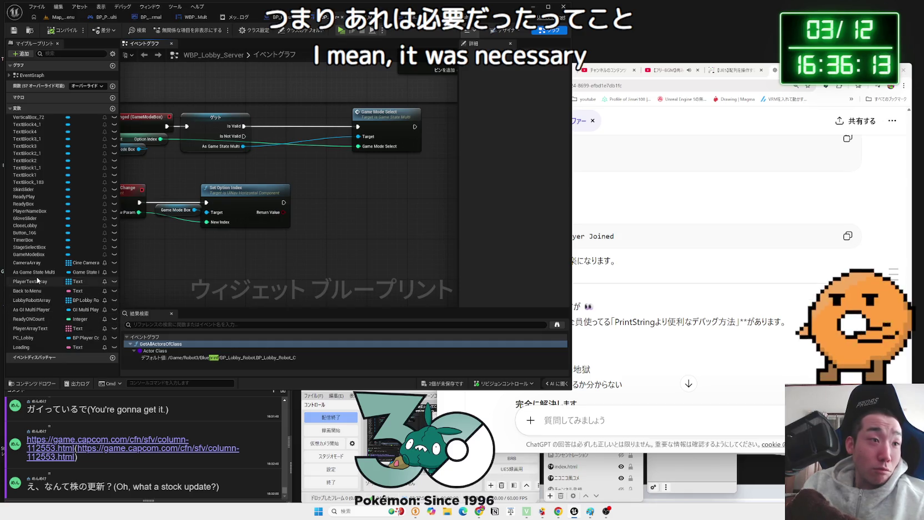
Add a validated As GI Multi Player get and wire As Game State Multi into Game Mode Select.
{"action": "left_click_drag", "start_coordinate": [32, 313], "coordinate": [280, 171]}
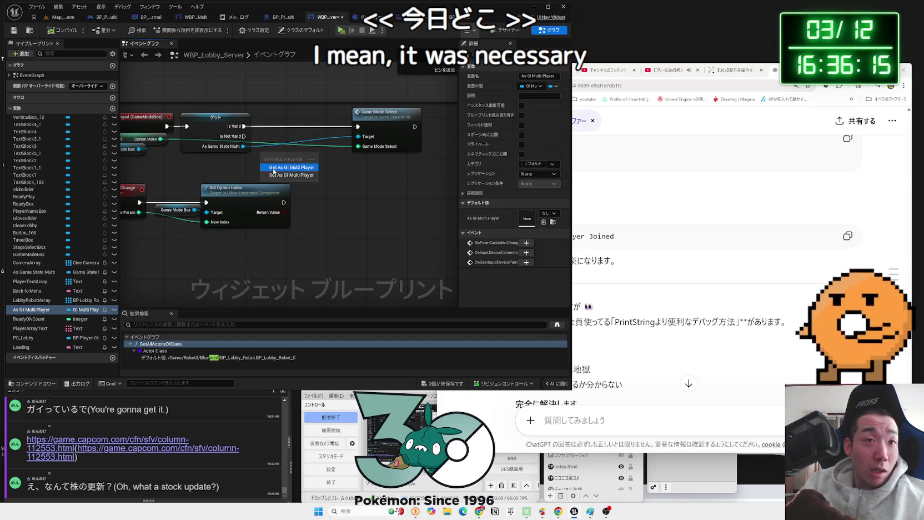
{"action": "right_click", "coordinate": [273, 161]}
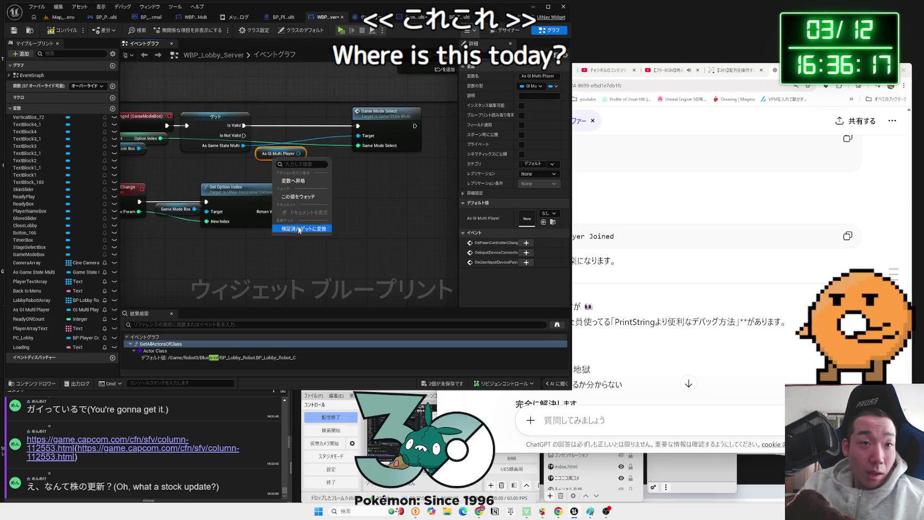
{"action": "left_click", "coordinate": [300, 229]}
{"action": "left_click_drag", "start_coordinate": [253, 128], "coordinate": [357, 135]}
{"action": "left_click", "coordinate": [232, 182]}
{"action": "left_click_drag", "start_coordinate": [289, 146], "coordinate": [350, 181]}
{"action": "mouse_move", "coordinate": [377, 123]}
{"action": "left_mouse_down"}
{"action": "mouse_move", "coordinate": [290, 122]}
{"action": "mouse_move", "coordinate": [323, 161]}
{"action": "mouse_move", "coordinate": [366, 117]}
{"action": "left_mouse_up"}
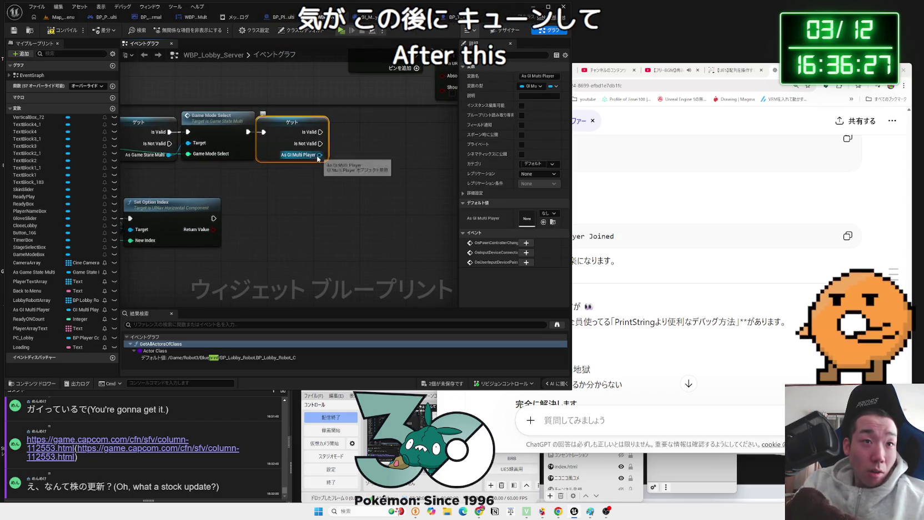
Add a Set Game Mode Index node from As GI Multi Player, deleting a mistaken getter.
{"action": "left_click_drag", "start_coordinate": [319, 155], "coordinate": [356, 155]}
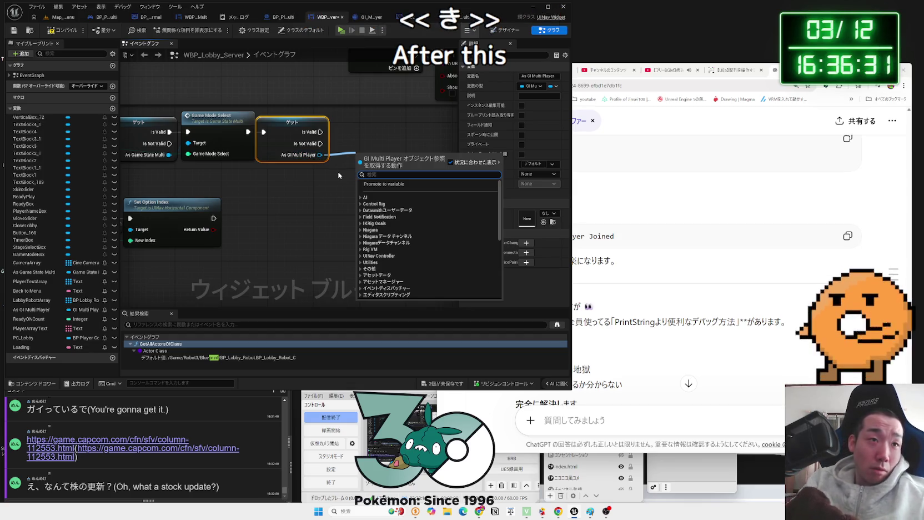
{"action": "type", "text": "get"}
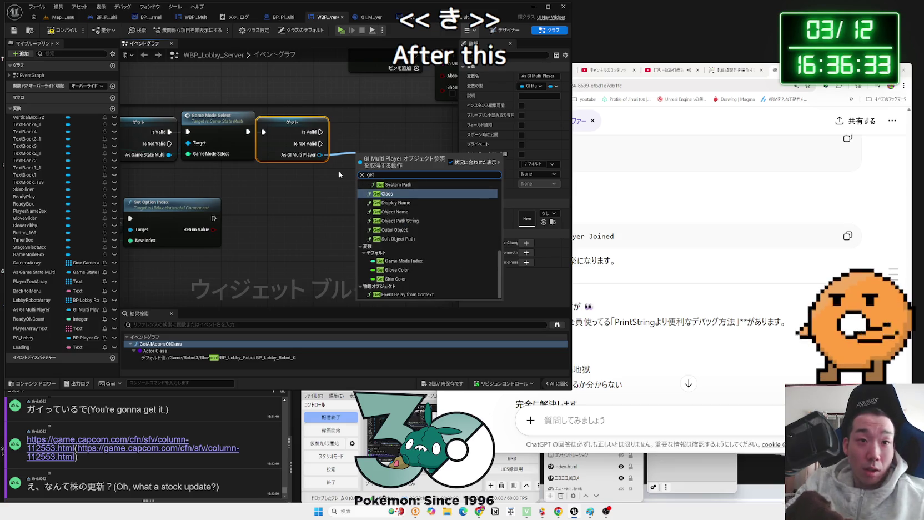
{"action": "left_click", "coordinate": [393, 261]}
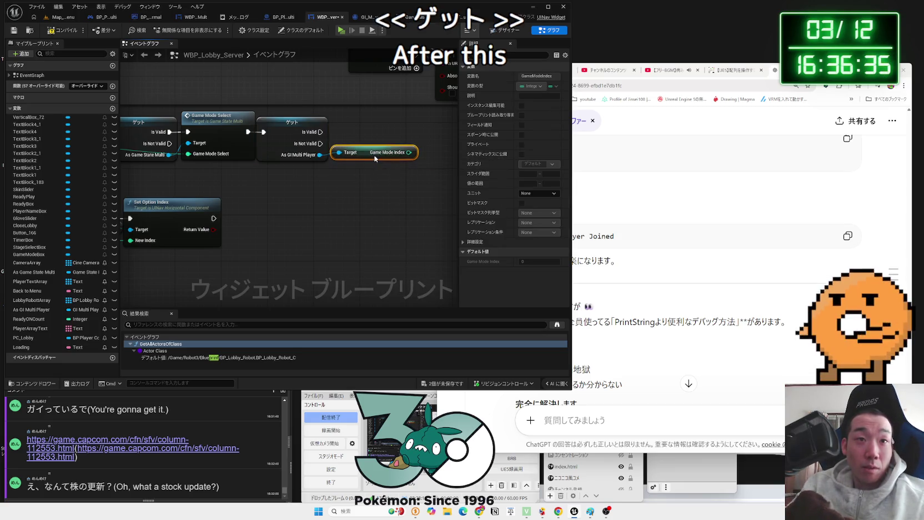
{"action": "key", "text": "Delete"}
{"action": "left_click_drag", "start_coordinate": [320, 155], "coordinate": [359, 143]}
{"action": "type", "text": "se"}
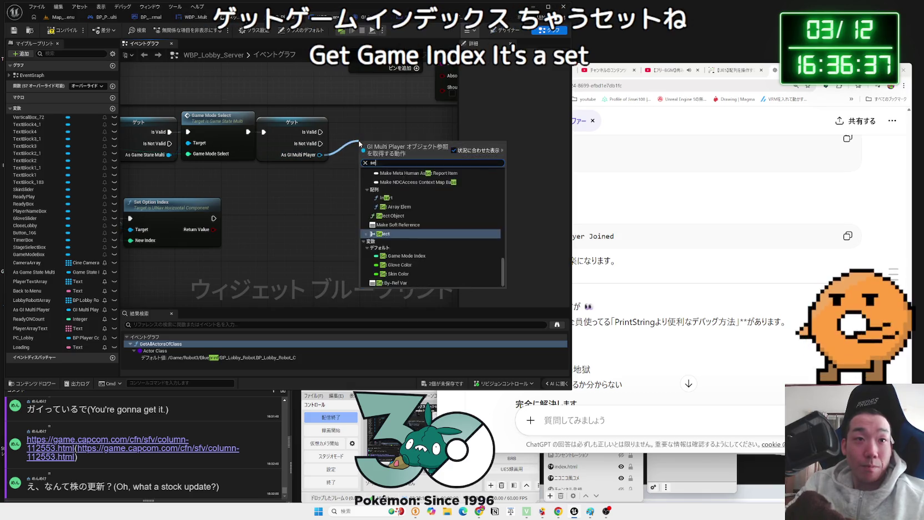
{"action": "type", "text": "t game"}
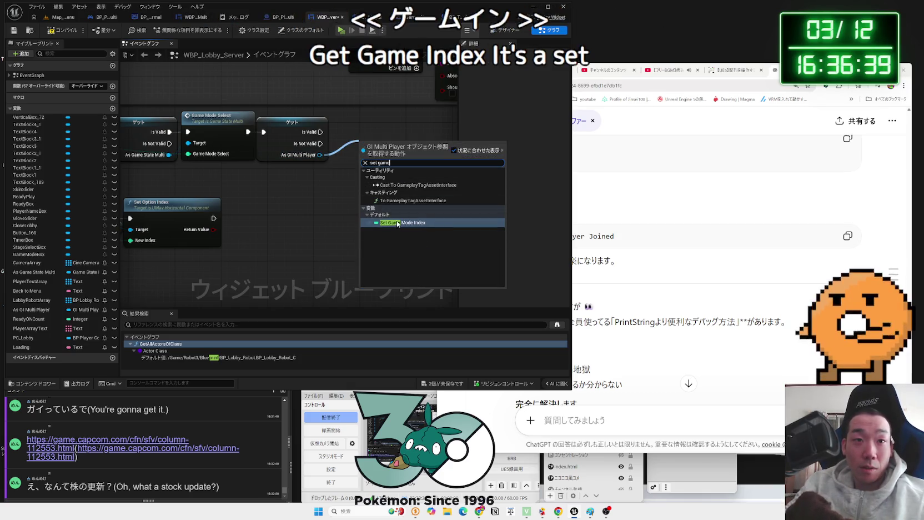
{"action": "key", "text": "Return"}
Arrange the GameModeBox and Set nodes, save all, and check the GameModeChange event.
{"action": "left_click_drag", "start_coordinate": [127, 158], "coordinate": [191, 163]}
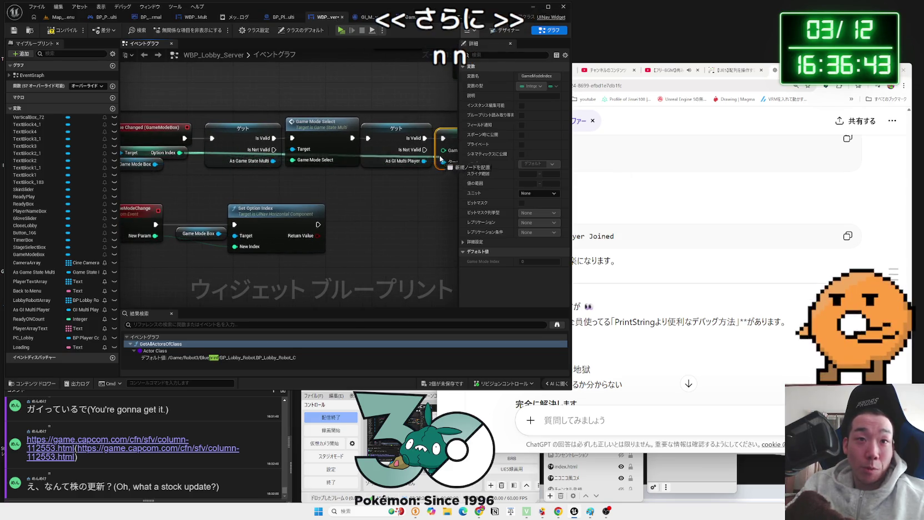
{"action": "left_click_drag", "start_coordinate": [442, 159], "coordinate": [363, 170]}
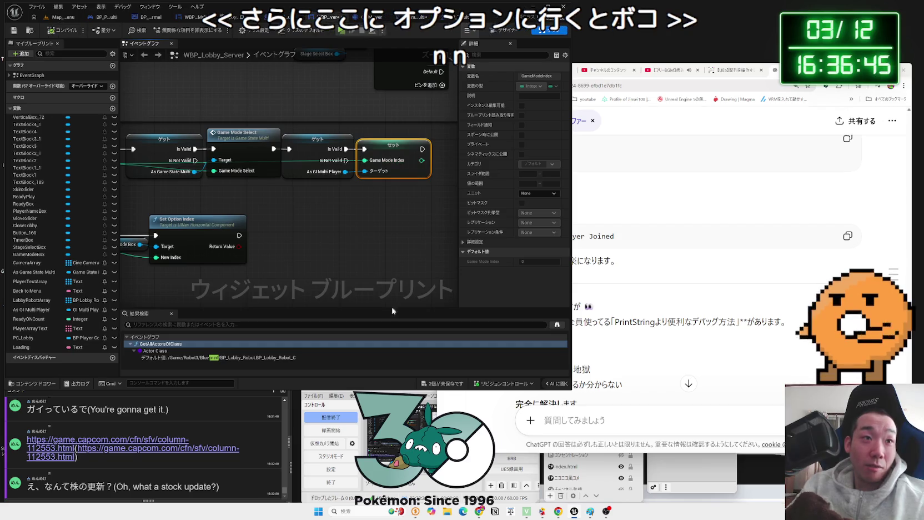
{"action": "key", "text": "ctrl+shift+s"}
{"action": "key", "text": "Return"}
{"action": "left_click_drag", "start_coordinate": [299, 196], "coordinate": [416, 166]}
{"action": "left_click", "coordinate": [199, 195]}
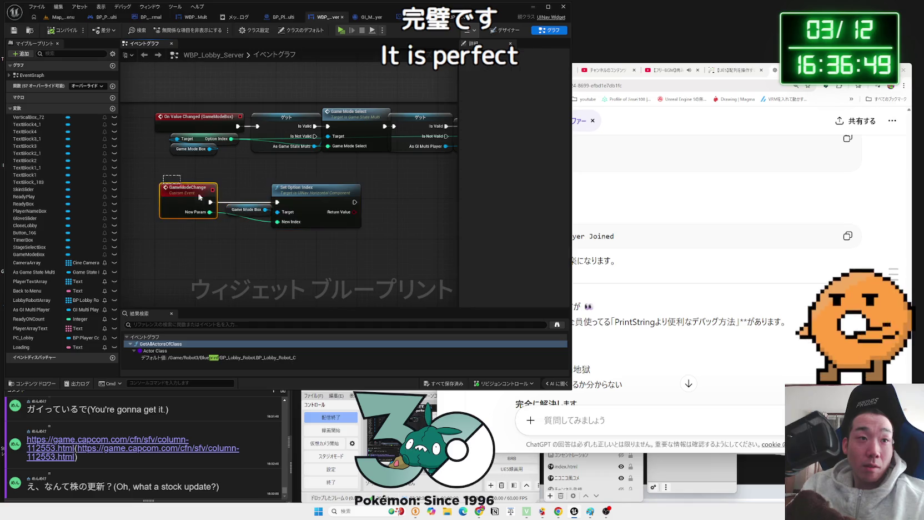
{"action": "left_click_drag", "start_coordinate": [351, 245], "coordinate": [212, 259]}
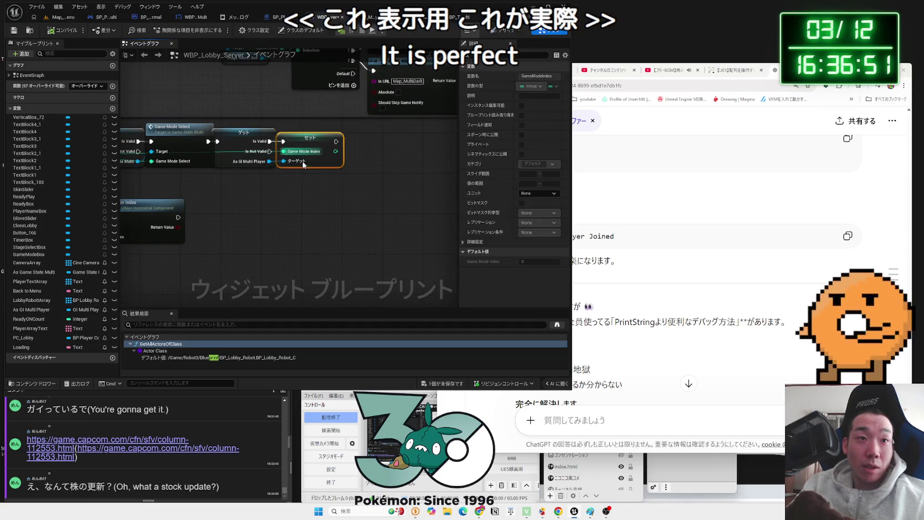
{"action": "scroll", "coordinate": [284, 204], "scroll_direction": "down", "scroll_amount": 4}
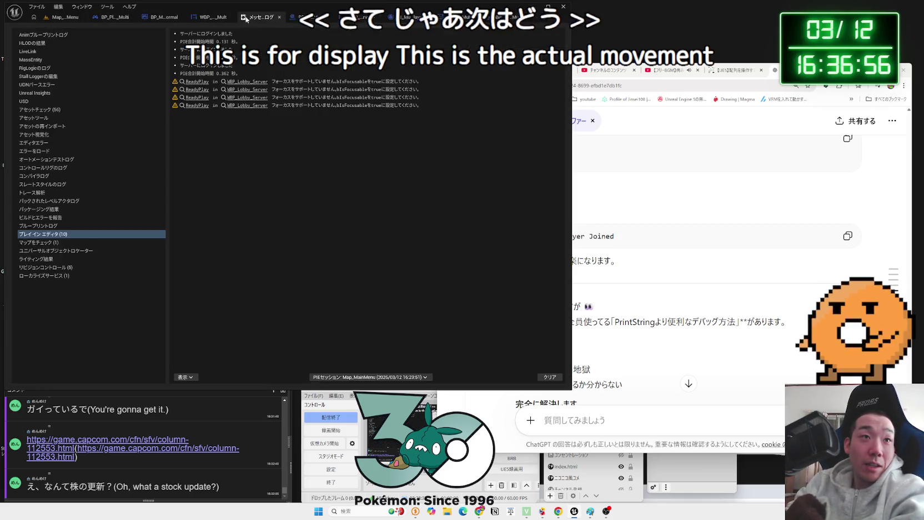
In the robot character graph, delete the Muteki Set node and bring up the Switch's pin 2 options.
{"action": "left_click", "coordinate": [280, 16]}
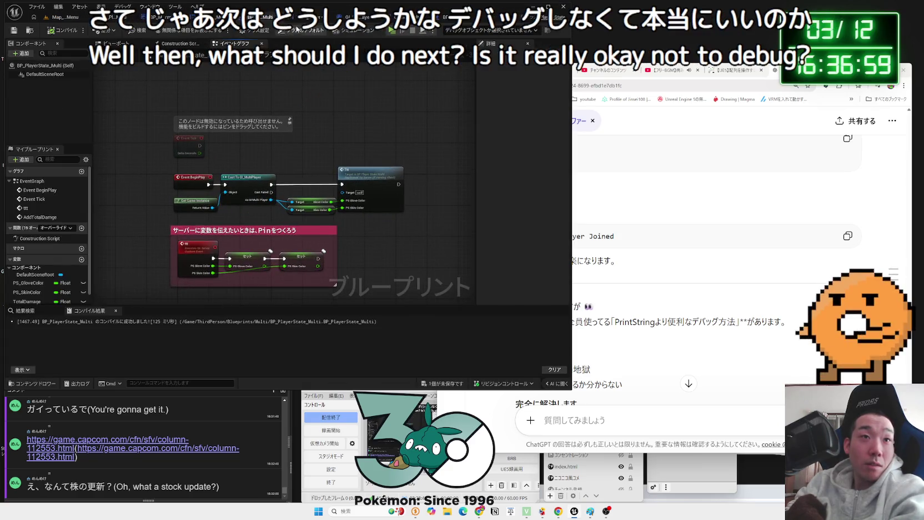
{"action": "left_click", "coordinate": [300, 22]}
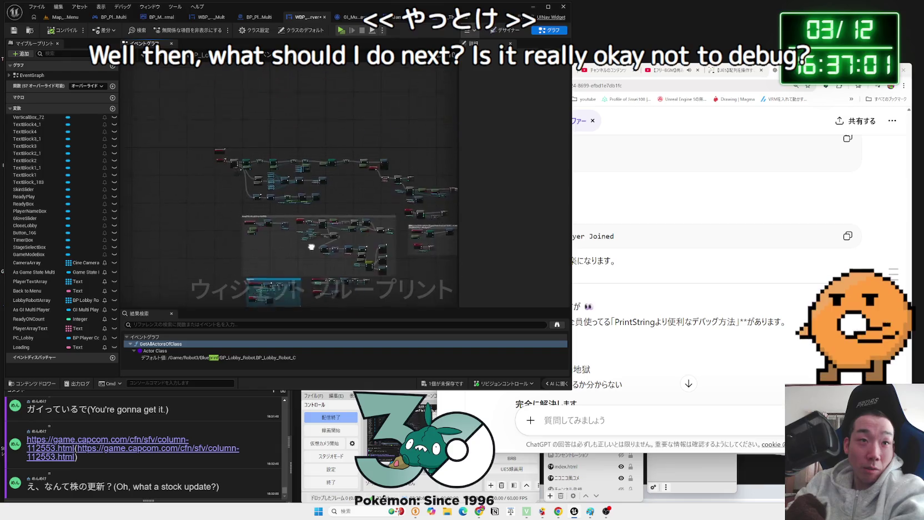
{"action": "left_click", "coordinate": [114, 17]}
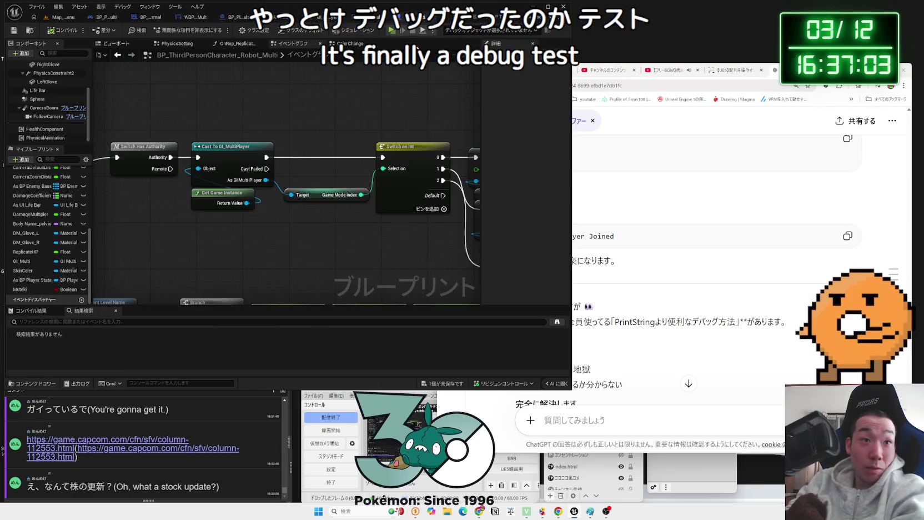
{"action": "left_click_drag", "start_coordinate": [199, 186], "coordinate": [170, 183]}
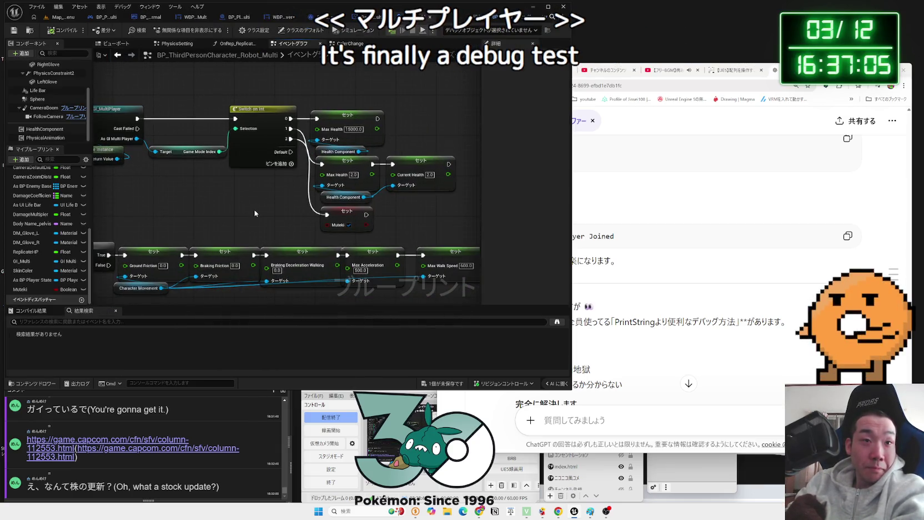
{"action": "left_click", "coordinate": [317, 226]}
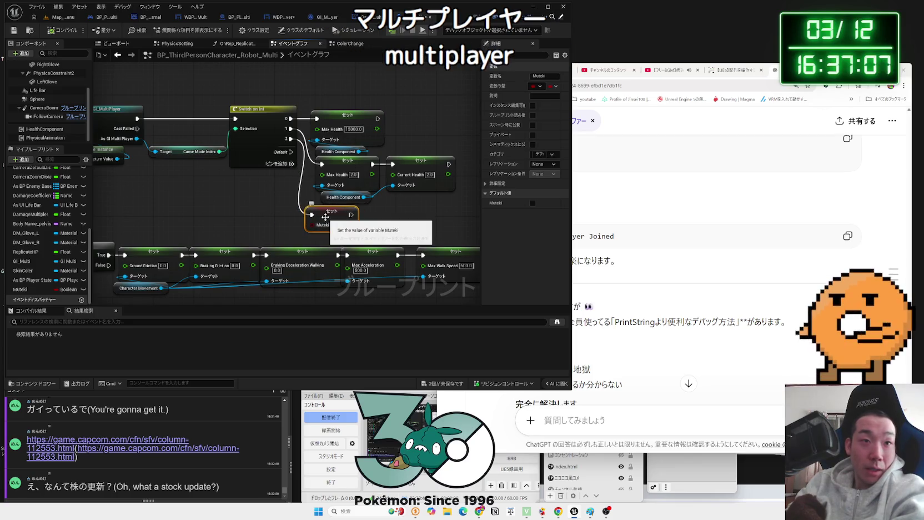
{"action": "key", "text": "Delete"}
{"action": "right_click", "coordinate": [290, 139]}
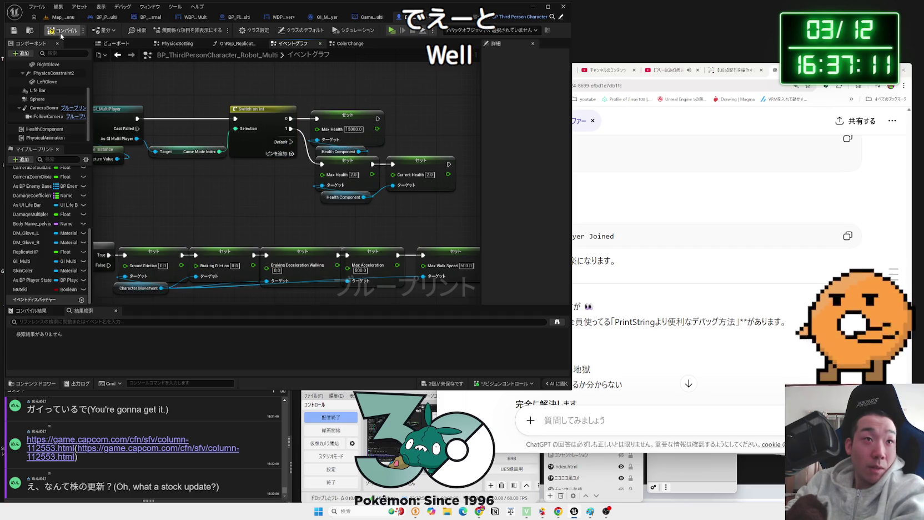
Cycle through the open blueprints, then save all changes with Ctrl+Shift+S.
{"action": "left_click", "coordinate": [283, 17]}
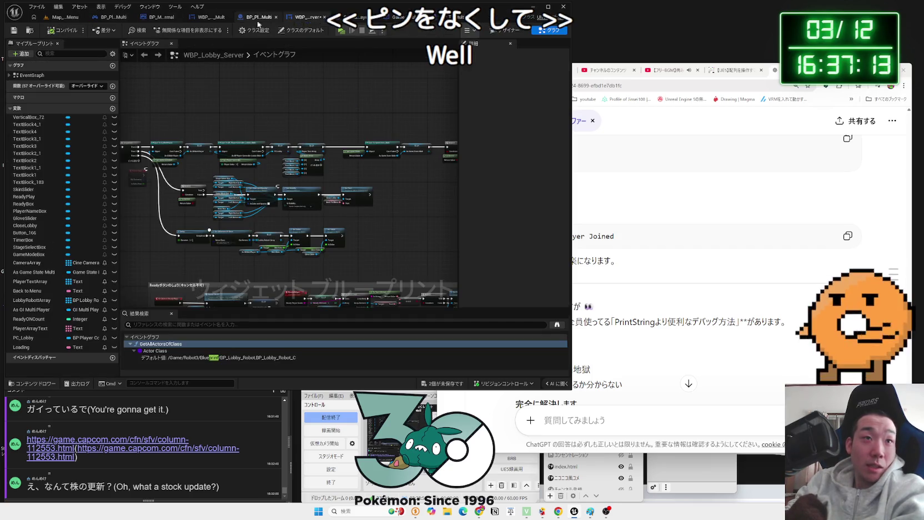
{"action": "left_click", "coordinate": [258, 17]}
{"action": "left_click", "coordinate": [211, 17]}
{"action": "left_click", "coordinate": [161, 17]}
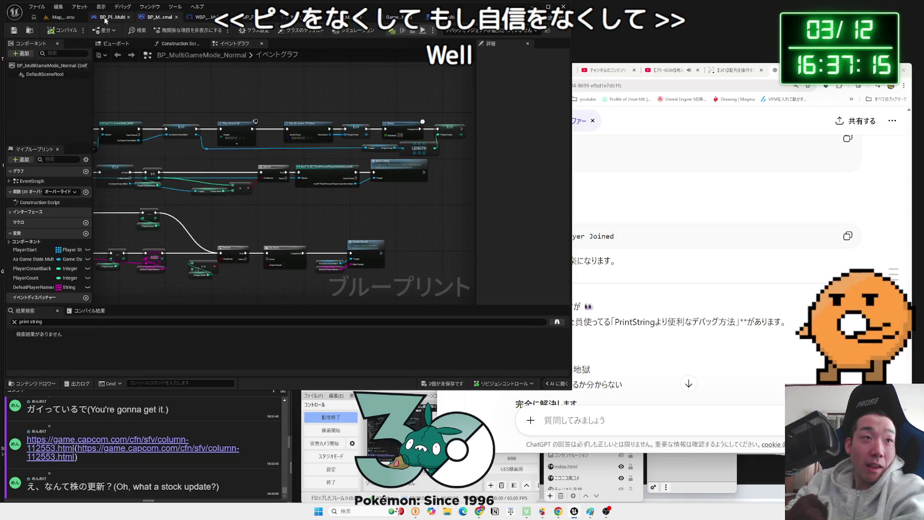
{"action": "left_click", "coordinate": [104, 19]}
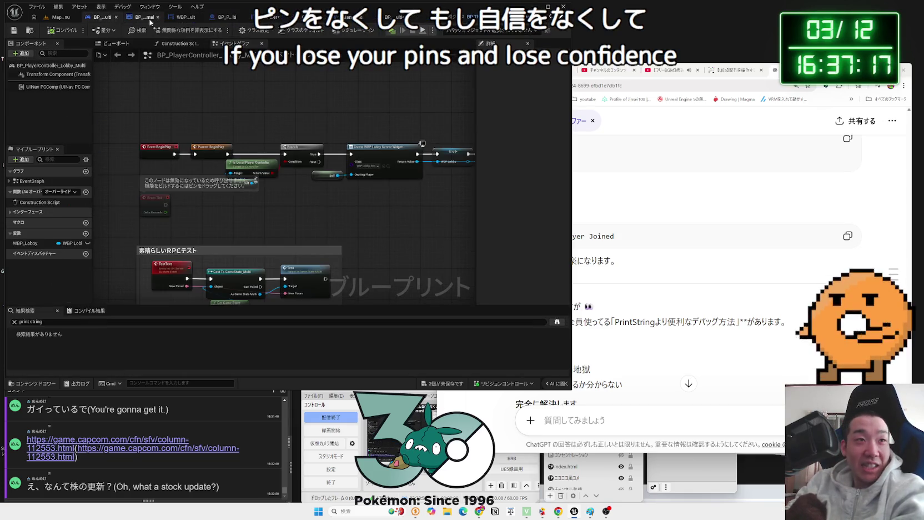
{"action": "left_click", "coordinate": [149, 17]}
{"action": "left_click", "coordinate": [208, 17]}
{"action": "left_click", "coordinate": [261, 17]}
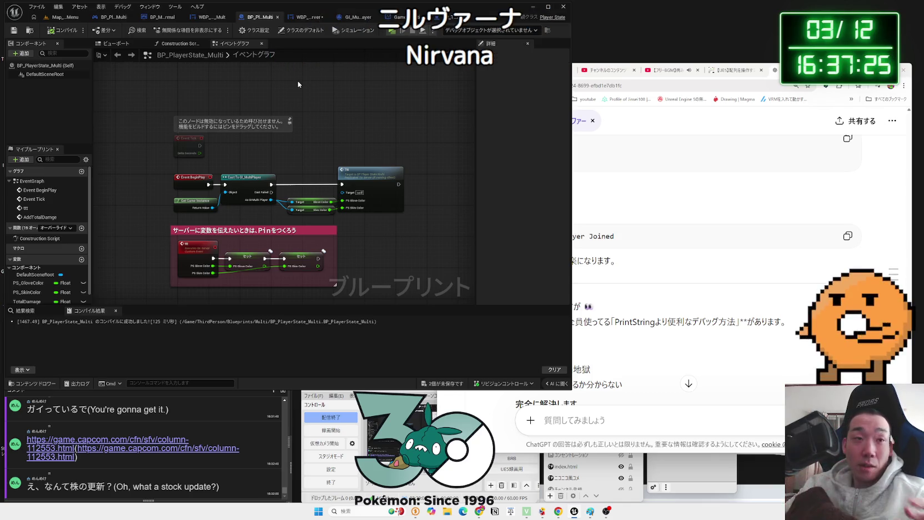
{"action": "left_click", "coordinate": [307, 16]}
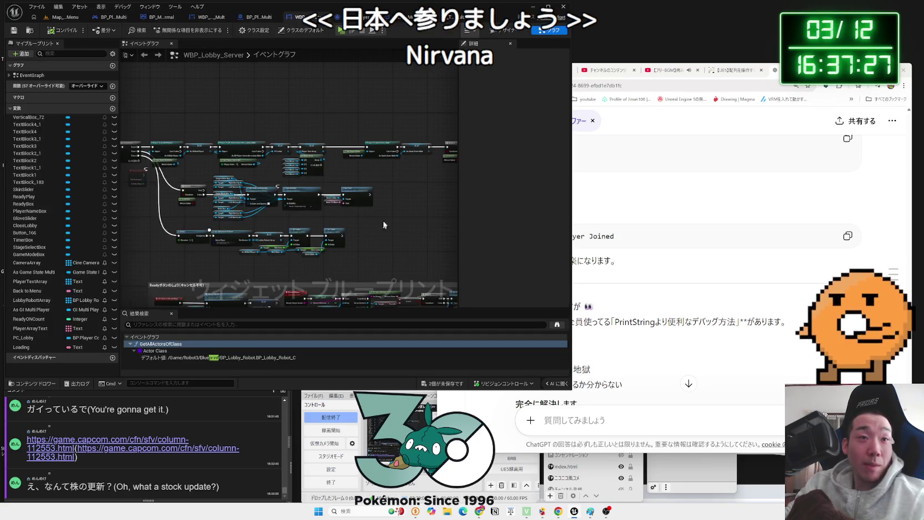
{"action": "key", "text": "ctrl+shift+s"}
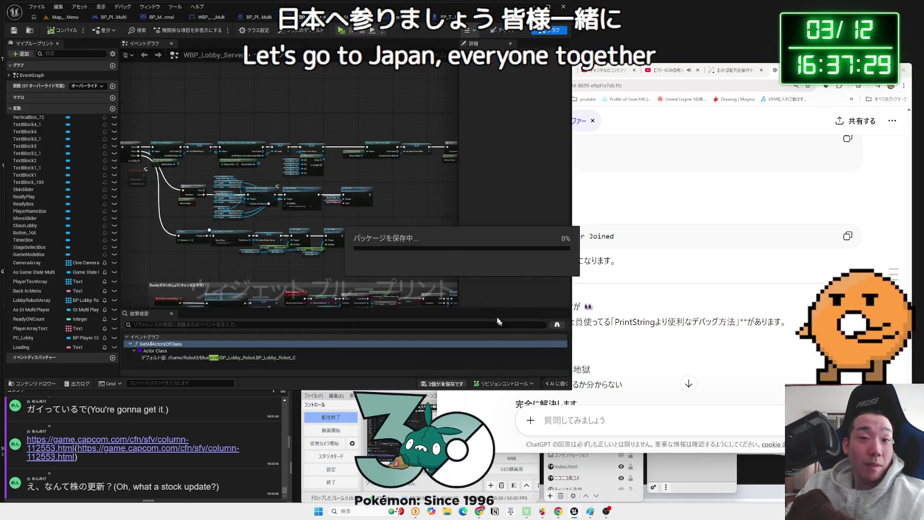
In BP_MultiGameMode_Normal, shift the PlayerStart Set, Delay and PlayerCount Set nodes left.
{"action": "left_click", "coordinate": [211, 17]}
{"action": "left_click", "coordinate": [138, 17]}
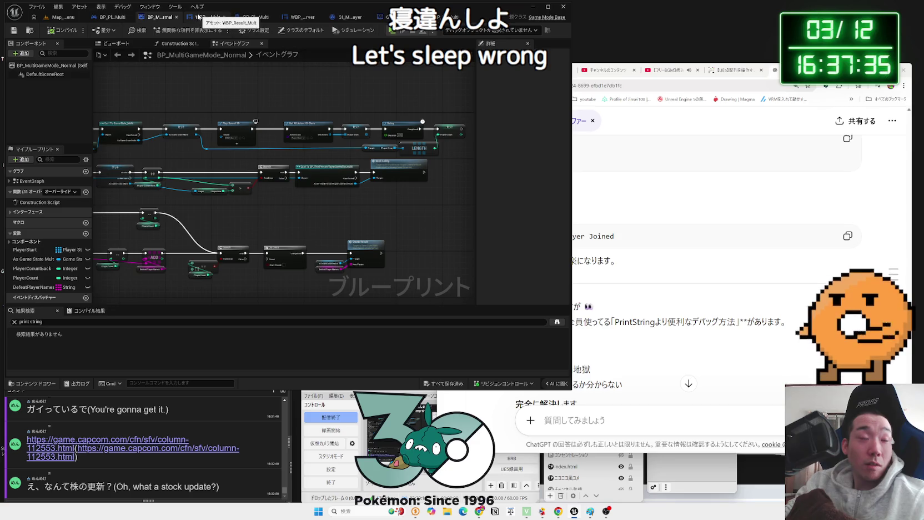
{"action": "left_click_drag", "start_coordinate": [438, 161], "coordinate": [404, 149]}
{"action": "left_click", "coordinate": [339, 130]}
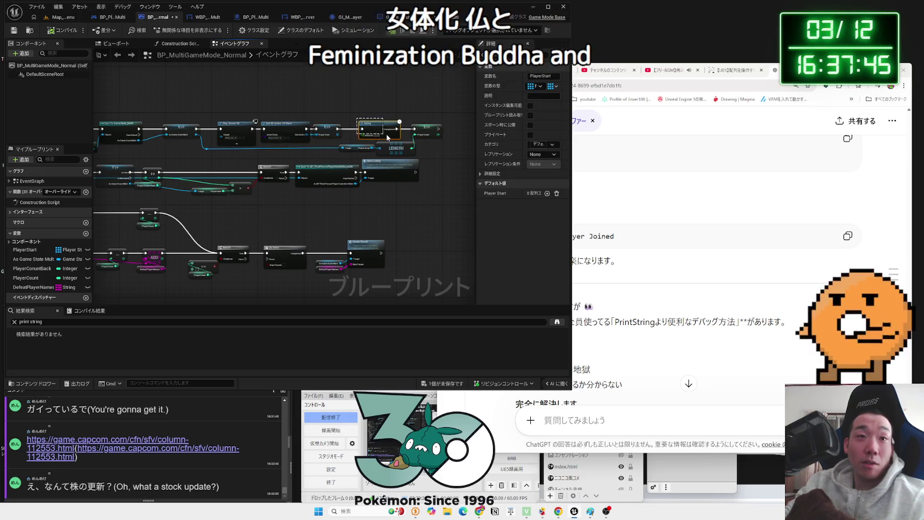
{"action": "left_click_drag", "start_coordinate": [378, 129], "coordinate": [363, 129]}
{"action": "mouse_move", "coordinate": [423, 132]}
{"action": "left_mouse_down"}
{"action": "mouse_move", "coordinate": [400, 133]}
{"action": "mouse_move", "coordinate": [384, 148]}
{"action": "left_mouse_up"}
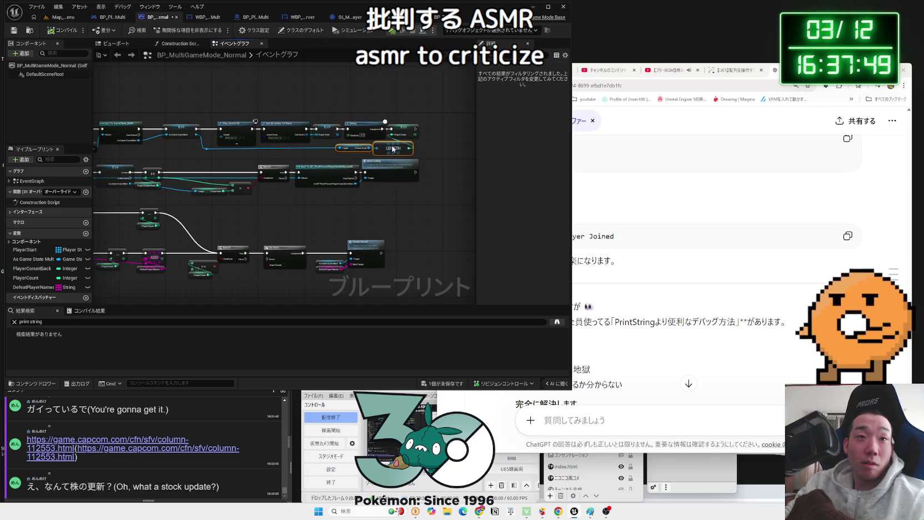
{"action": "key", "text": "ctrl+n"}
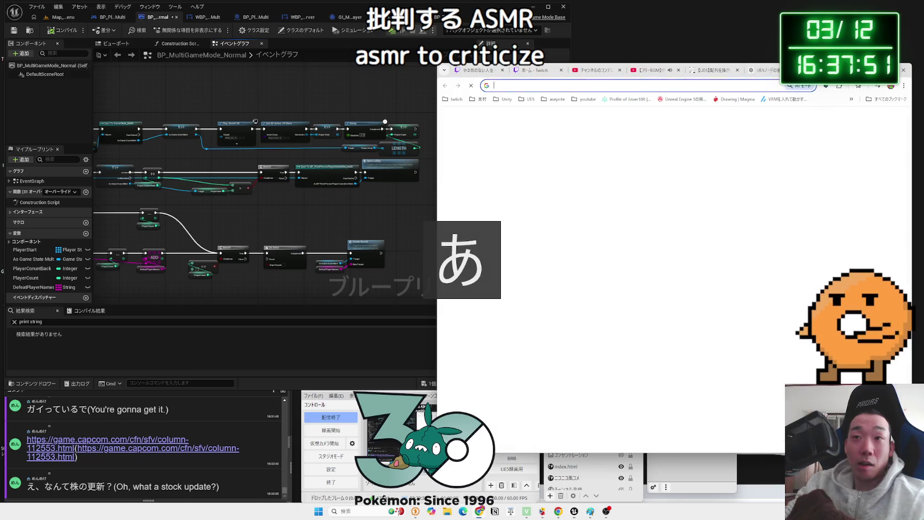
Search for 涅槃 and highlight the nirvana definition in the AI overview.
{"action": "type", "text": "涅槃"}
{"action": "key", "text": "Return"}
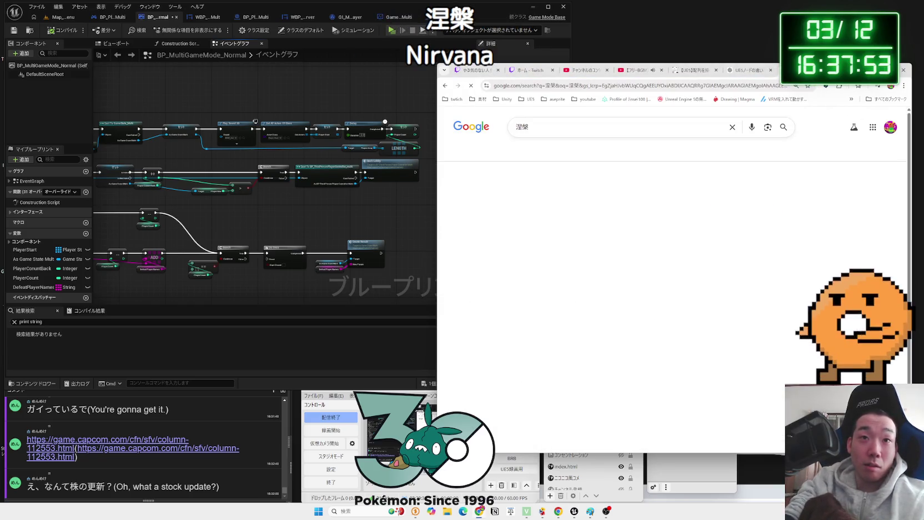
{"action": "left_click_drag", "start_coordinate": [575, 199], "coordinate": [555, 199]}
{"action": "left_click_drag", "start_coordinate": [659, 198], "coordinate": [692, 199]}
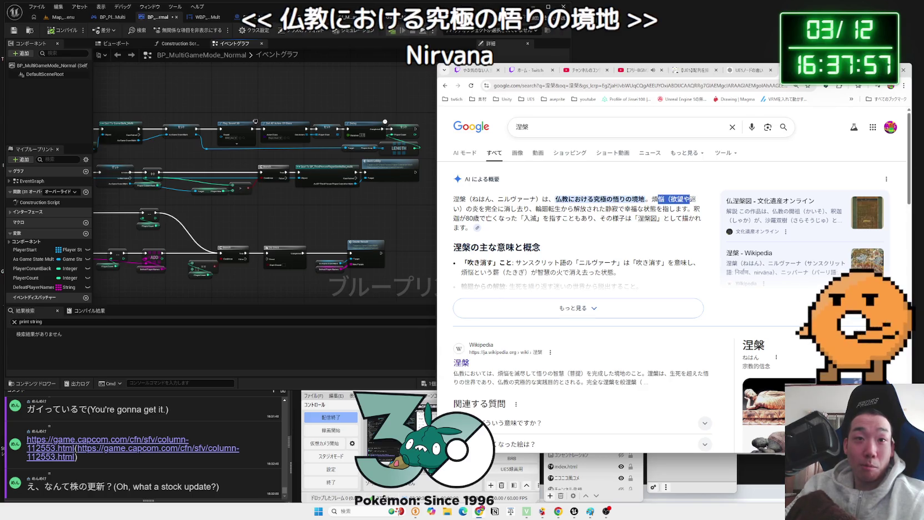
{"action": "mouse_move", "coordinate": [523, 209]}
{"action": "left_mouse_down"}
{"action": "mouse_move", "coordinate": [625, 210]}
{"action": "mouse_move", "coordinate": [472, 198]}
{"action": "left_mouse_up"}
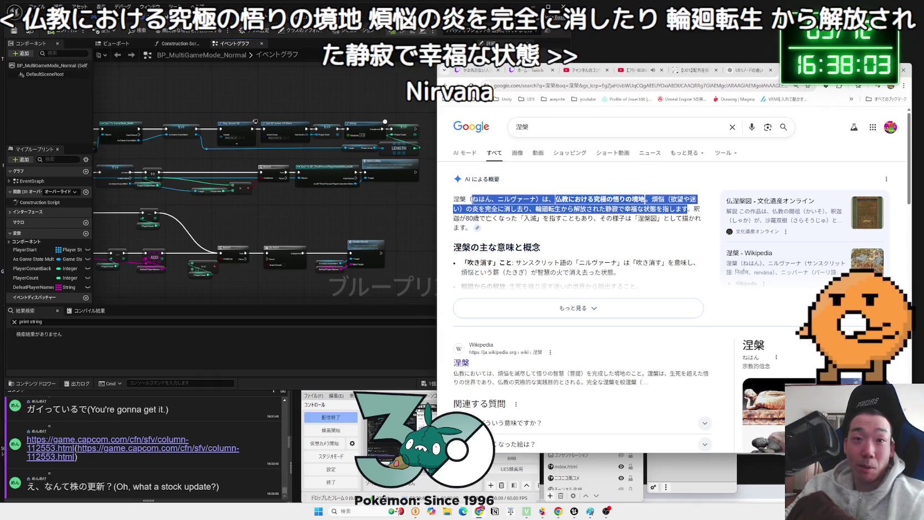
{"action": "scroll", "coordinate": [595, 246], "scroll_direction": "down", "scroll_amount": 3}
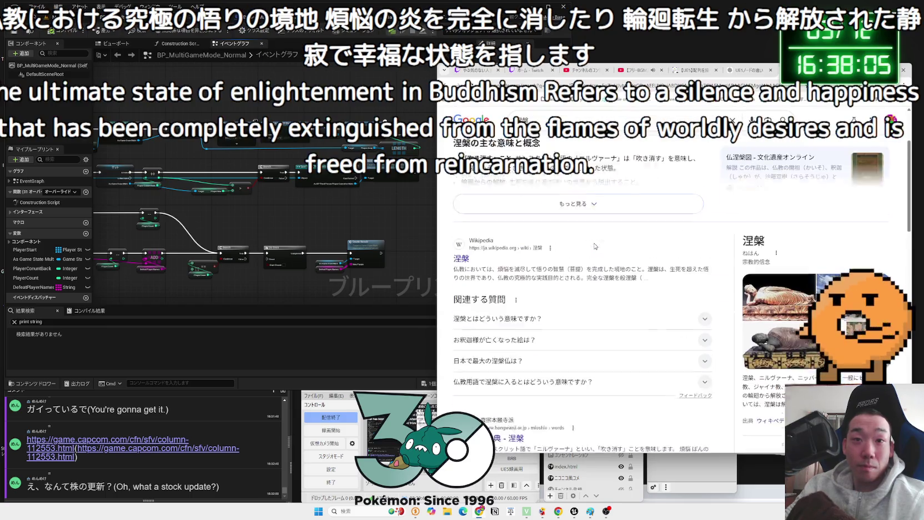
Open the reclining Buddha image's source heritage page and read it enlarged.
{"action": "left_click", "coordinate": [778, 256]}
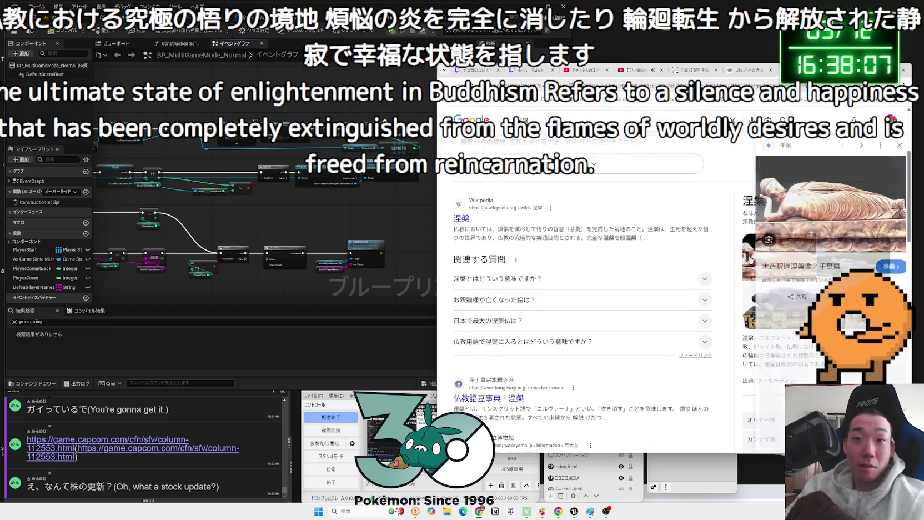
{"action": "left_click", "coordinate": [800, 270]}
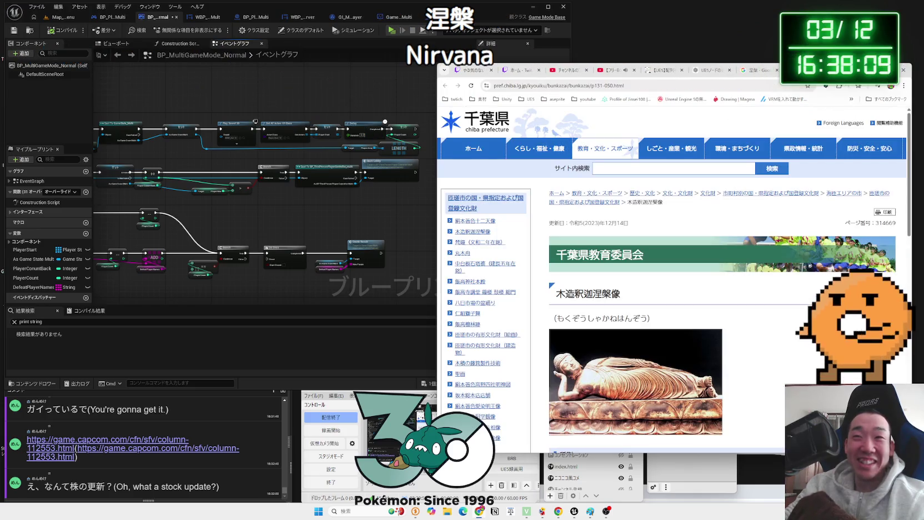
{"action": "left_click_drag", "start_coordinate": [850, 69], "coordinate": [679, 48]}
{"action": "scroll", "coordinate": [492, 291], "scroll_direction": "up", "scroll_amount": 2}
{"action": "scroll", "coordinate": [491, 292], "scroll_direction": "up", "scroll_amount": 3}
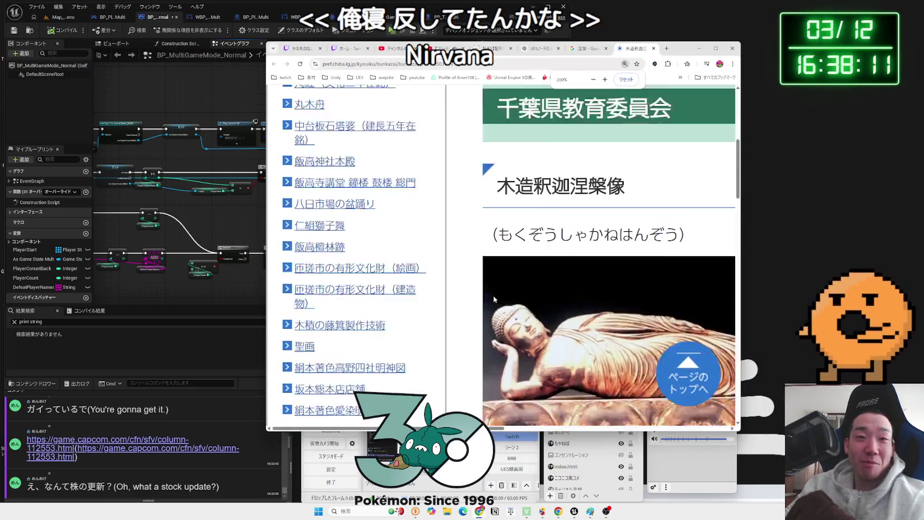
{"action": "left_click_drag", "start_coordinate": [410, 426], "coordinate": [499, 429]}
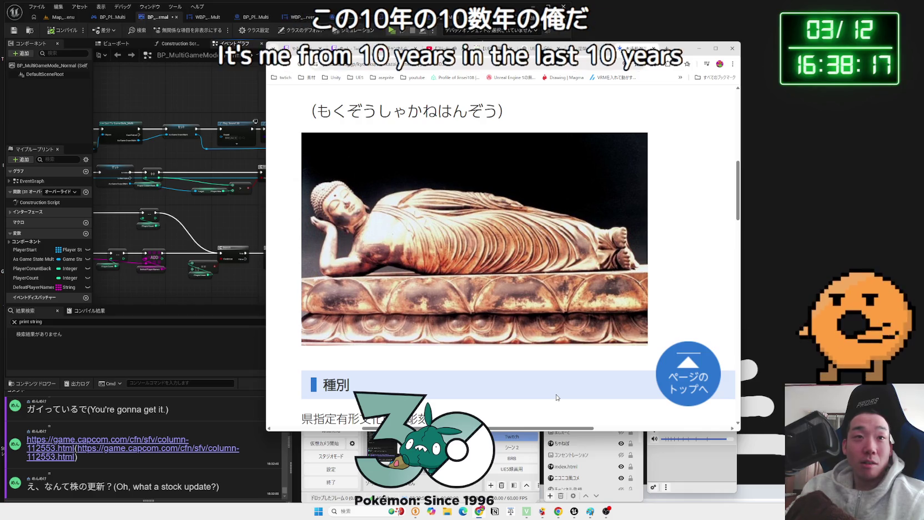
{"action": "scroll", "coordinate": [557, 398], "scroll_direction": "up", "scroll_amount": 1}
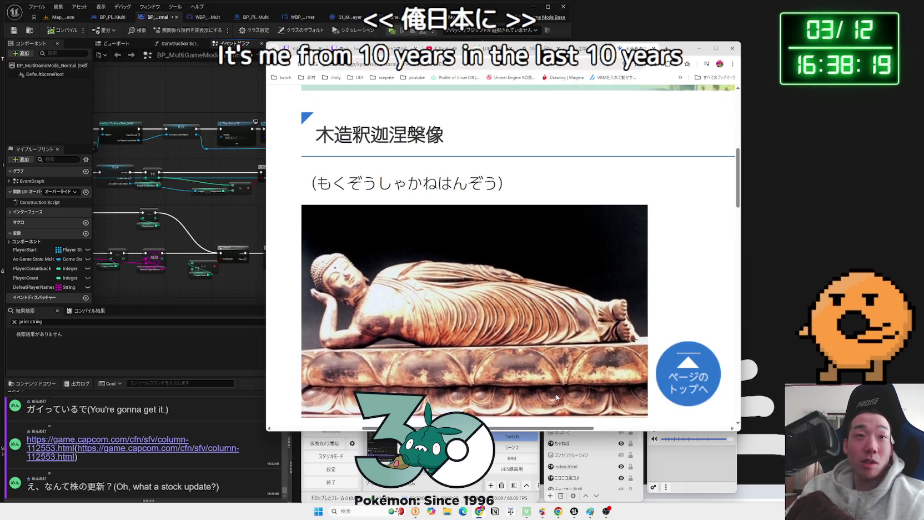
{"action": "scroll", "coordinate": [557, 397], "scroll_direction": "down", "scroll_amount": 1}
{"action": "scroll", "coordinate": [557, 397], "scroll_direction": "up", "scroll_amount": 1}
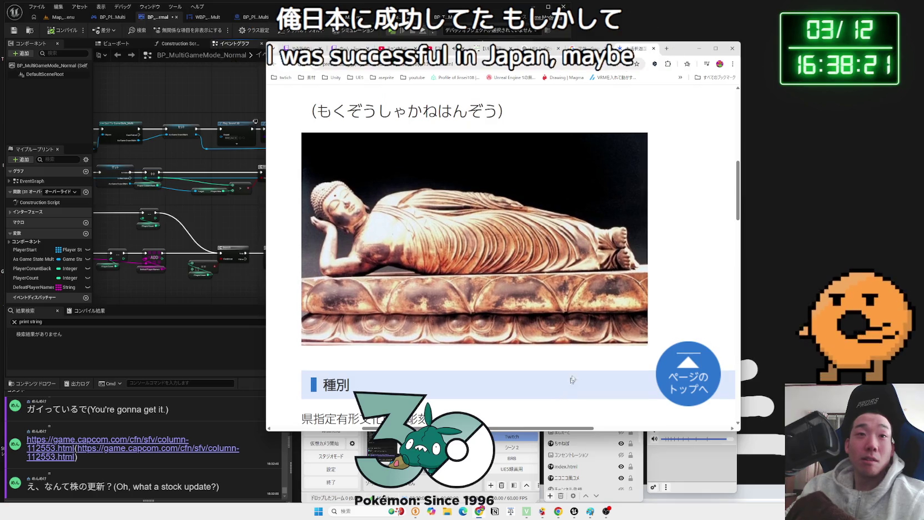
Move the browser aside and bring Unreal's BP_PlayerState_Multi graph forward.
{"action": "left_click_drag", "start_coordinate": [681, 52], "coordinate": [858, 20]}
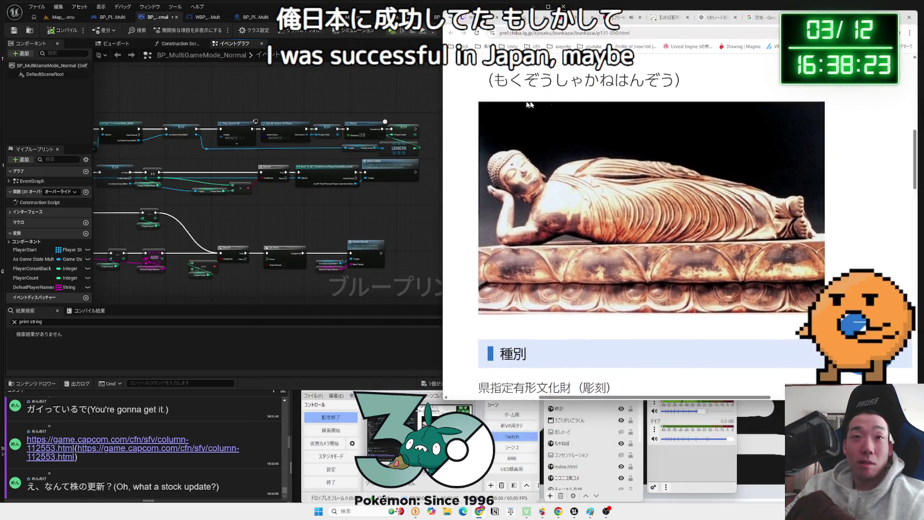
{"action": "left_click_drag", "start_coordinate": [448, 108], "coordinate": [535, 108]}
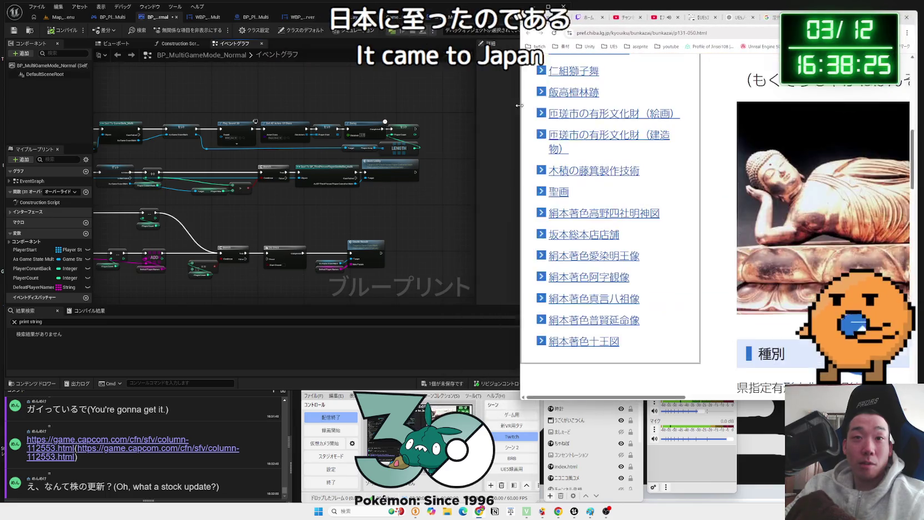
{"action": "scroll", "coordinate": [629, 131], "scroll_direction": "down", "scroll_amount": 3}
{"action": "scroll", "coordinate": [629, 131], "scroll_direction": "up", "scroll_amount": 3}
{"action": "left_click", "coordinate": [403, 193]}
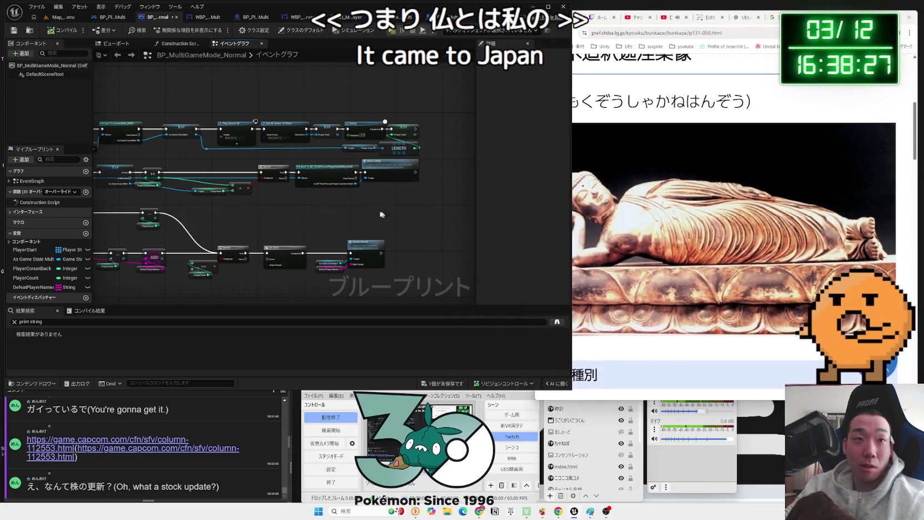
{"action": "left_click", "coordinate": [242, 18]}
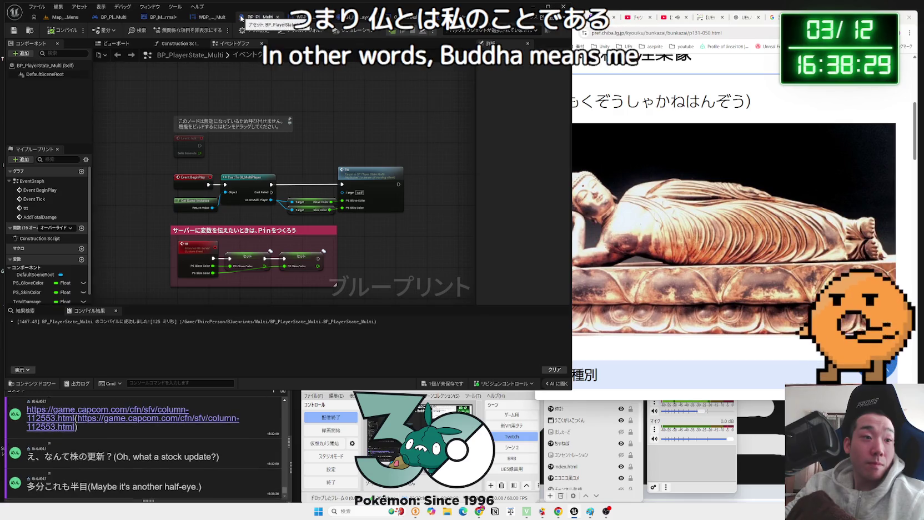
Return to the Chiba reclining Buddha heritage page and scroll through it.
{"action": "left_click", "coordinate": [643, 110]}
{"action": "scroll", "coordinate": [642, 110], "scroll_direction": "up", "scroll_amount": 2}
{"action": "scroll", "coordinate": [643, 110], "scroll_direction": "down", "scroll_amount": 7}
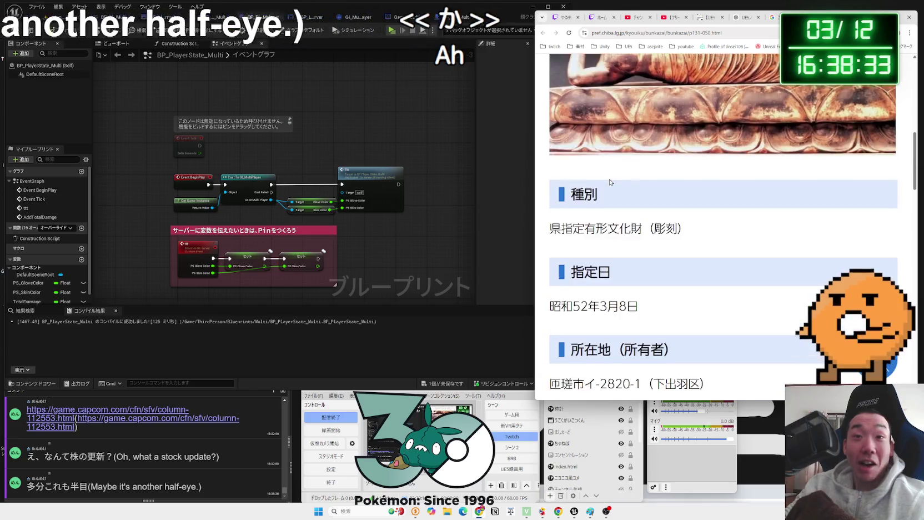
{"action": "scroll", "coordinate": [610, 180], "scroll_direction": "down", "scroll_amount": 2}
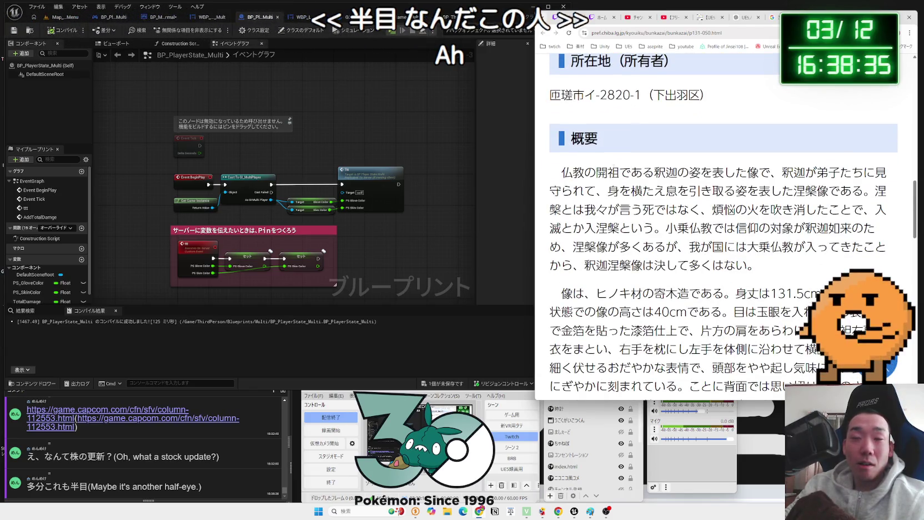
{"action": "scroll", "coordinate": [607, 164], "scroll_direction": "down", "scroll_amount": 10}
{"action": "scroll", "coordinate": [607, 164], "scroll_direction": "up", "scroll_amount": 5}
{"action": "scroll", "coordinate": [611, 166], "scroll_direction": "up", "scroll_amount": 12}
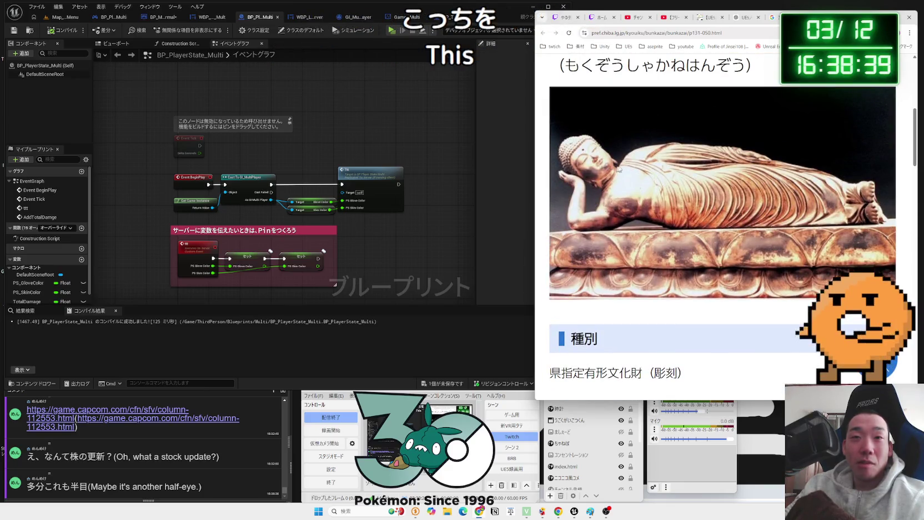
Play the suggested late-night music video on YouTube, then return to Unreal.
{"action": "left_click", "coordinate": [380, 232]}
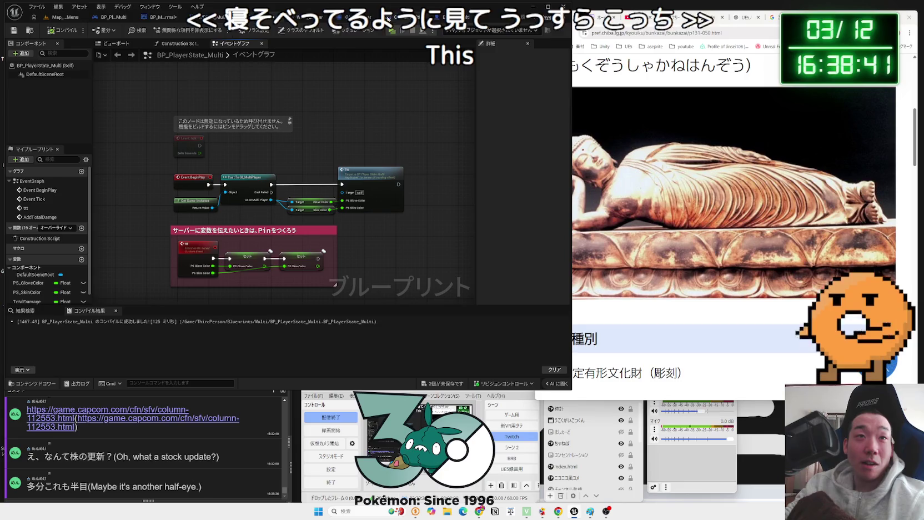
{"action": "key", "text": "ctrl+Tab"}
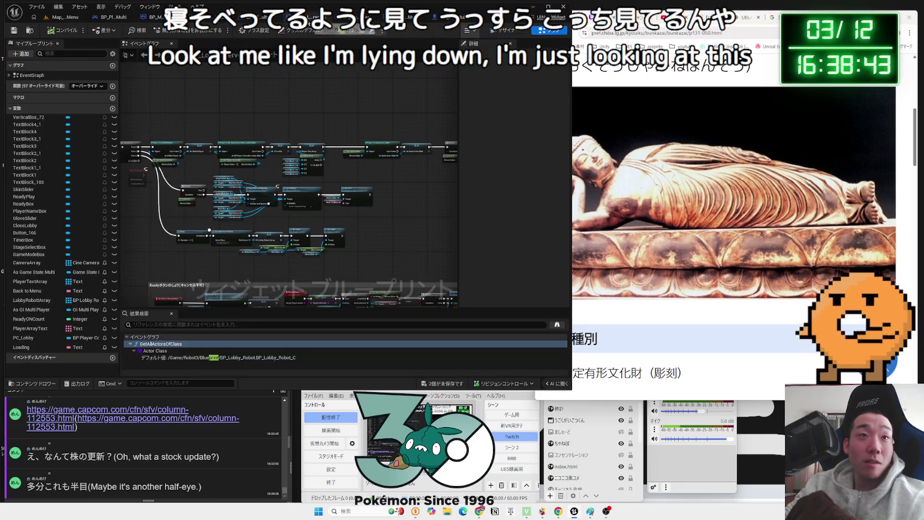
{"action": "key", "text": "alt+Tab"}
{"action": "key", "text": "ctrl+Tab"}
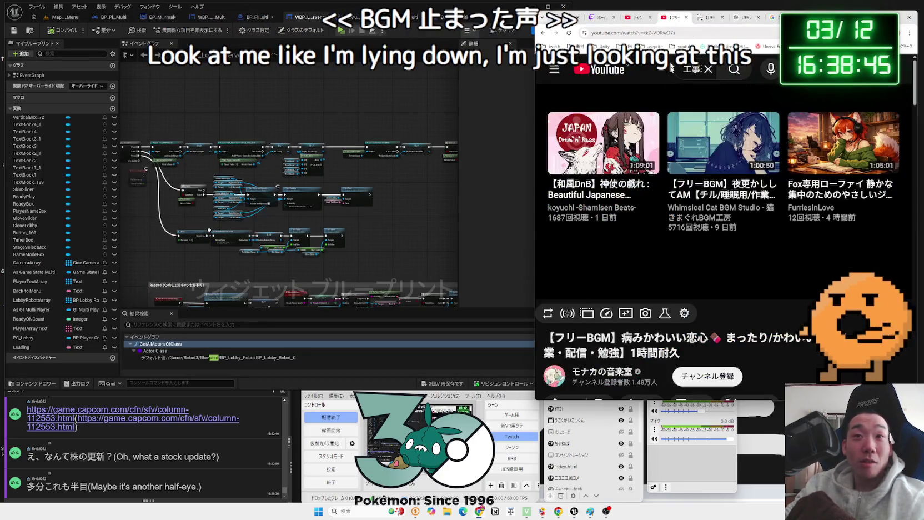
{"action": "left_click", "coordinate": [723, 143]}
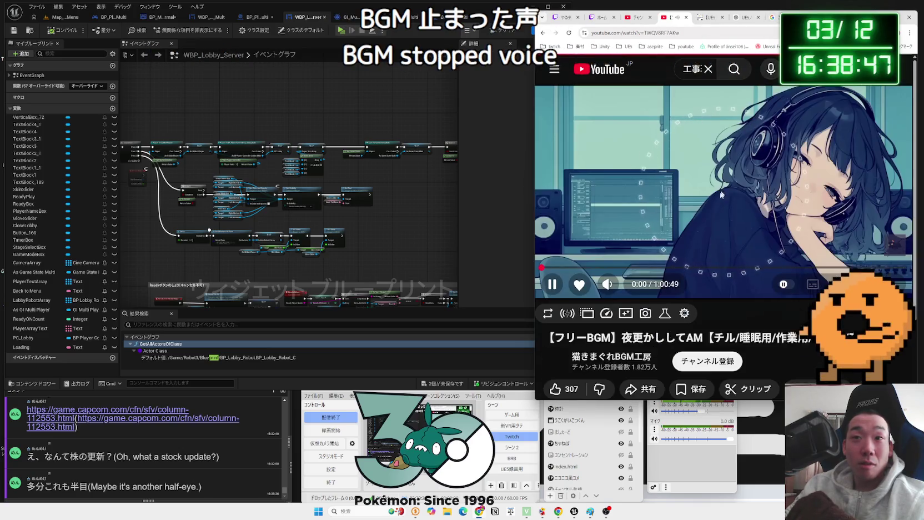
{"action": "key", "text": "alt+Tab"}
{"action": "left_click", "coordinate": [281, 138]}
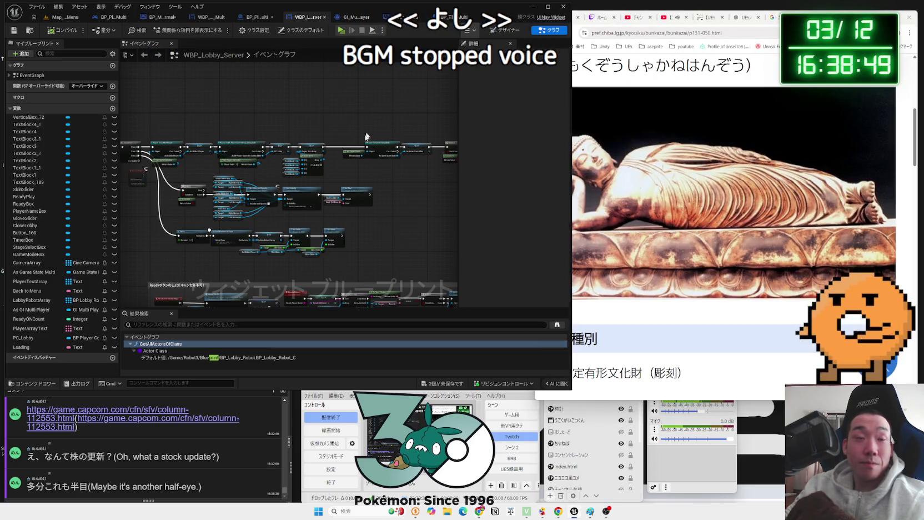
Rearrange nodes around the PlayerName event in WBP_Lobby_Server and save.
{"action": "left_click_drag", "start_coordinate": [355, 160], "coordinate": [355, 159]}
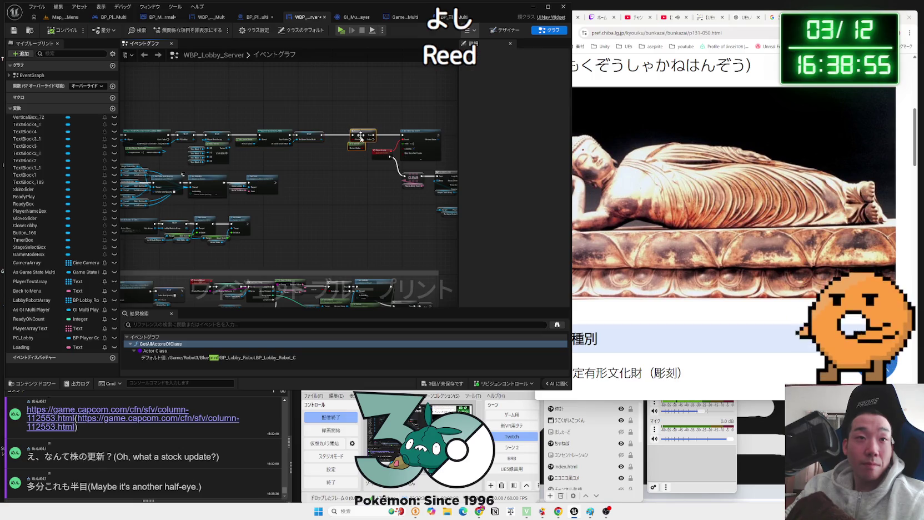
{"action": "left_click_drag", "start_coordinate": [361, 136], "coordinate": [350, 137]}
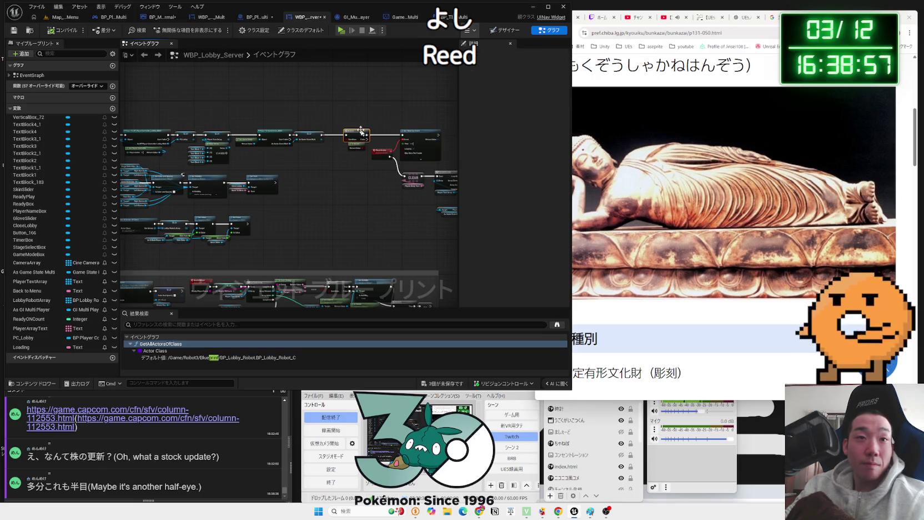
{"action": "mouse_move", "coordinate": [285, 123]}
{"action": "left_mouse_down"}
{"action": "mouse_move", "coordinate": [472, 249]}
{"action": "mouse_move", "coordinate": [462, 245]}
{"action": "left_mouse_up"}
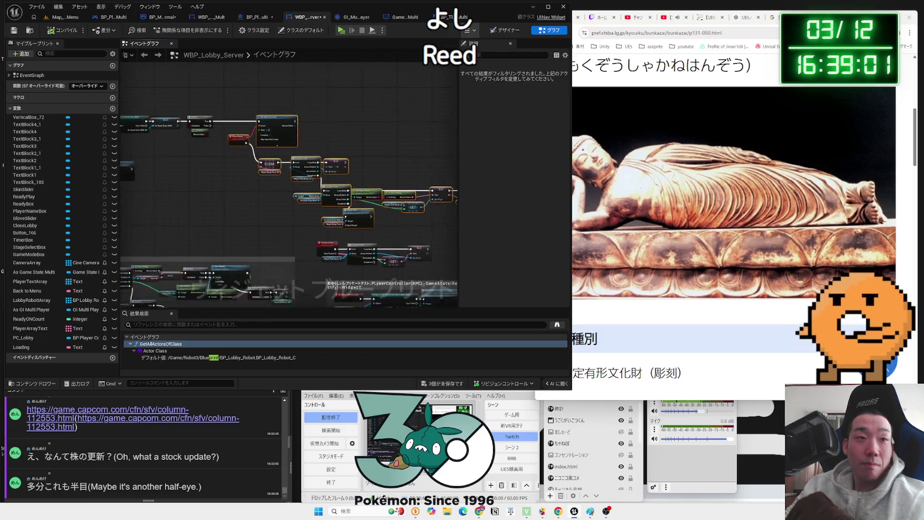
{"action": "scroll", "coordinate": [239, 167], "scroll_direction": "up", "scroll_amount": 3}
{"action": "left_click", "coordinate": [342, 106]}
{"action": "scroll", "coordinate": [300, 166], "scroll_direction": "down", "scroll_amount": 2}
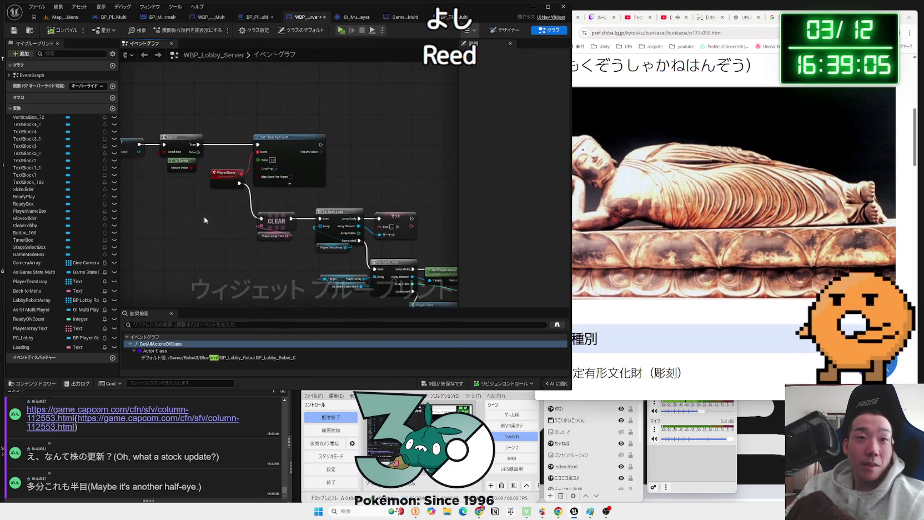
{"action": "key", "text": "ctrl+s"}
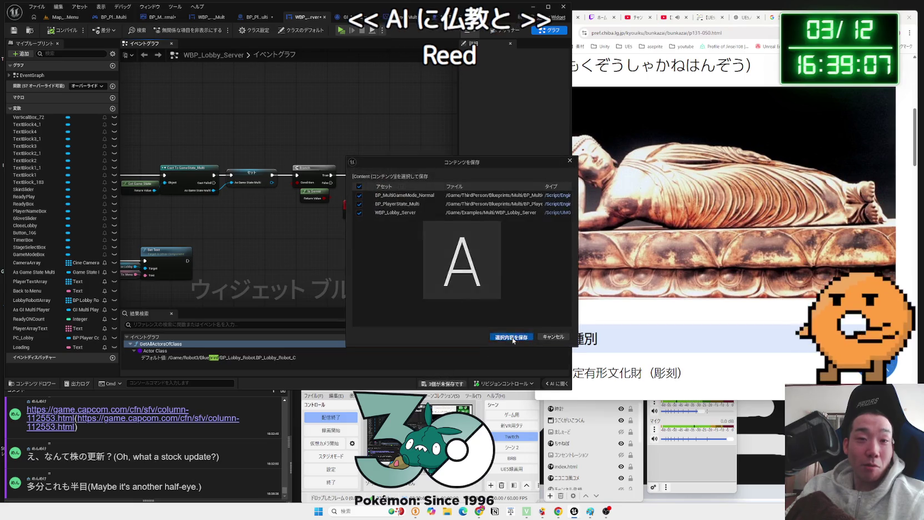
Shift the Branch and Is Server nodes slightly left and save the blueprint.
{"action": "scroll", "coordinate": [308, 266], "scroll_direction": "down", "scroll_amount": 5}
{"action": "scroll", "coordinate": [387, 176], "scroll_direction": "up", "scroll_amount": 5}
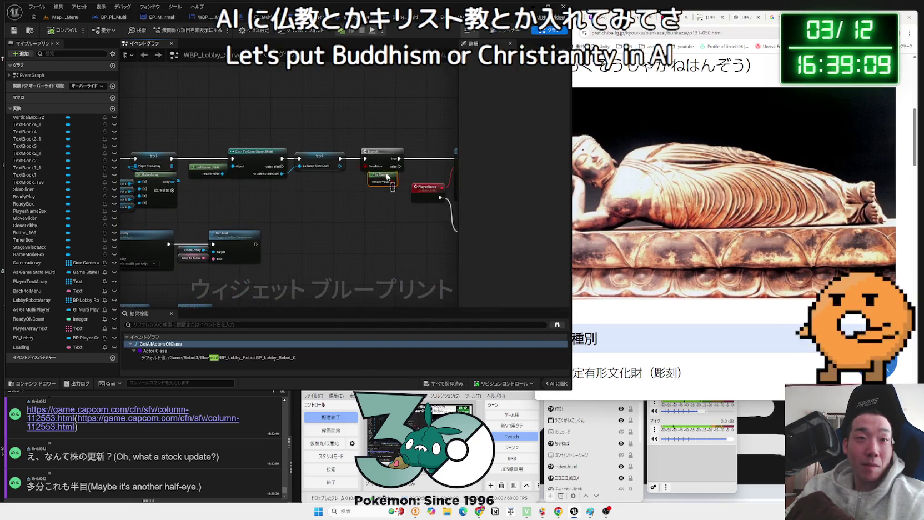
{"action": "left_click_drag", "start_coordinate": [377, 149], "coordinate": [373, 149]}
{"action": "scroll", "coordinate": [263, 248], "scroll_direction": "down", "scroll_amount": 4}
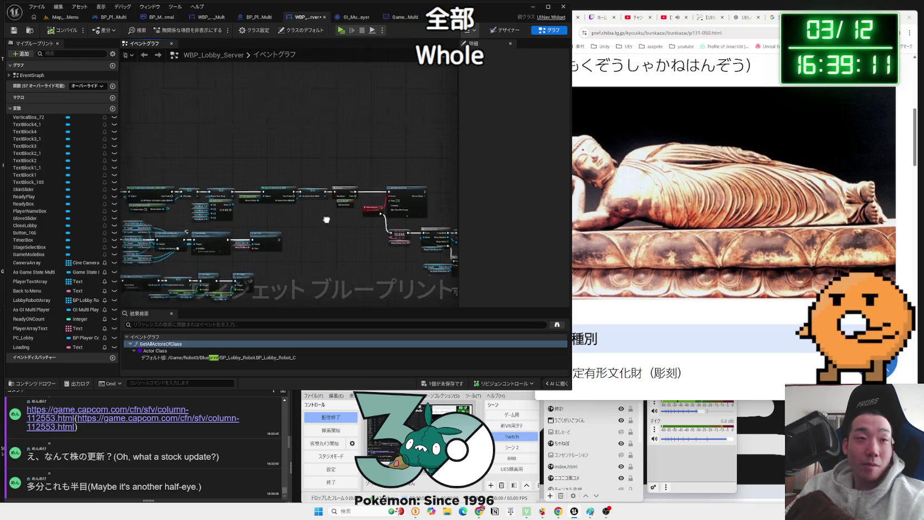
{"action": "left_click", "coordinate": [443, 384]}
{"action": "left_click", "coordinate": [511, 330]}
{"action": "left_click_drag", "start_coordinate": [212, 294], "coordinate": [297, 236]}
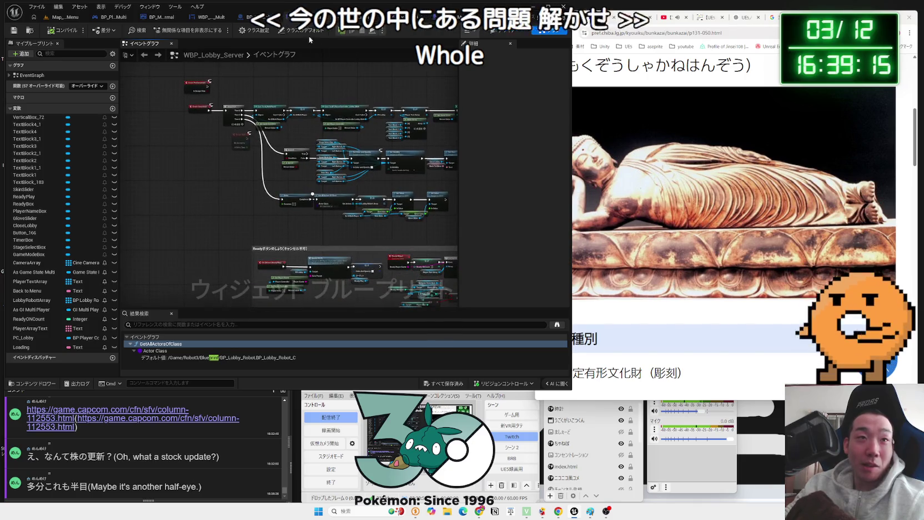
Cycle blueprint tabs to GameState_Multi and move its StageSelect comment group lower.
{"action": "left_click", "coordinate": [211, 17]}
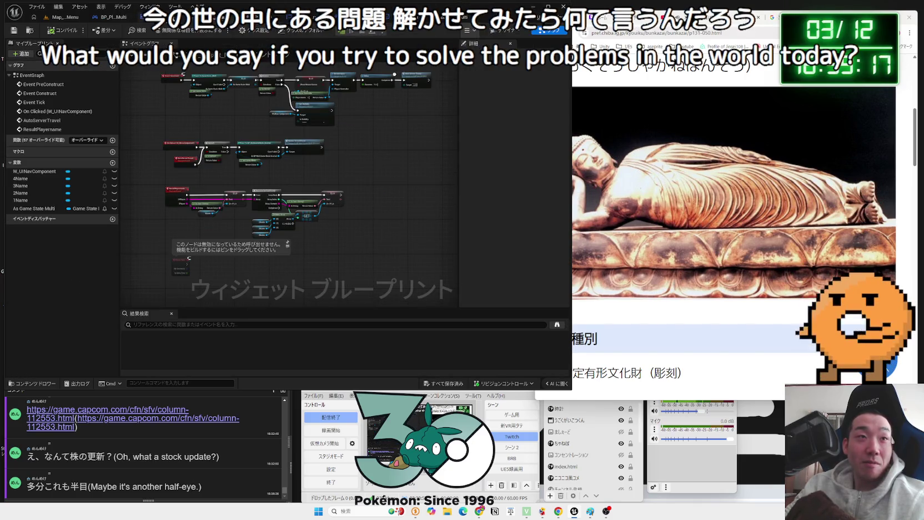
{"action": "key", "text": "ctrl+Tab"}
{"action": "left_click", "coordinate": [119, 18]}
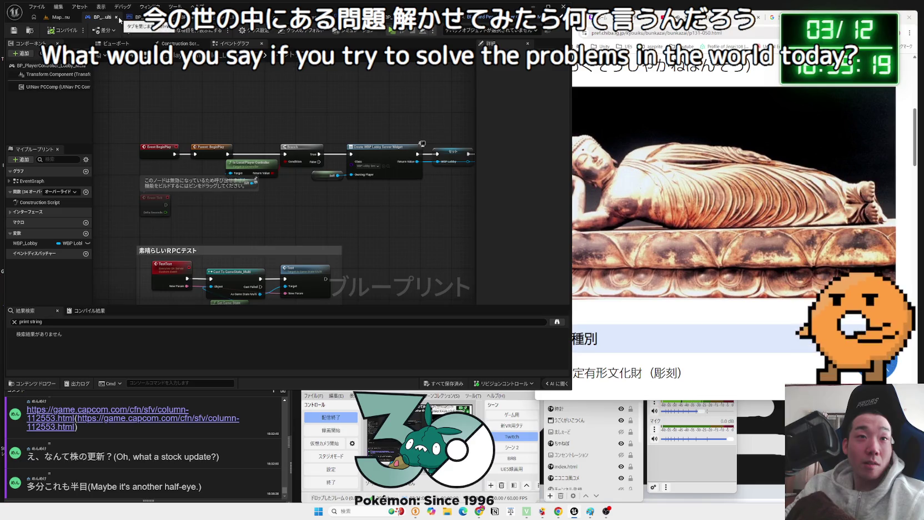
{"action": "key", "text": "ctrl+Tab"}
{"action": "key", "text": "ctrl+Tab"}
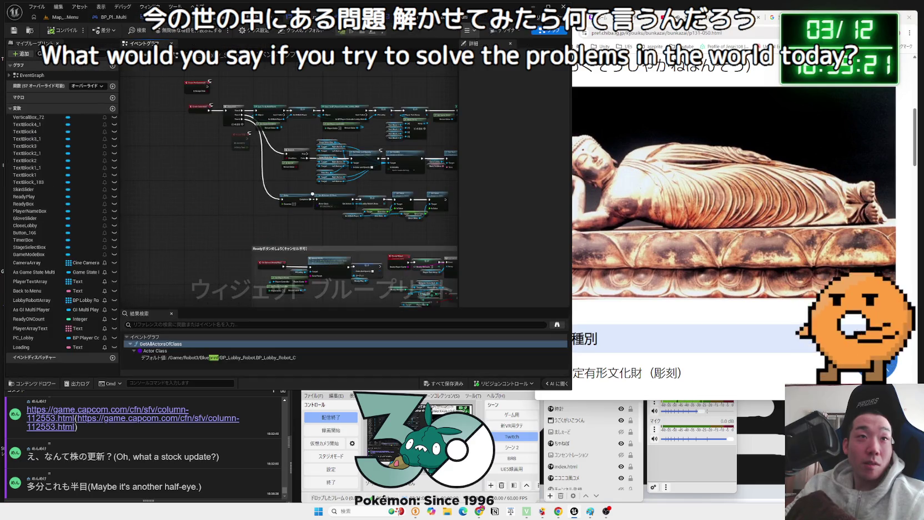
{"action": "key", "text": "ctrl+Tab"}
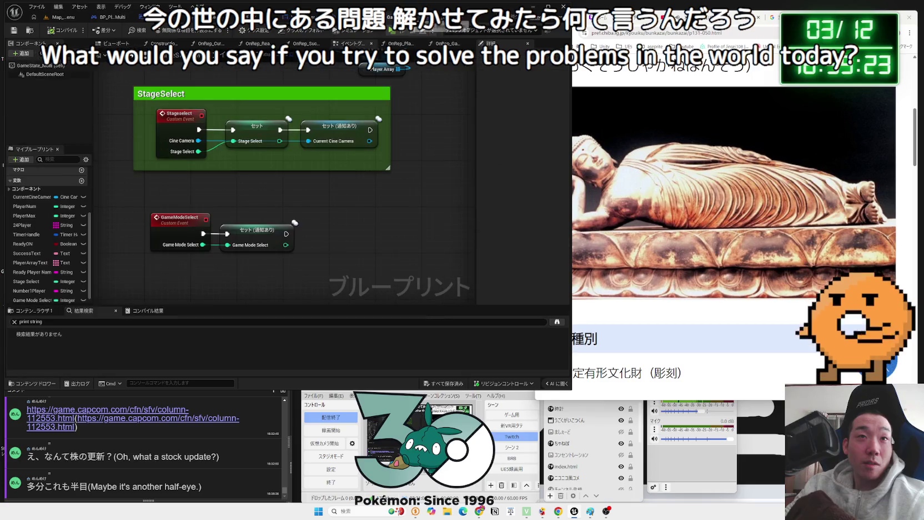
{"action": "scroll", "coordinate": [398, 200], "scroll_direction": "down", "scroll_amount": 4}
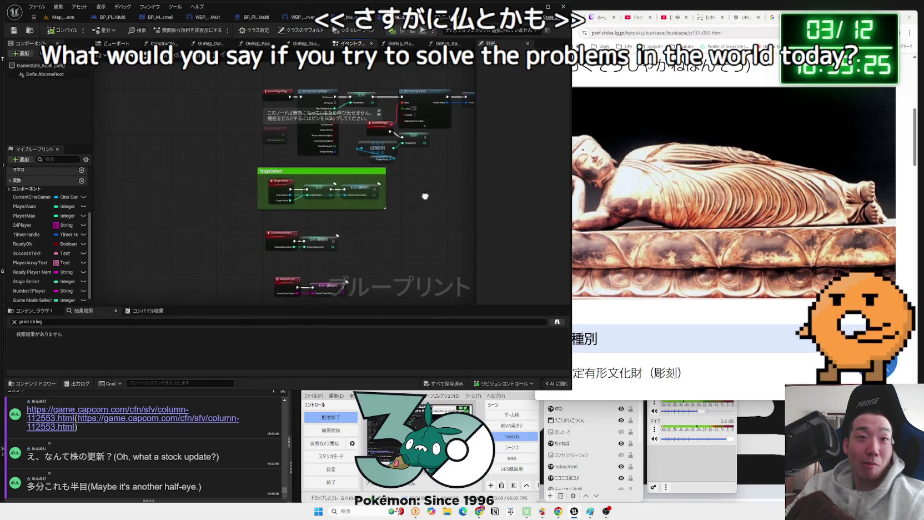
{"action": "left_click_drag", "start_coordinate": [295, 169], "coordinate": [296, 181]}
{"action": "left_click", "coordinate": [360, 256]}
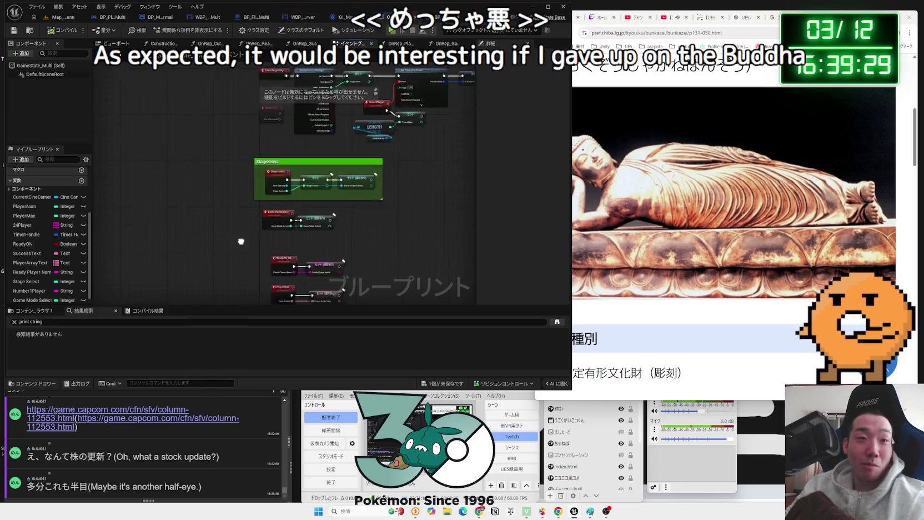
Save GameState_Multi and nudge its local controller nodes slightly upward.
{"action": "mouse_move", "coordinate": [248, 209]}
{"action": "left_mouse_down"}
{"action": "mouse_move", "coordinate": [358, 285]}
{"action": "mouse_move", "coordinate": [247, 261]}
{"action": "left_mouse_up"}
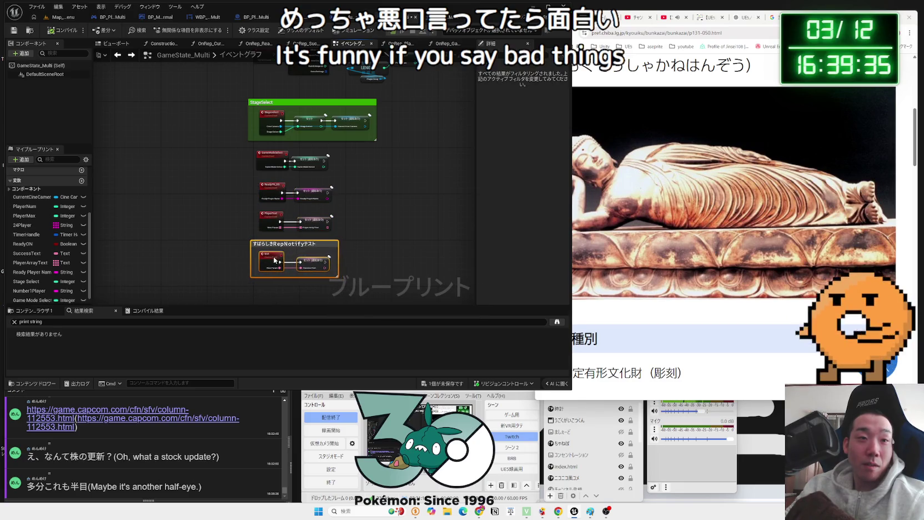
{"action": "left_click_drag", "start_coordinate": [358, 245], "coordinate": [256, 288]}
{"action": "left_click", "coordinate": [442, 383]}
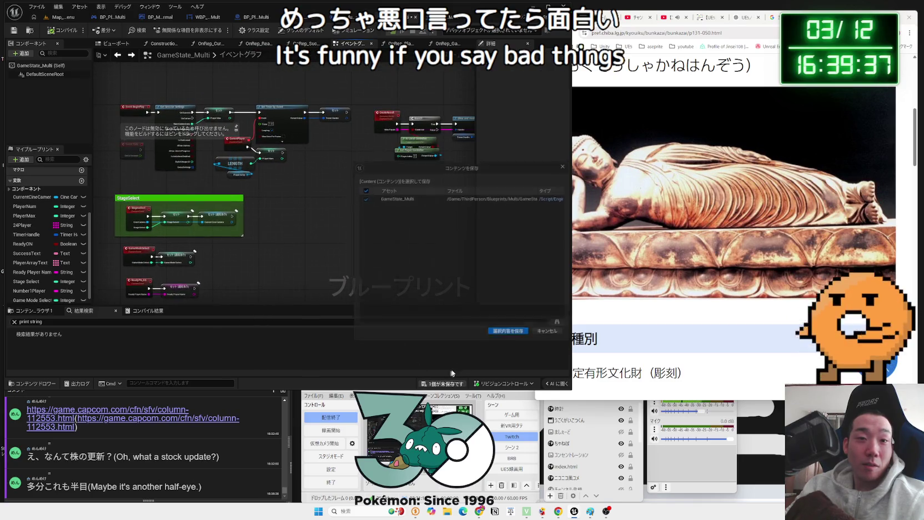
{"action": "left_click", "coordinate": [506, 337]}
{"action": "mouse_move", "coordinate": [421, 215]}
{"action": "left_mouse_down"}
{"action": "mouse_move", "coordinate": [247, 202]}
{"action": "mouse_move", "coordinate": [228, 219]}
{"action": "mouse_move", "coordinate": [379, 266]}
{"action": "left_mouse_up"}
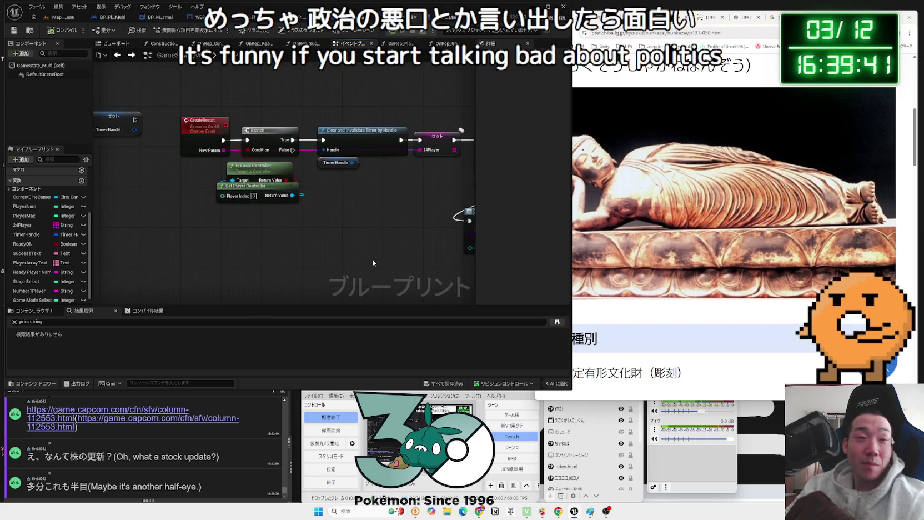
{"action": "left_click_drag", "start_coordinate": [309, 222], "coordinate": [222, 159]}
{"action": "left_click_drag", "start_coordinate": [276, 178], "coordinate": [282, 173]}
{"action": "left_click", "coordinate": [277, 188]}
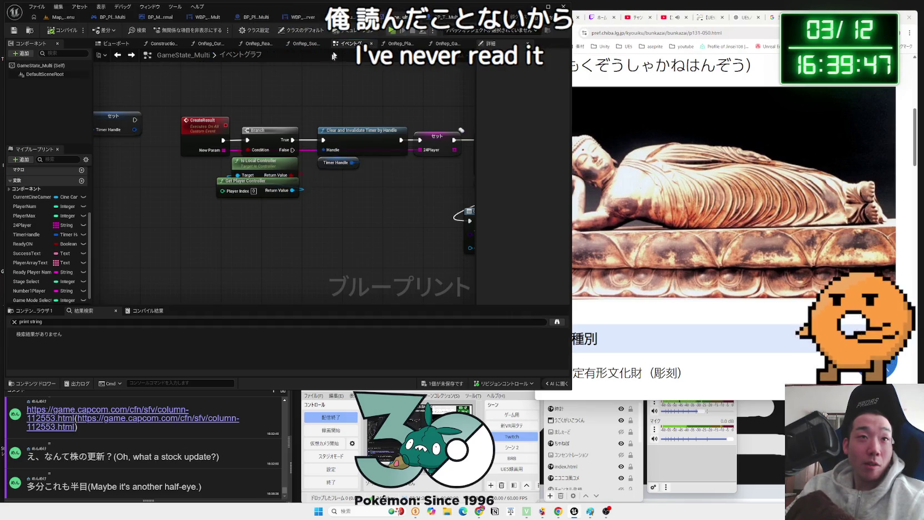
Close GameState_Multi with saving, then view WBP_Lobby_Server in Designer mode.
{"action": "left_click", "coordinate": [350, 18]}
{"action": "left_click", "coordinate": [448, 17]}
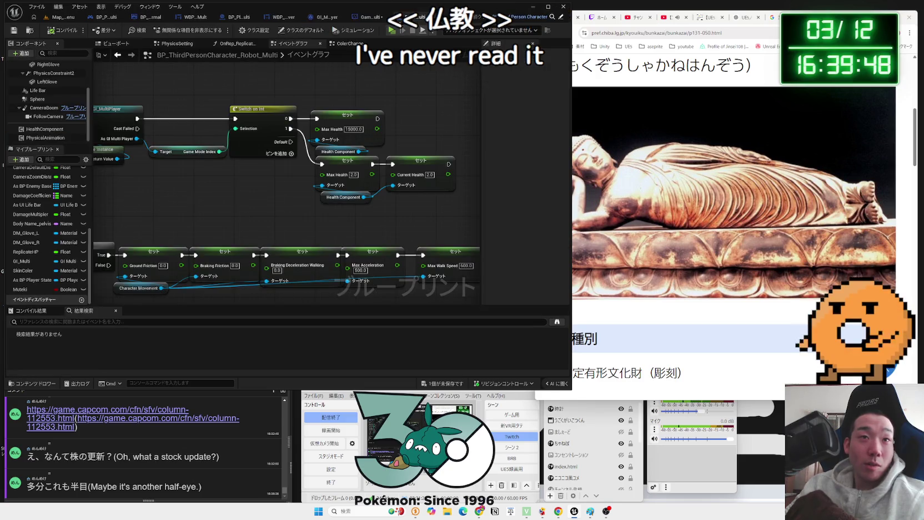
{"action": "left_click", "coordinate": [383, 18]}
{"action": "left_click", "coordinate": [510, 337]}
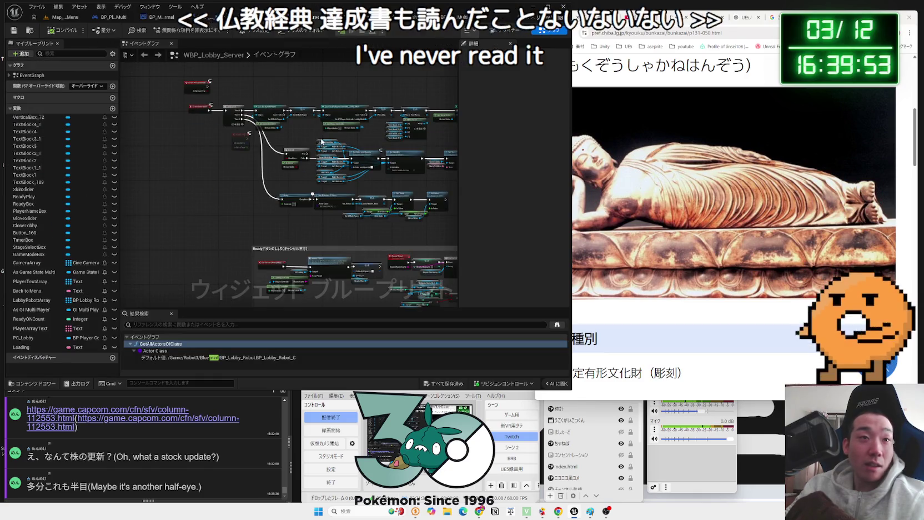
{"action": "left_click", "coordinate": [261, 17]}
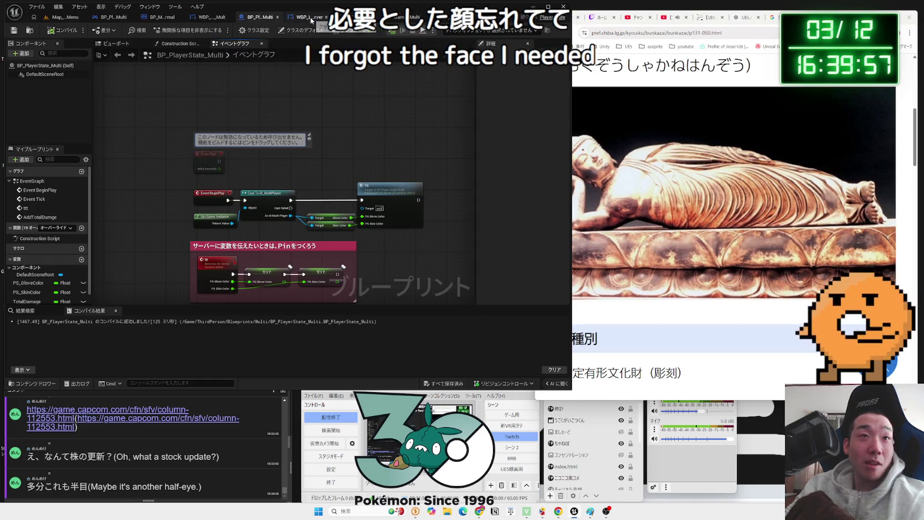
{"action": "left_click", "coordinate": [308, 18]}
{"action": "left_click", "coordinate": [501, 31]}
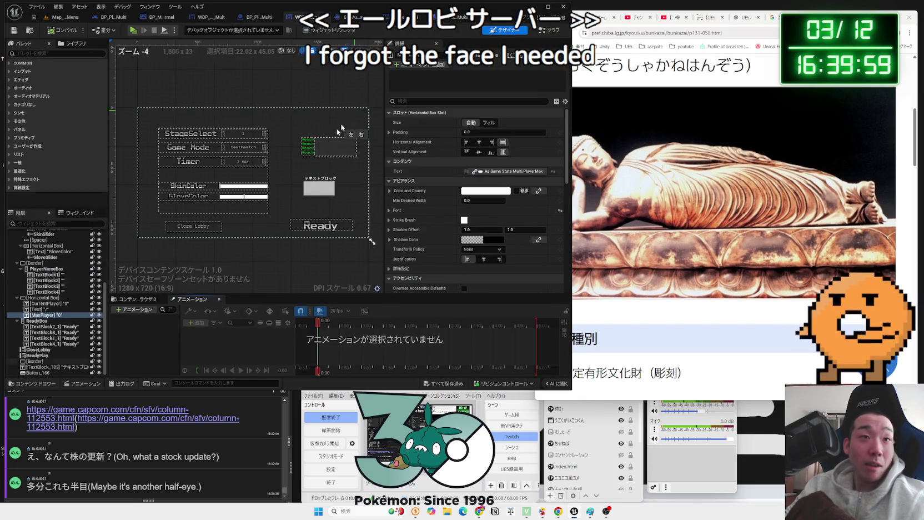
Rename GameModeBox's first option from Deathmatch to Normal and save the widget.
{"action": "left_click", "coordinate": [235, 122]}
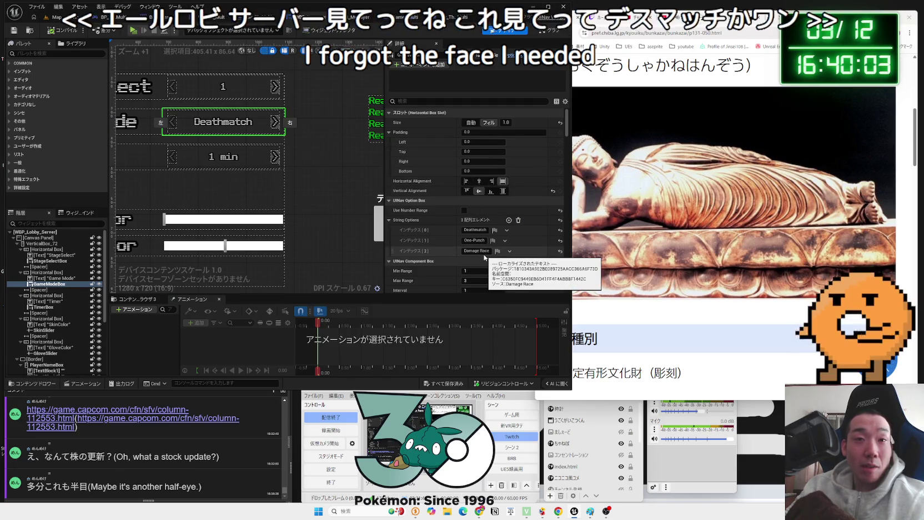
{"action": "left_click", "coordinate": [475, 229]}
{"action": "key", "text": "BackSpace"}
{"action": "type", "text": "Normal"}
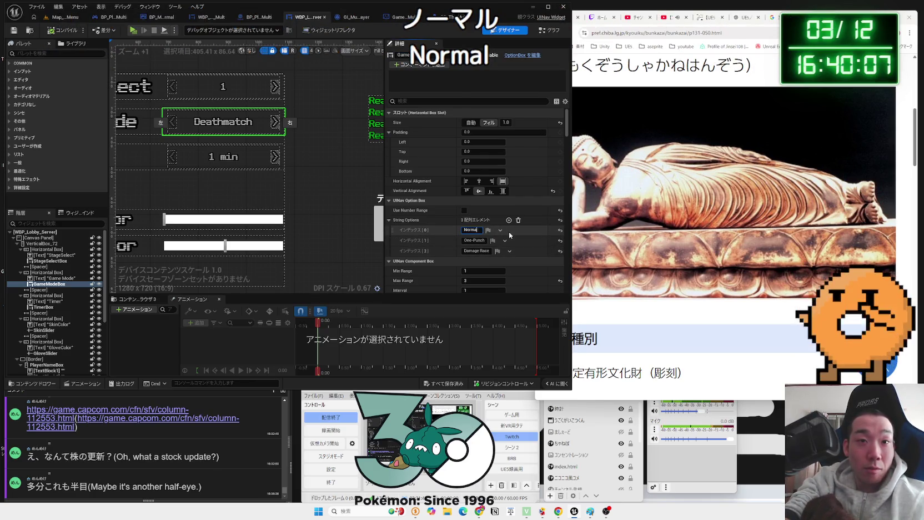
{"action": "key", "text": "Return"}
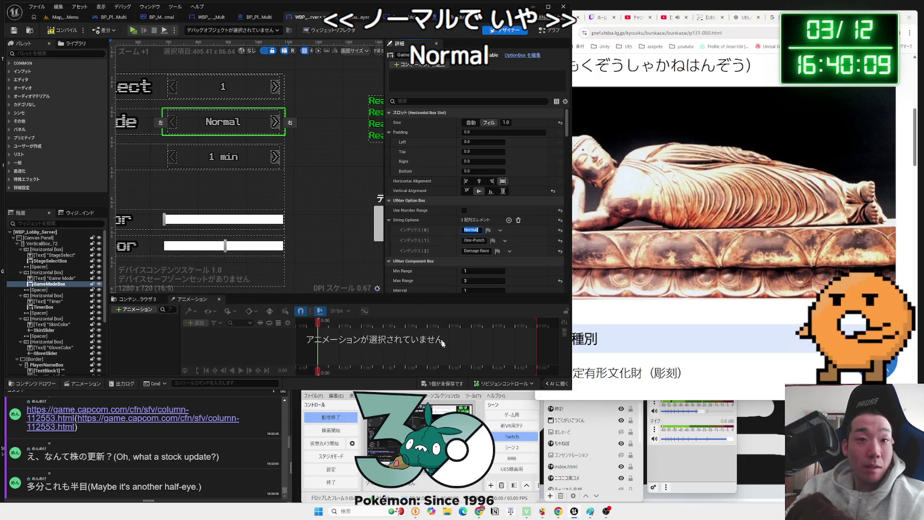
{"action": "left_click", "coordinate": [451, 385]}
{"action": "left_click", "coordinate": [511, 336]}
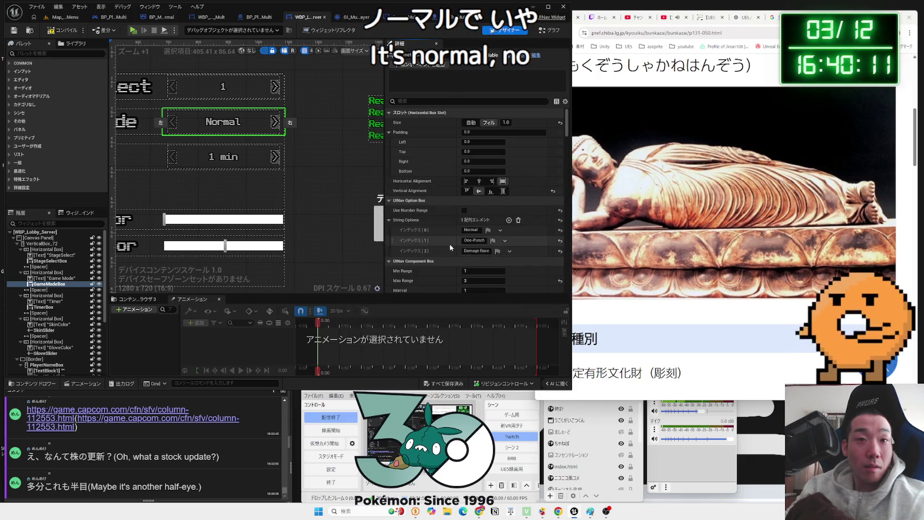
Delete the Damage Race option from GameModeBox and save the widget.
{"action": "left_click", "coordinate": [509, 253]}
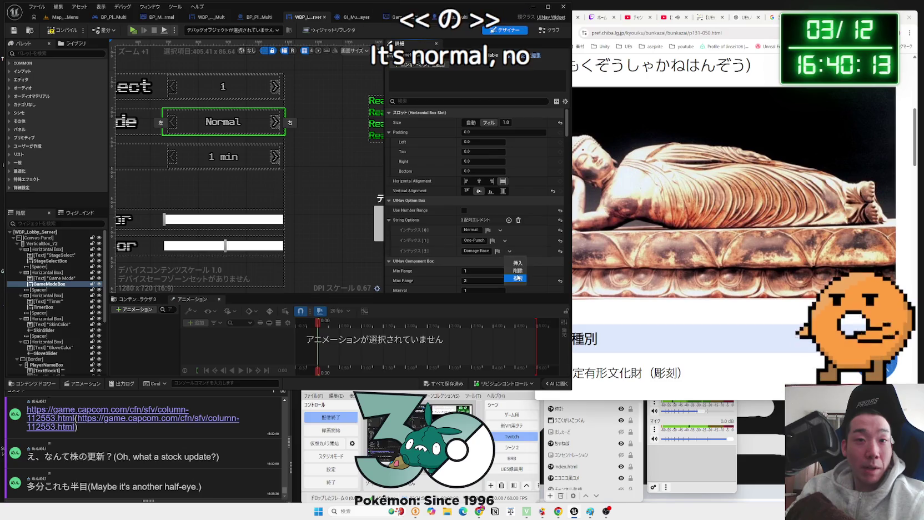
{"action": "left_click", "coordinate": [522, 272]}
{"action": "left_click", "coordinate": [450, 383]}
{"action": "left_click", "coordinate": [506, 335]}
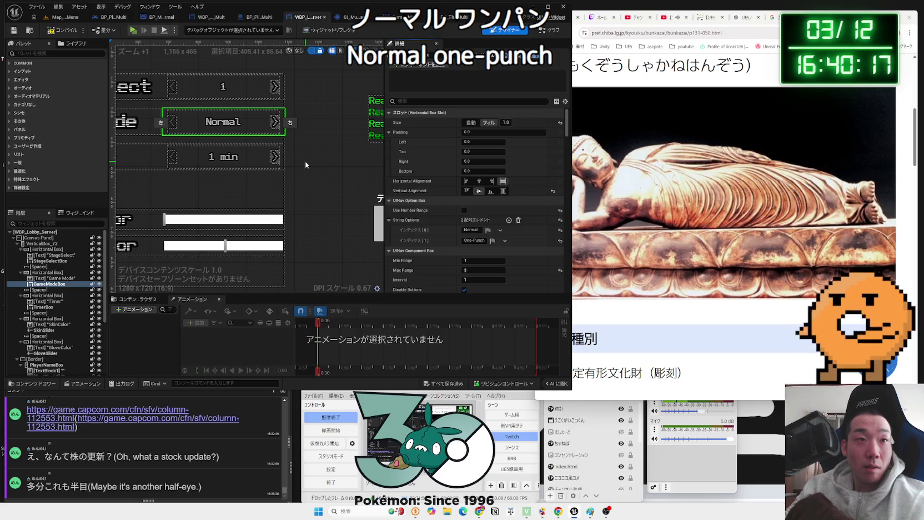
{"action": "left_click", "coordinate": [278, 165]}
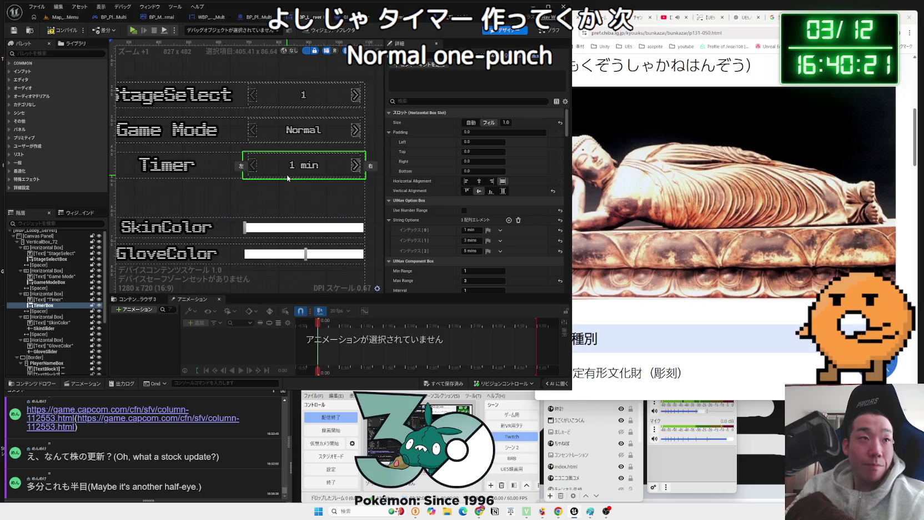
Compile WBP_Lobby_Server, then move via GI_MultiPlayer to GameState_Multi's event graph.
{"action": "scroll", "coordinate": [293, 183], "scroll_direction": "down", "scroll_amount": 1}
{"action": "left_click", "coordinate": [51, 32]}
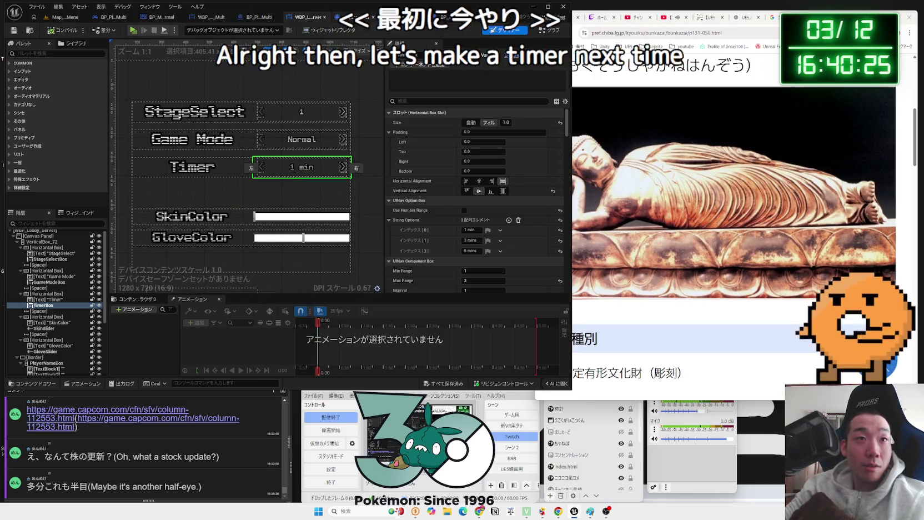
{"action": "left_click", "coordinate": [395, 17]}
{"action": "left_click", "coordinate": [311, 18]}
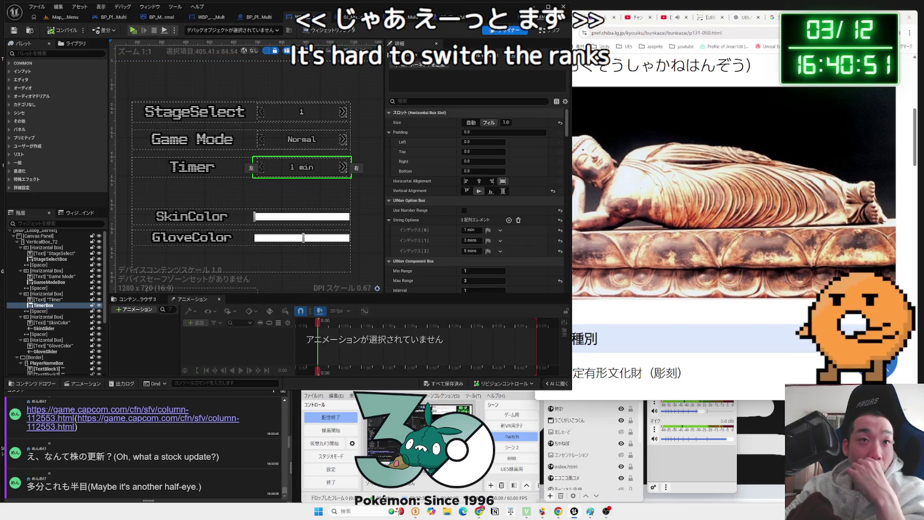
{"action": "left_click", "coordinate": [344, 18]}
{"action": "left_click", "coordinate": [399, 17]}
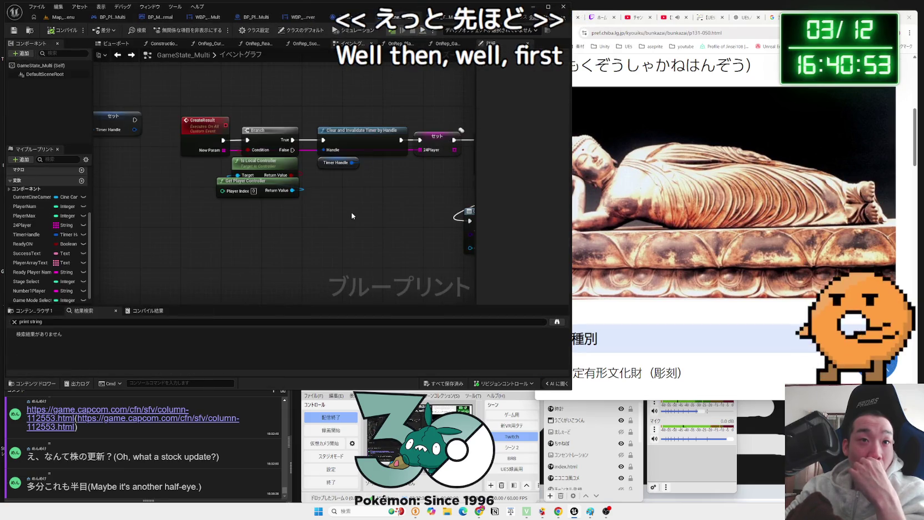
{"action": "scroll", "coordinate": [376, 154], "scroll_direction": "down", "scroll_amount": 5}
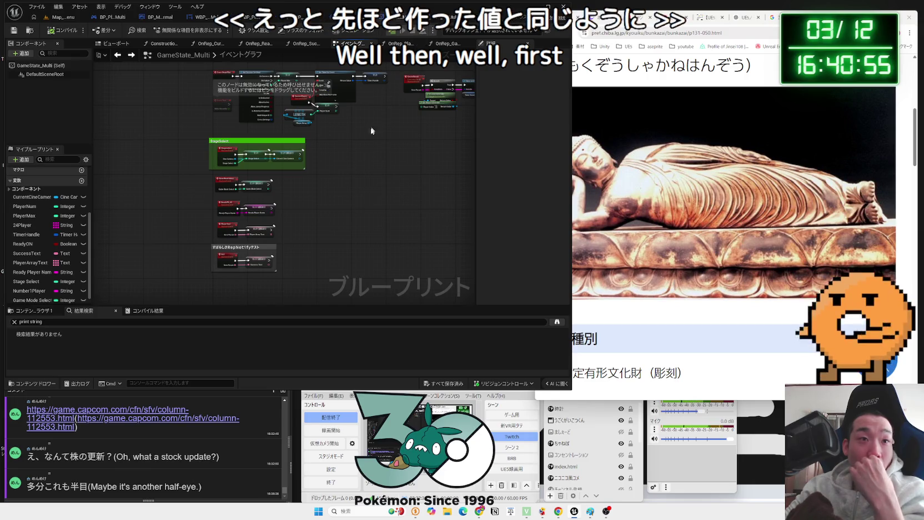
Add a TimerSelect custom event and place it below GameModeSelect.
{"action": "scroll", "coordinate": [305, 189], "scroll_direction": "up", "scroll_amount": 4}
{"action": "left_click_drag", "start_coordinate": [378, 233], "coordinate": [221, 103]}
{"action": "scroll", "coordinate": [249, 179], "scroll_direction": "up", "scroll_amount": 3}
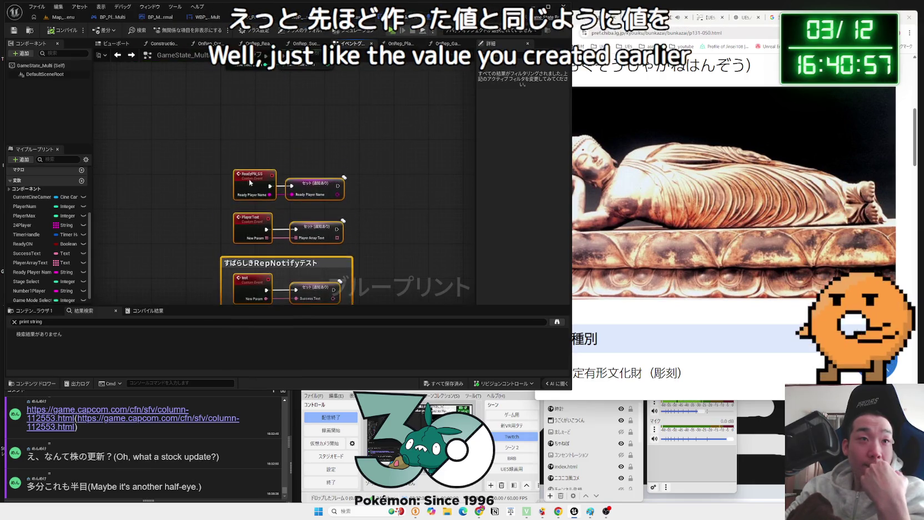
{"action": "right_click", "coordinate": [236, 173]}
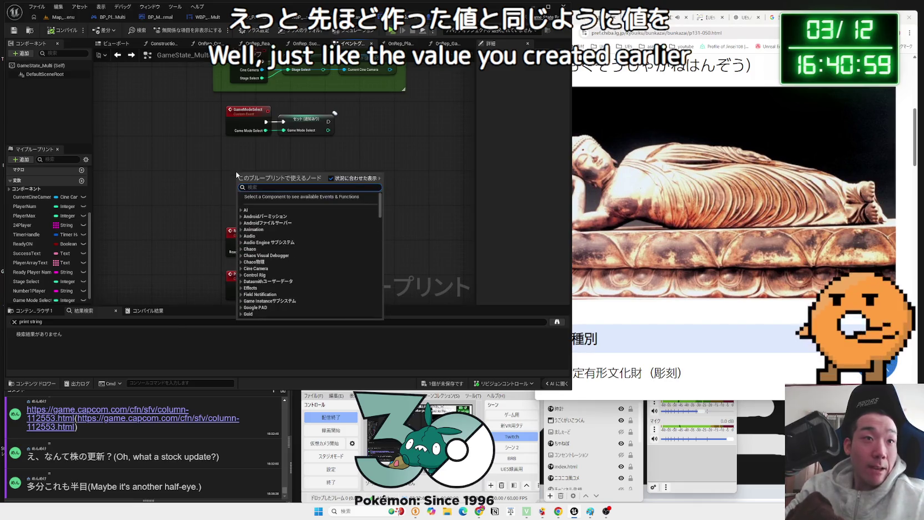
{"action": "type", "text": "Time"}
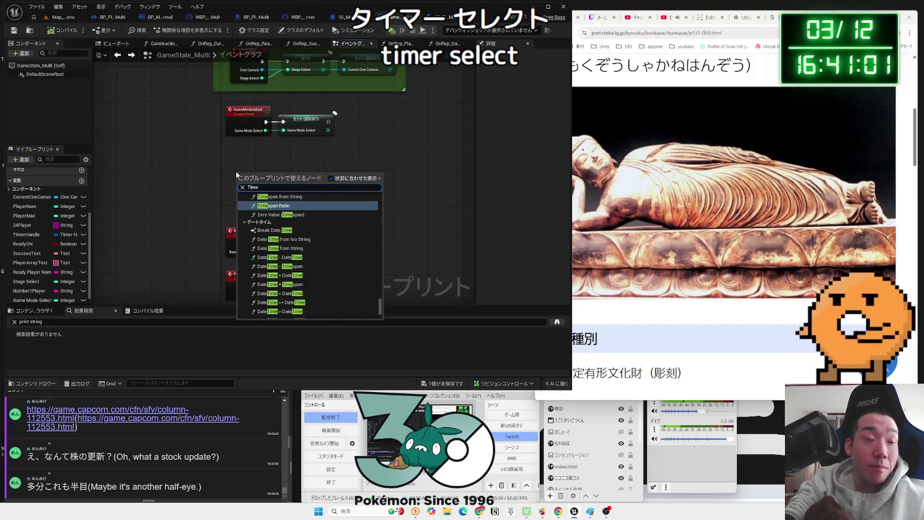
{"action": "type", "text": "custom"}
{"action": "key", "text": "Return"}
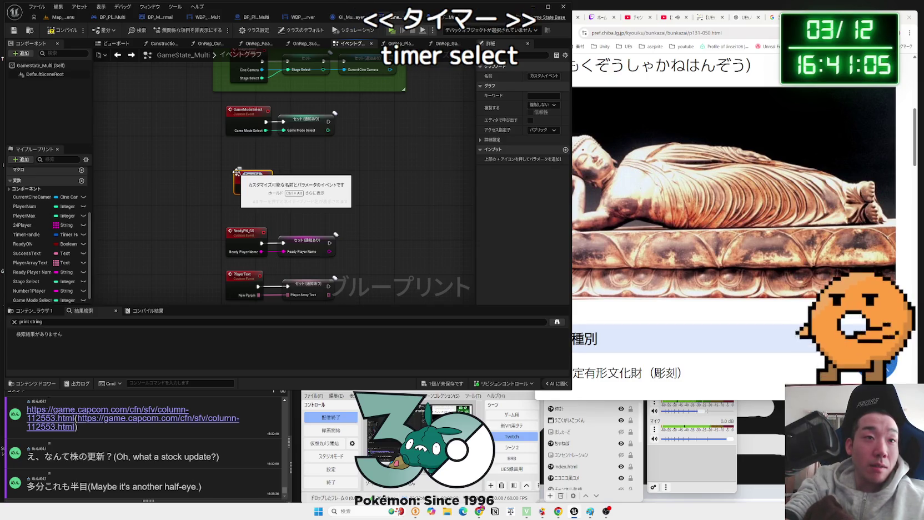
{"action": "type", "text": "TimerSelect"}
{"action": "key", "text": "Return"}
{"action": "scroll", "coordinate": [256, 189], "scroll_direction": "up", "scroll_amount": 1}
{"action": "left_click_drag", "start_coordinate": [267, 187], "coordinate": [255, 169]}
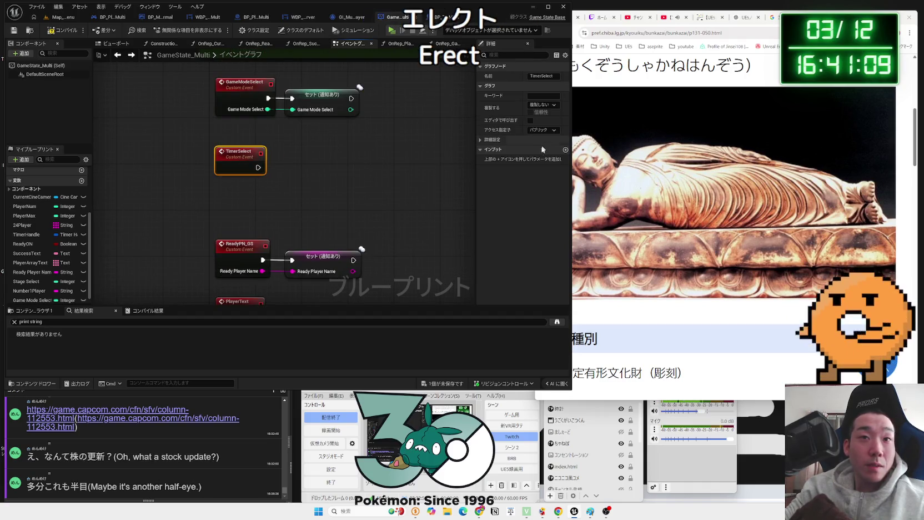
Give TimerSelect a Float input named Timer Select.
{"action": "left_click", "coordinate": [566, 149]}
{"action": "left_click", "coordinate": [531, 160]}
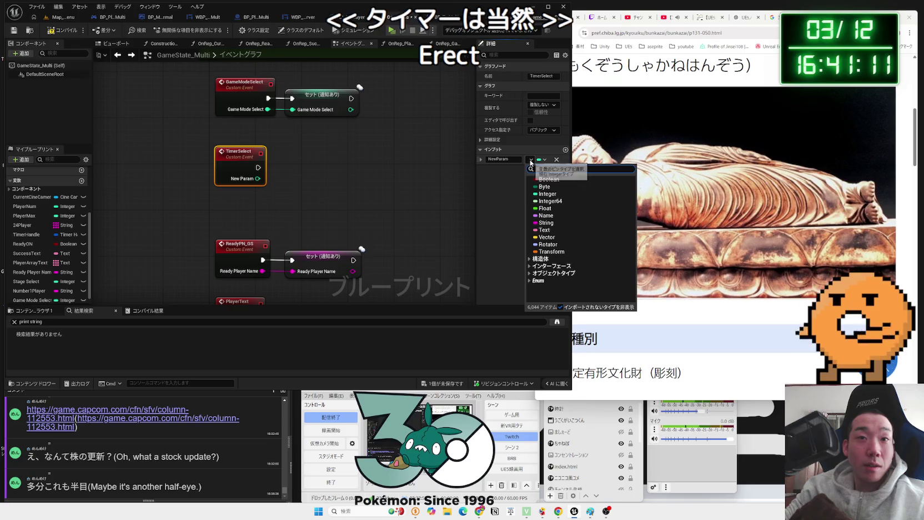
{"action": "left_click", "coordinate": [550, 209]}
{"action": "left_click", "coordinate": [321, 181]}
{"action": "left_click", "coordinate": [236, 163]}
{"action": "type", "text": "T"}
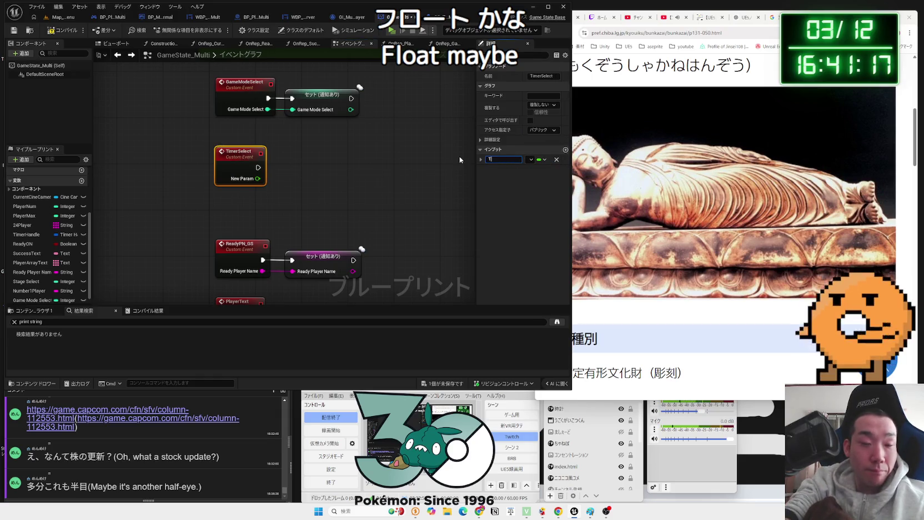
{"action": "type", "text": "imerSelect"}
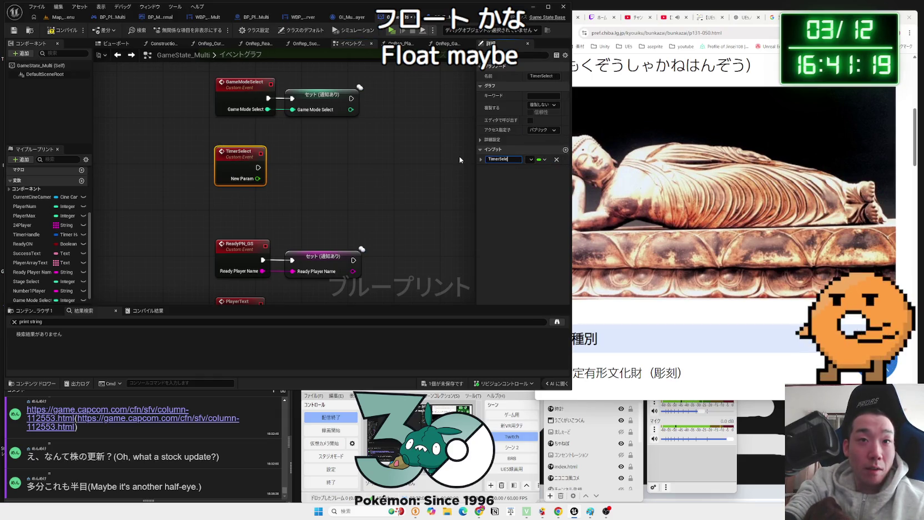
{"action": "key", "text": "Return"}
{"action": "left_click", "coordinate": [530, 159]}
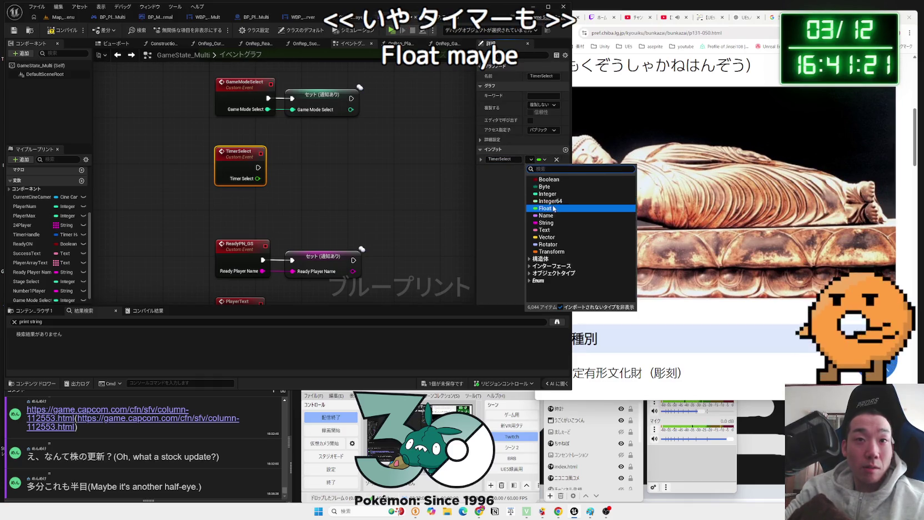
{"action": "left_click", "coordinate": [423, 196]}
{"action": "left_click_drag", "start_coordinate": [32, 300], "coordinate": [329, 170]}
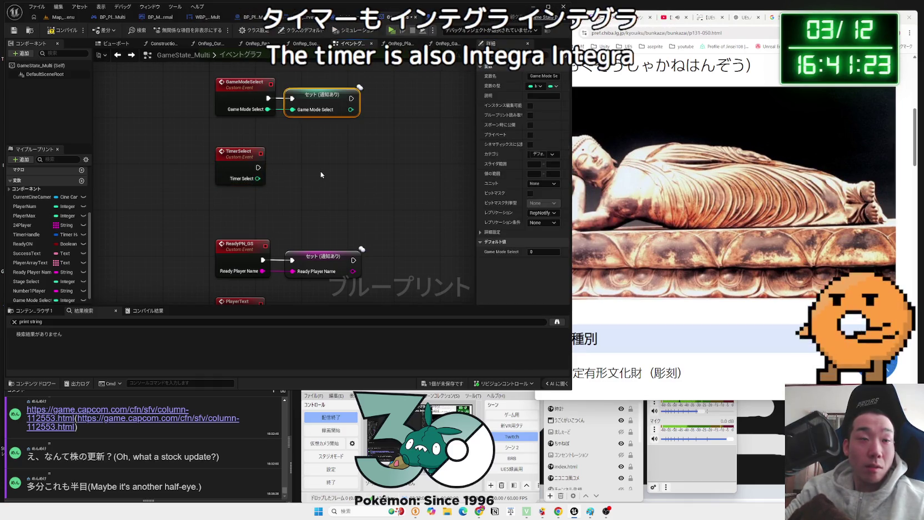
Clear out the stray Game Mode Select setter and getter nodes from the GameState_Multi graph.
{"action": "key", "text": "Delete"}
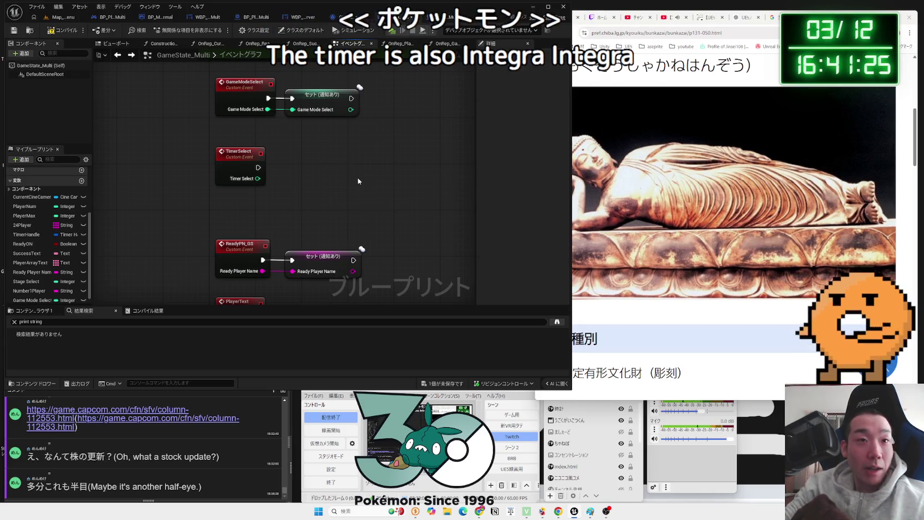
{"action": "mouse_move", "coordinate": [32, 300]}
{"action": "left_mouse_down"}
{"action": "mouse_move", "coordinate": [329, 157]}
{"action": "mouse_move", "coordinate": [304, 177]}
{"action": "left_mouse_up"}
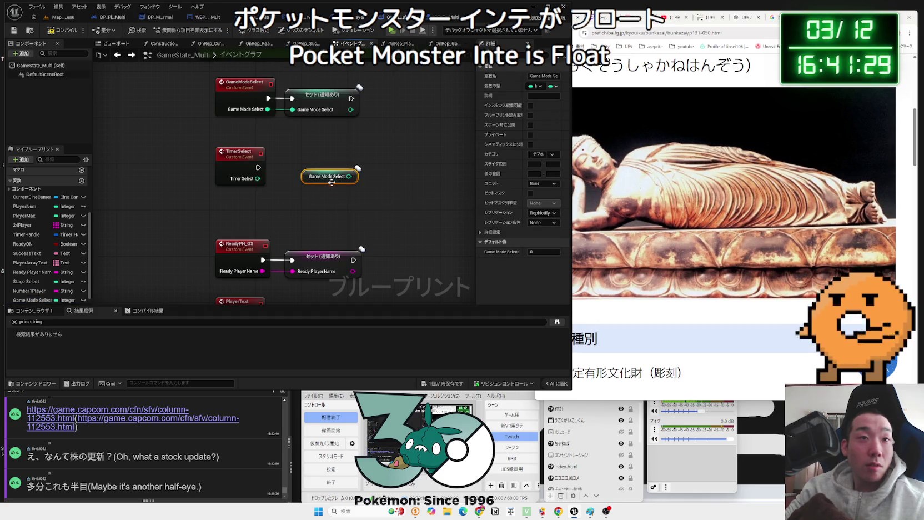
{"action": "key", "text": "Delete"}
{"action": "left_click_drag", "start_coordinate": [33, 300], "coordinate": [110, 270]}
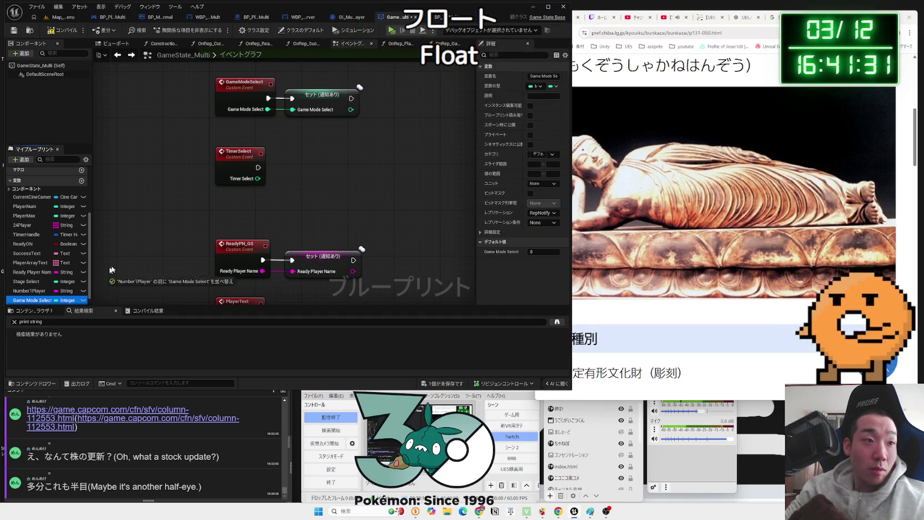
{"action": "left_click_drag", "start_coordinate": [291, 178], "coordinate": [35, 301]}
Wire a Set Timer Select node to the TimerSelect event and make Timer Select replicate with RepNotify.
{"action": "mouse_move", "coordinate": [259, 181]}
{"action": "left_mouse_down"}
{"action": "mouse_move", "coordinate": [303, 176]}
{"action": "mouse_move", "coordinate": [328, 163]}
{"action": "mouse_move", "coordinate": [328, 152]}
{"action": "left_mouse_up"}
{"action": "left_click", "coordinate": [334, 216]}
{"action": "left_click", "coordinate": [544, 213]}
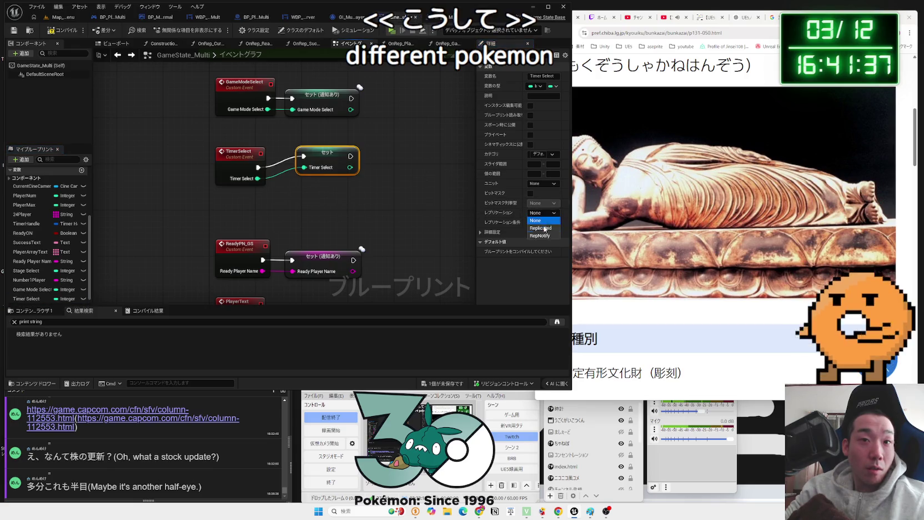
{"action": "left_click", "coordinate": [544, 231]}
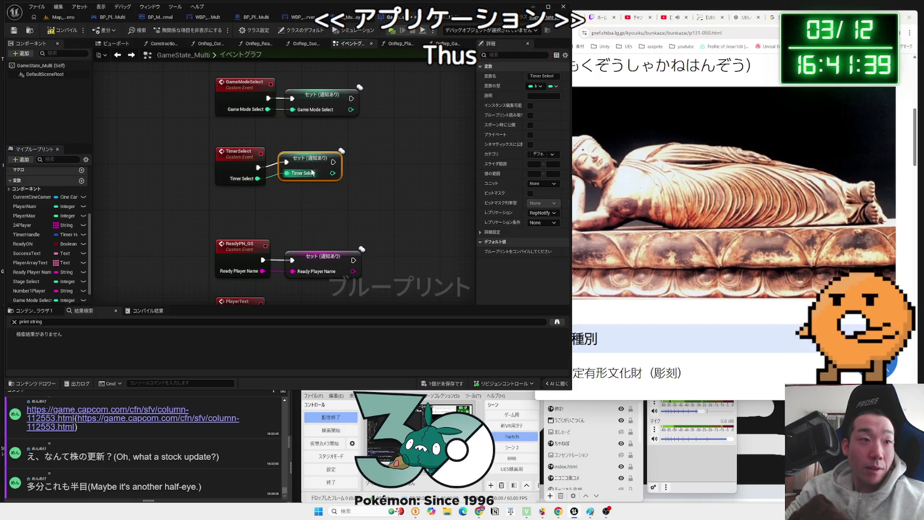
{"action": "left_click", "coordinate": [316, 197]}
Paste the cast-to-lobby-controller nodes into OnRep_Timer Select and delete the Game Mode Select getter.
{"action": "double_click", "coordinate": [311, 108]}
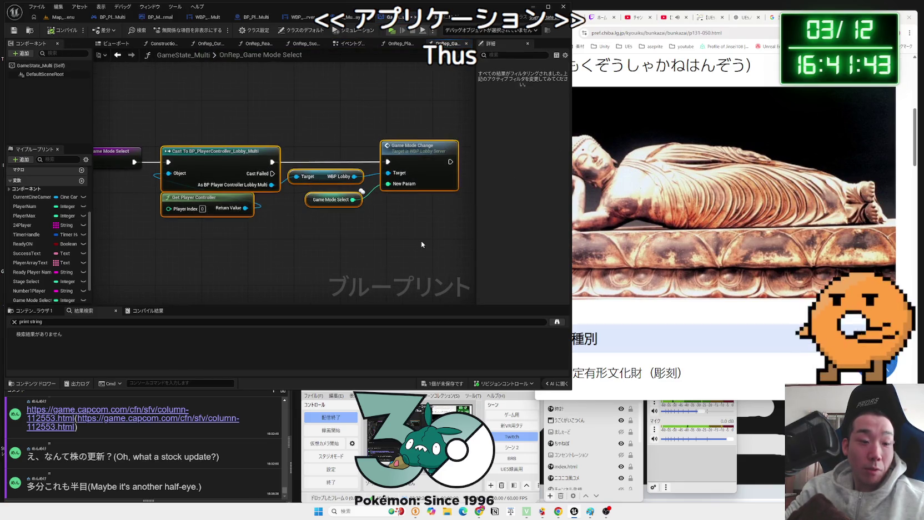
{"action": "double_click", "coordinate": [309, 195]}
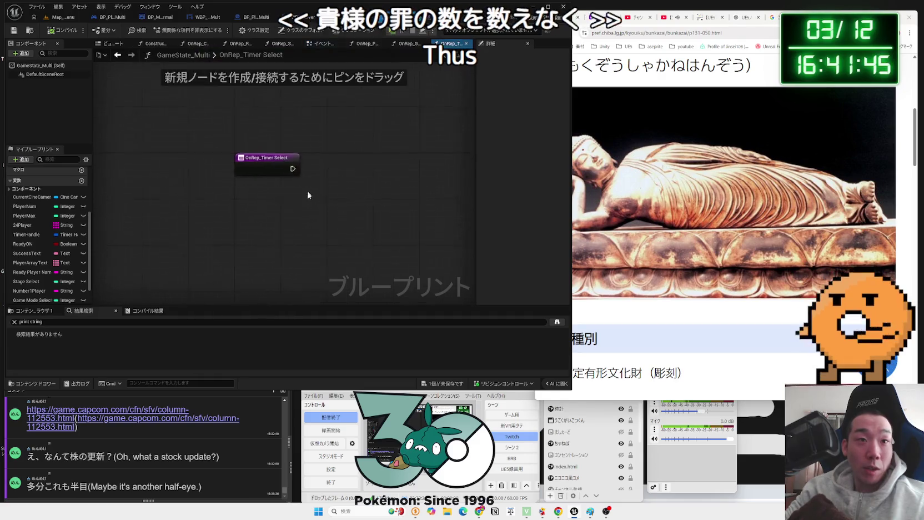
{"action": "left_click_drag", "start_coordinate": [360, 214], "coordinate": [241, 189]}
{"action": "key", "text": "ctrl+v"}
{"action": "left_click", "coordinate": [397, 221]}
{"action": "key", "text": "Delete"}
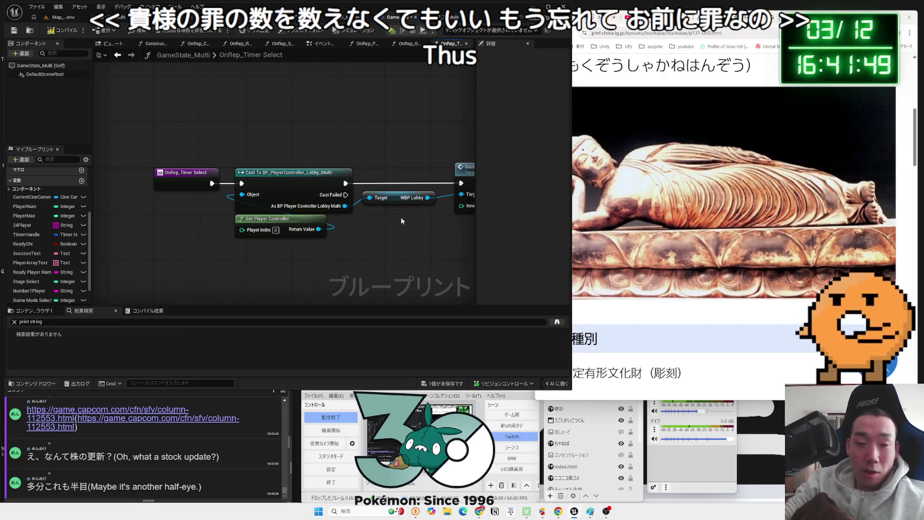
Place a Timer Select getter below WBP Lobby and delete the Game Mode Change node.
{"action": "right_click", "coordinate": [401, 217]}
{"action": "type", "text": "timer"}
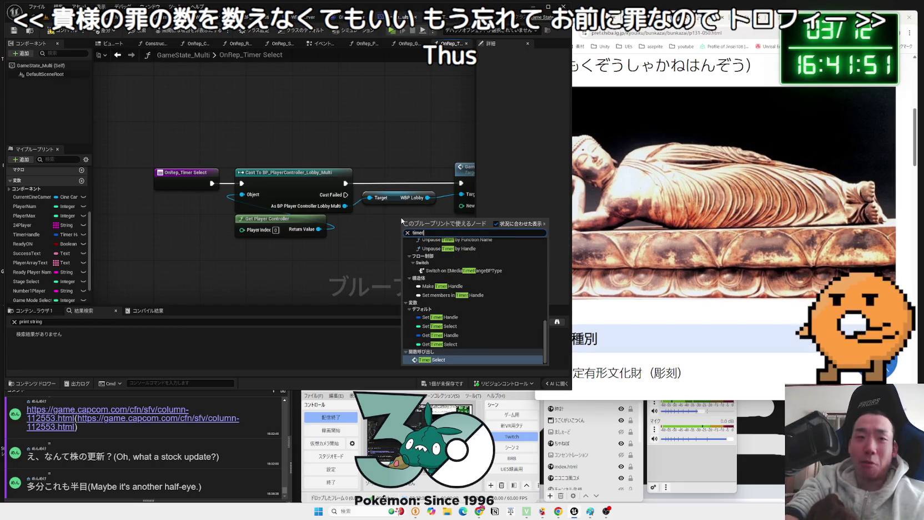
{"action": "left_click", "coordinate": [442, 359]}
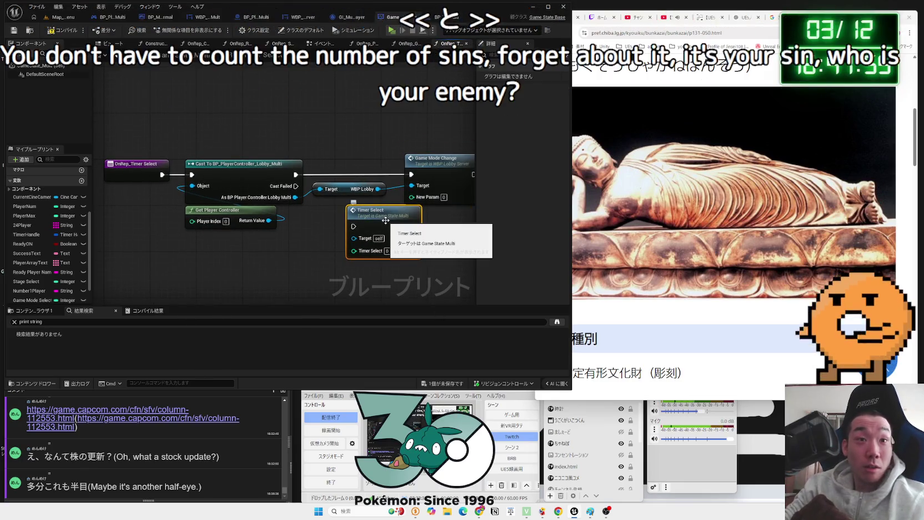
{"action": "key", "text": "Delete"}
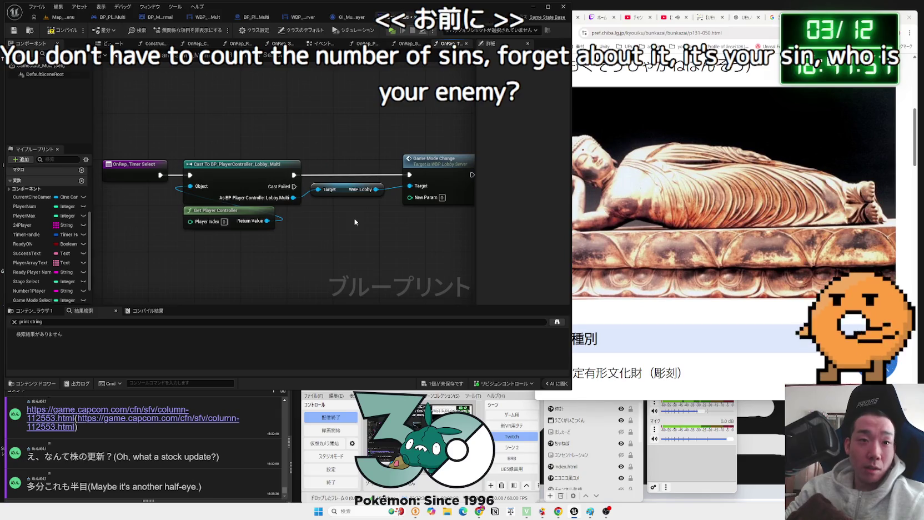
{"action": "right_click", "coordinate": [355, 222]}
{"action": "type", "text": "timer"}
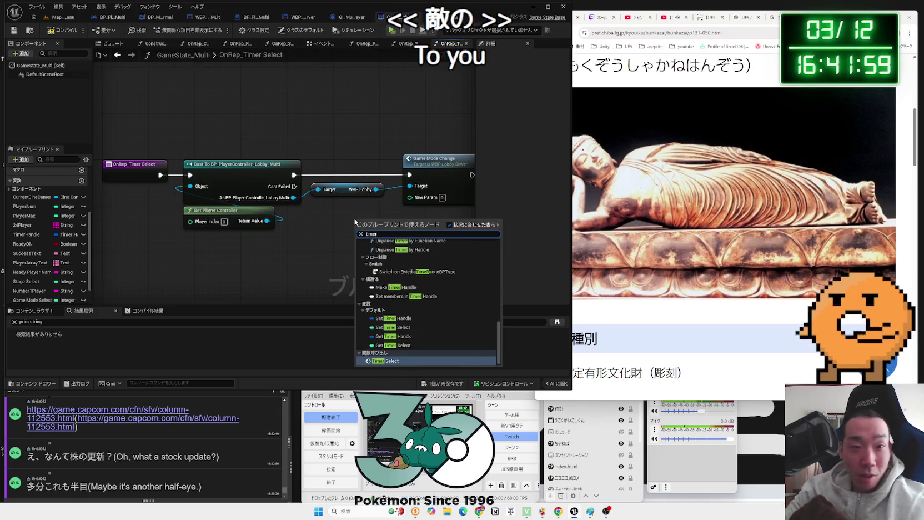
{"action": "left_click", "coordinate": [392, 345]}
{"action": "left_click_drag", "start_coordinate": [360, 226], "coordinate": [326, 220]}
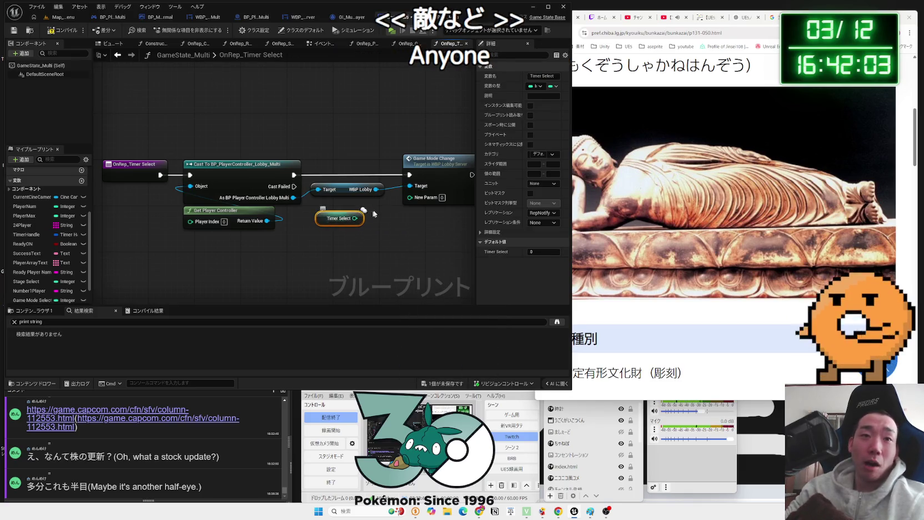
{"action": "right_click", "coordinate": [405, 162]}
{"action": "left_click", "coordinate": [431, 169]}
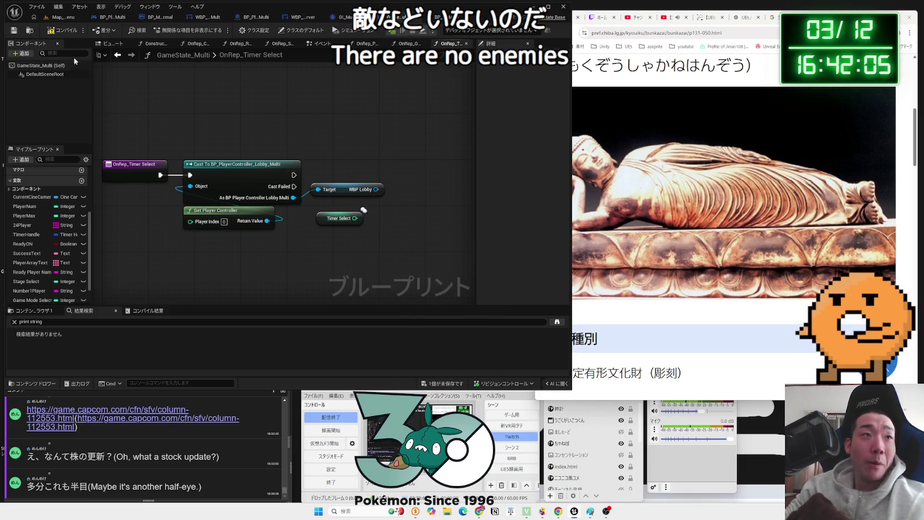
In WBP_Lobby_Server's event graph, wrap the game mode selection nodes in a comment titled GameModeSelect.
{"action": "left_click", "coordinate": [305, 18]}
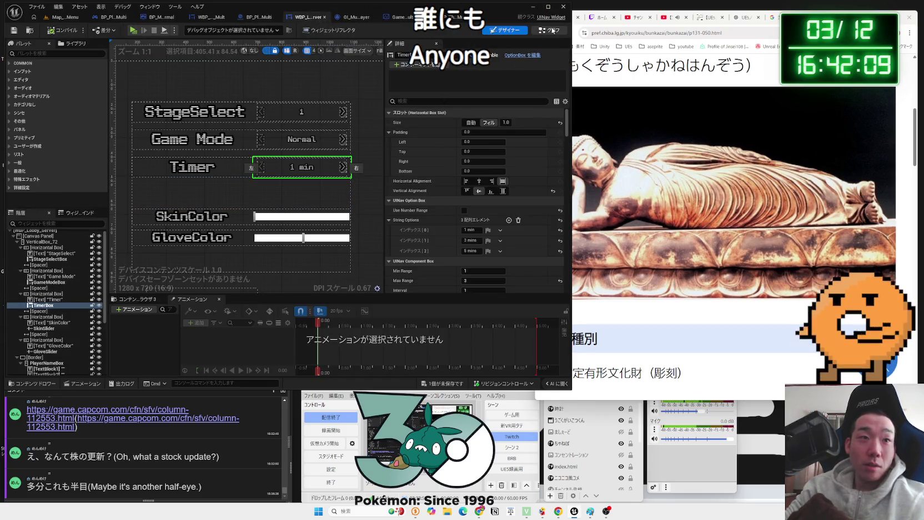
{"action": "left_click", "coordinate": [553, 31]}
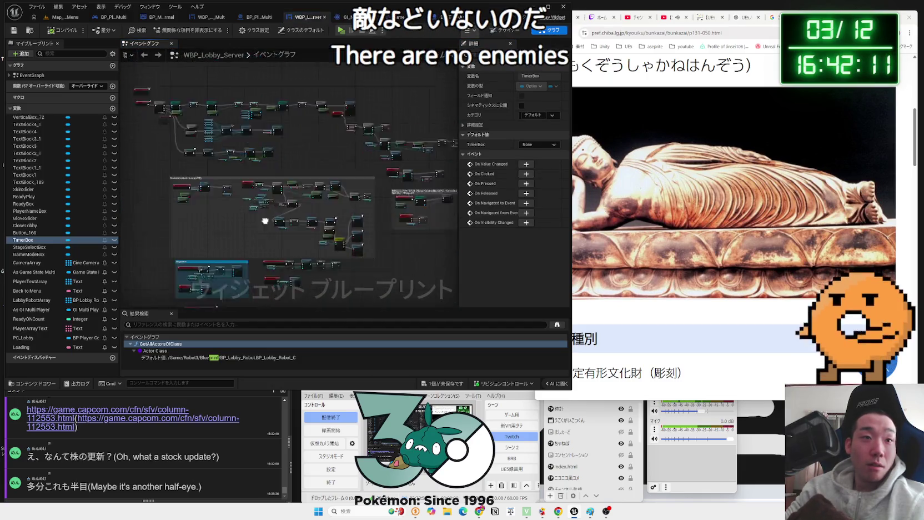
{"action": "scroll", "coordinate": [265, 220], "scroll_direction": "up", "scroll_amount": 5}
{"action": "left_click_drag", "start_coordinate": [241, 143], "coordinate": [239, 142]}
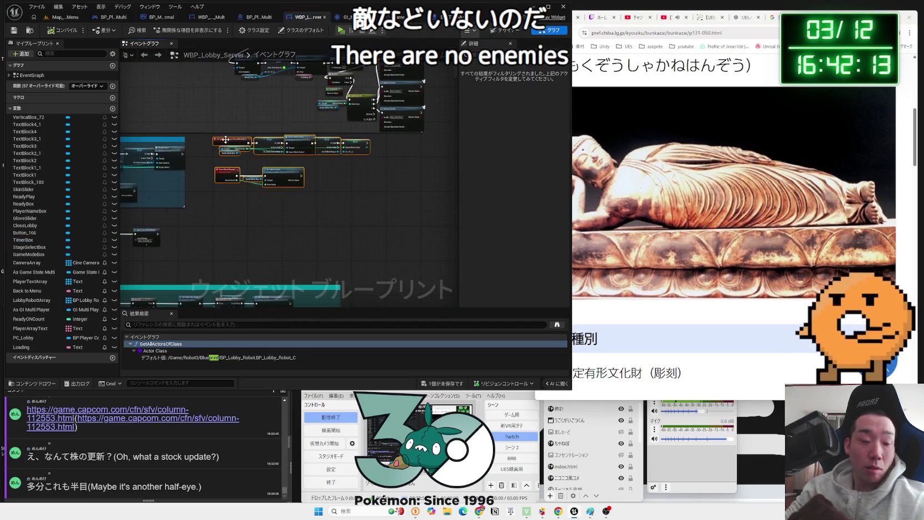
{"action": "key", "text": "c"}
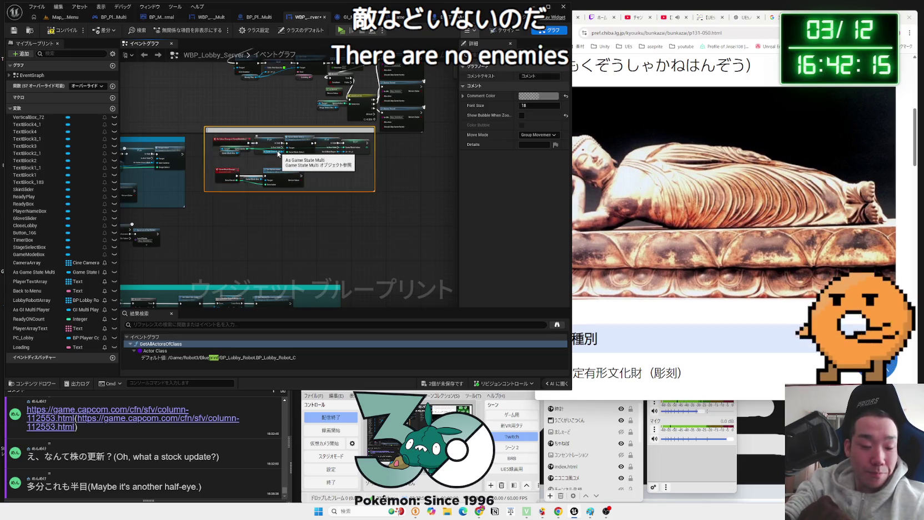
{"action": "type", "text": "GameModeS"}
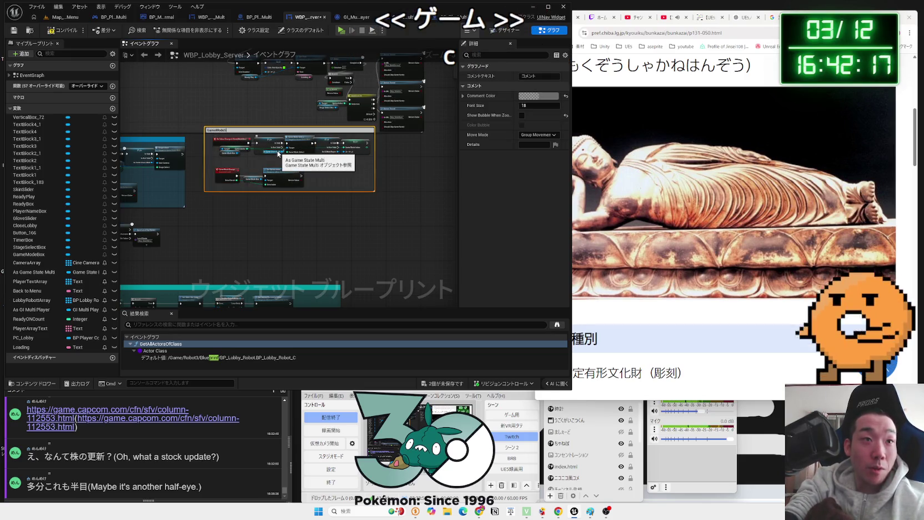
{"action": "type", "text": "elect"}
{"action": "key", "text": "Return"}
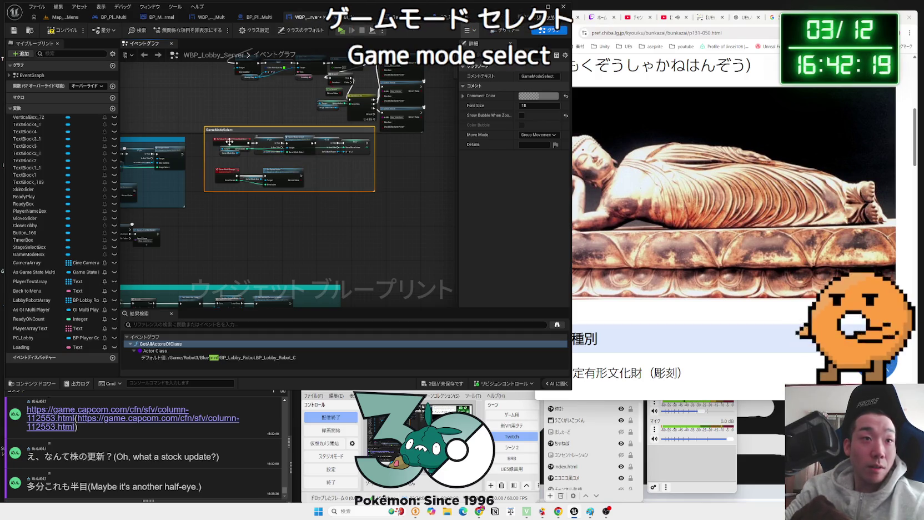
Change the GameModeSelect comment colour to full cyan.
{"action": "left_click", "coordinate": [205, 141]}
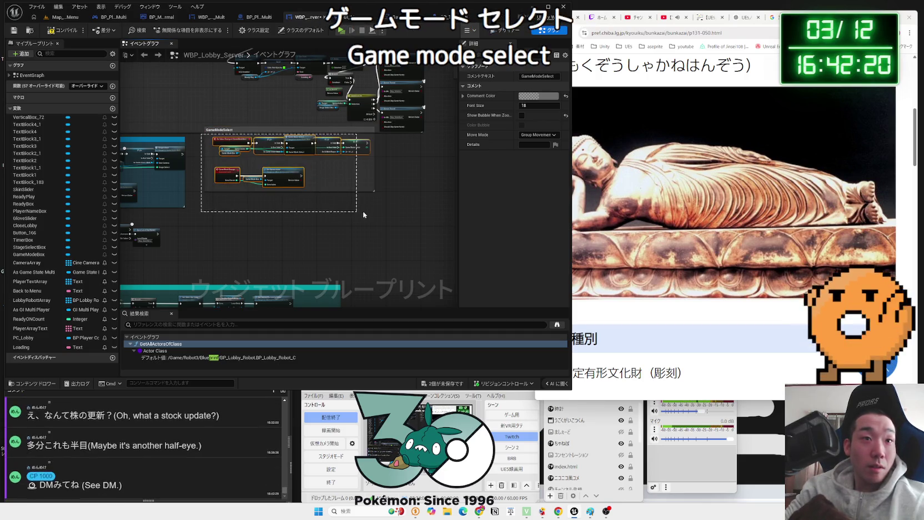
{"action": "left_click", "coordinate": [221, 130]}
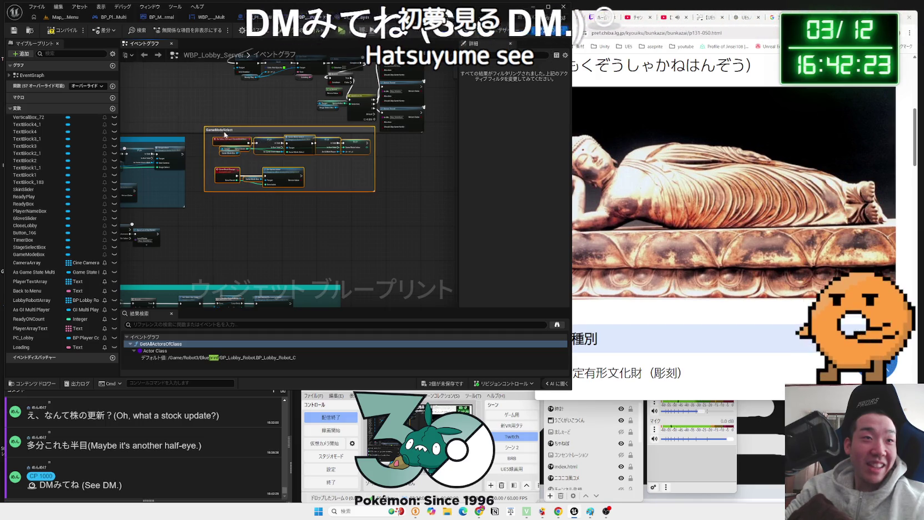
{"action": "scroll", "coordinate": [225, 134], "scroll_direction": "up", "scroll_amount": 3}
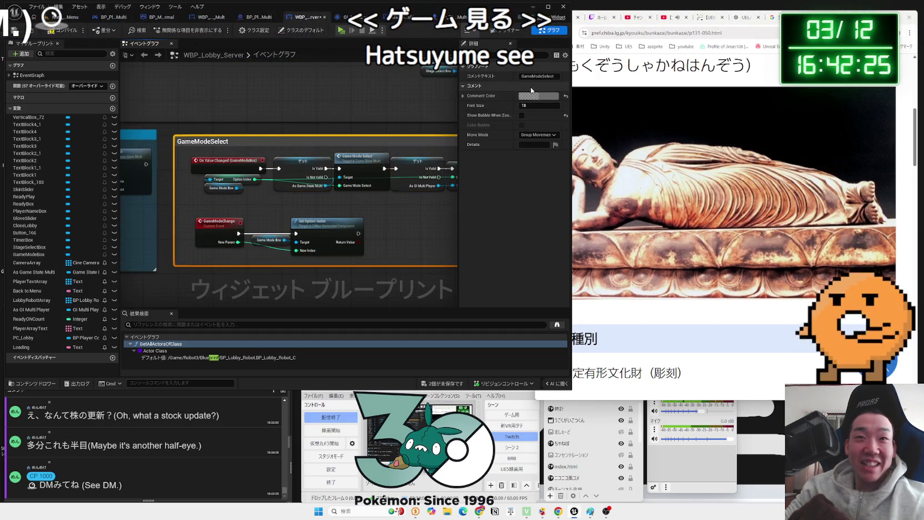
{"action": "left_click", "coordinate": [539, 97]}
{"action": "left_click_drag", "start_coordinate": [583, 175], "coordinate": [548, 154]}
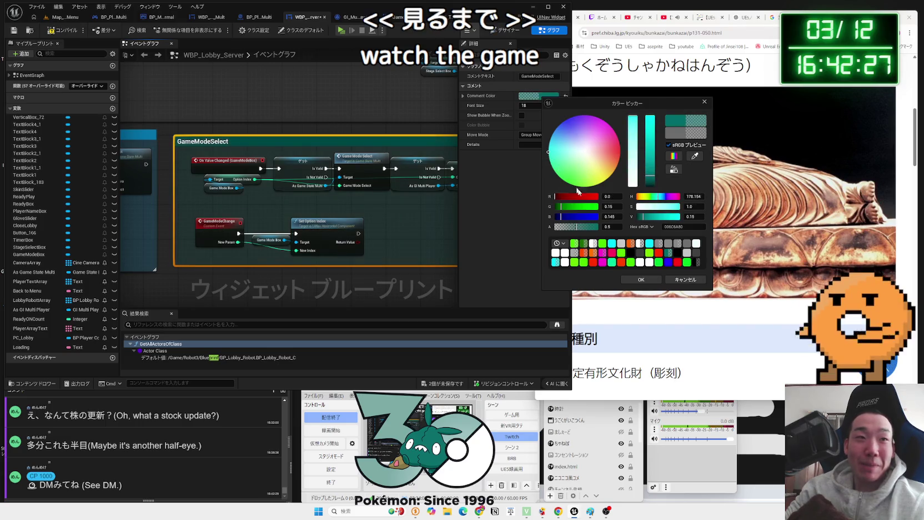
{"action": "left_click_drag", "start_coordinate": [645, 217], "coordinate": [680, 216]}
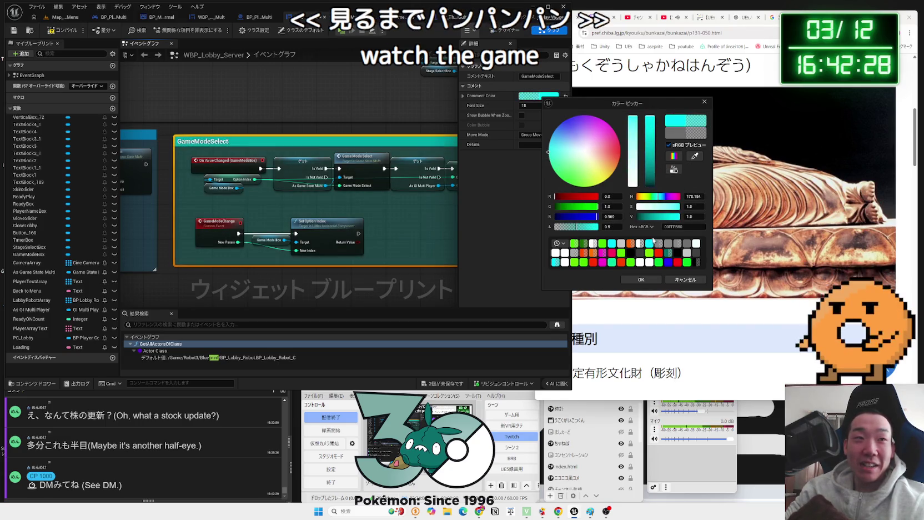
{"action": "left_click", "coordinate": [652, 279]}
Save all unsaved assets.
{"action": "left_click_drag", "start_coordinate": [439, 267], "coordinate": [350, 245]}
{"action": "left_click", "coordinate": [451, 388]}
{"action": "left_click", "coordinate": [517, 330]}
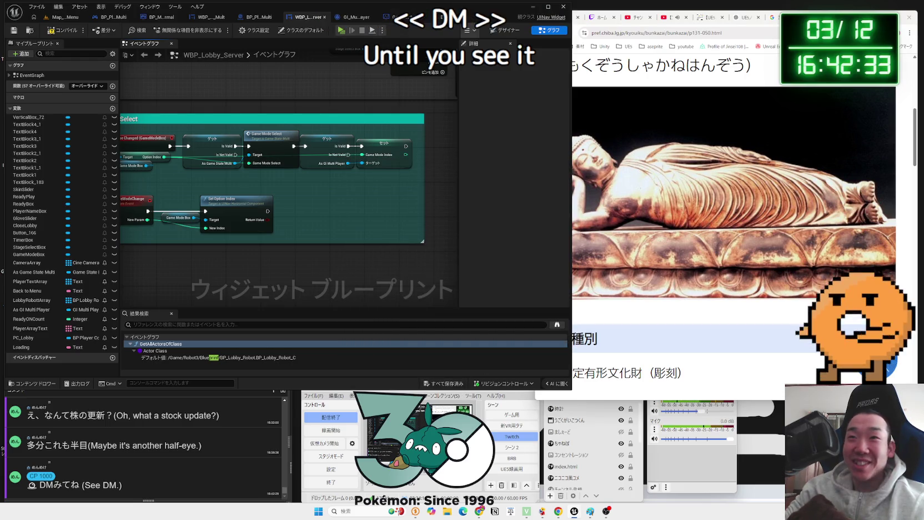
{"action": "scroll", "coordinate": [610, 436], "scroll_direction": "down", "scroll_amount": 5}
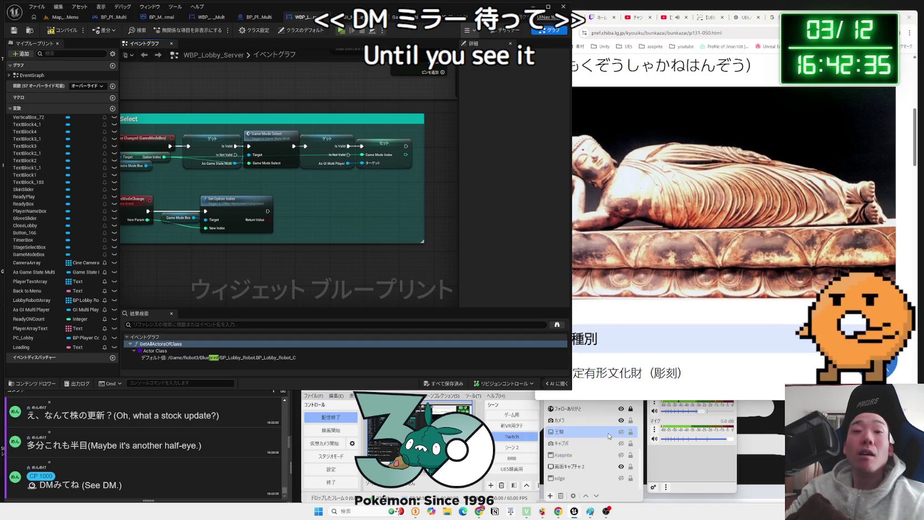
{"action": "left_click", "coordinate": [622, 431]}
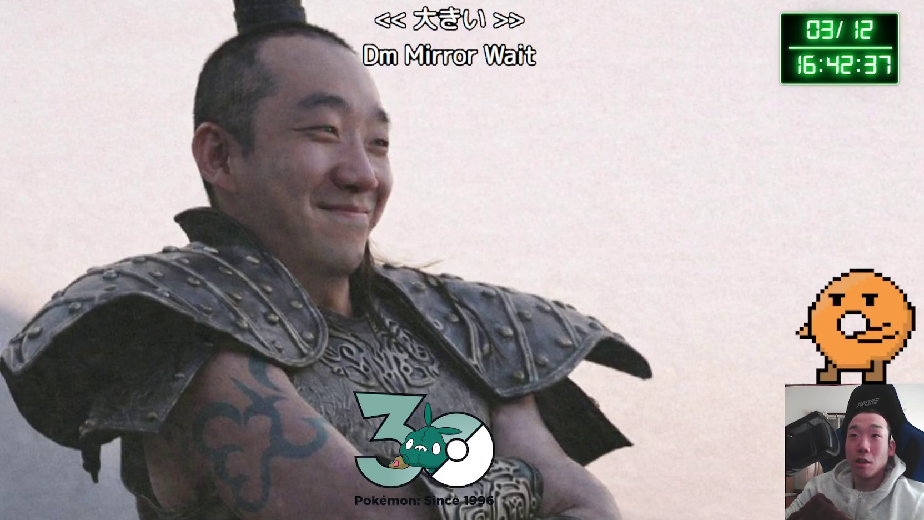